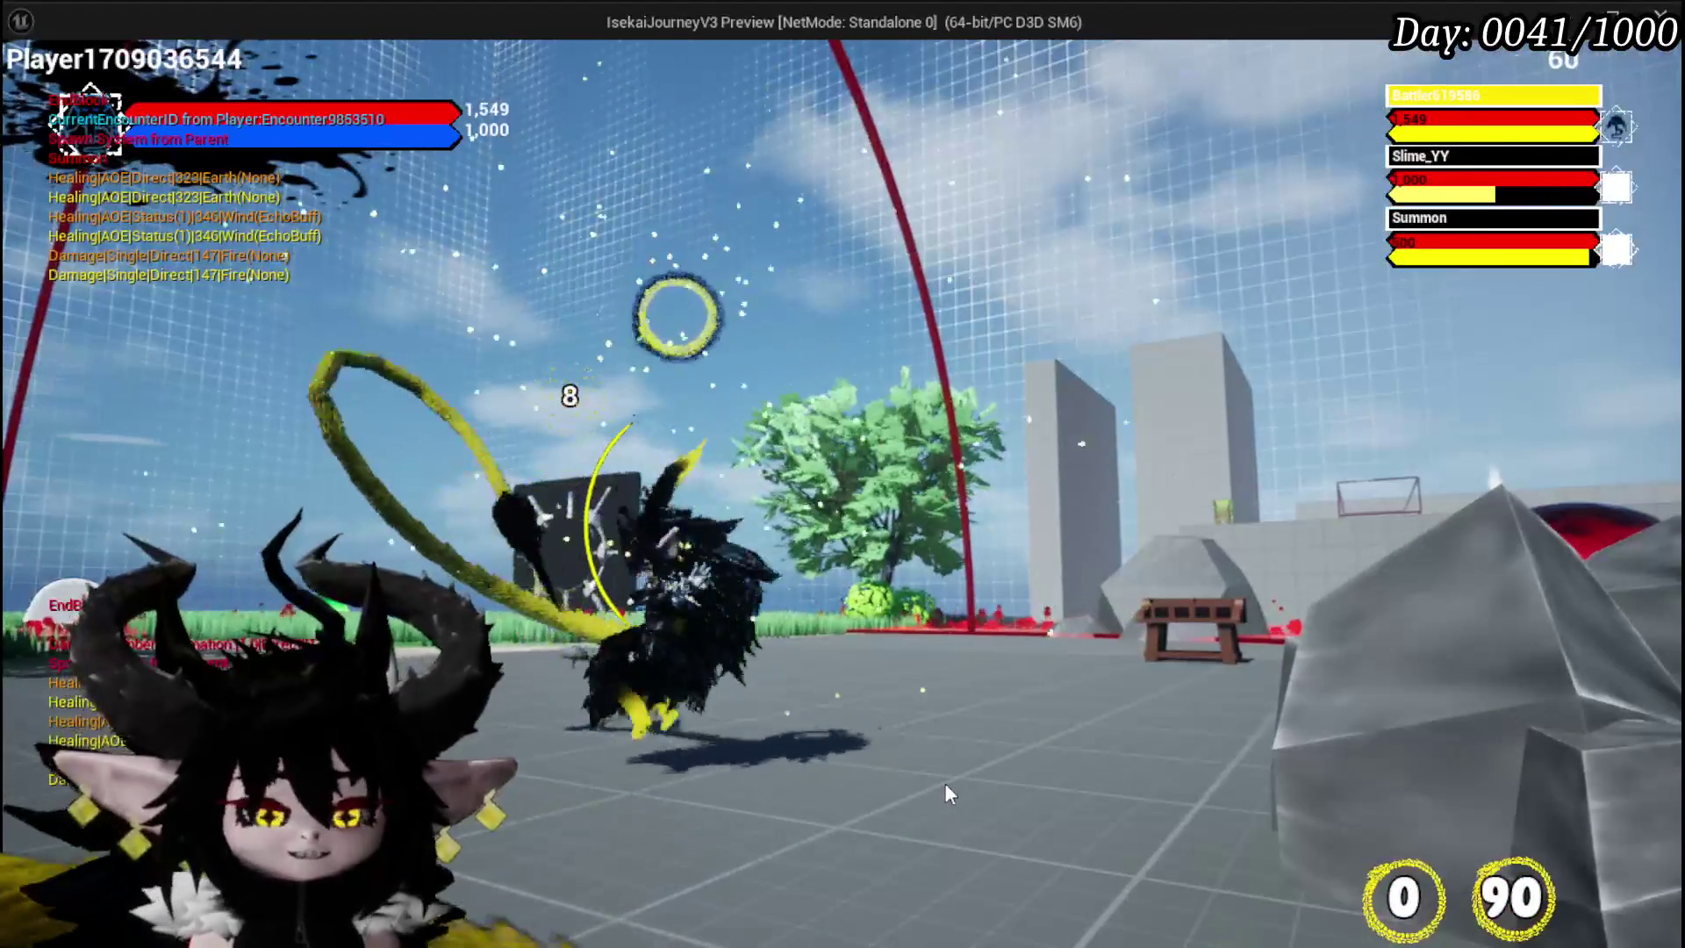
- Stop the game preview and bring the BP_EnemyBoss_SlimeYY blueprint editor back to the front
key(Escape)
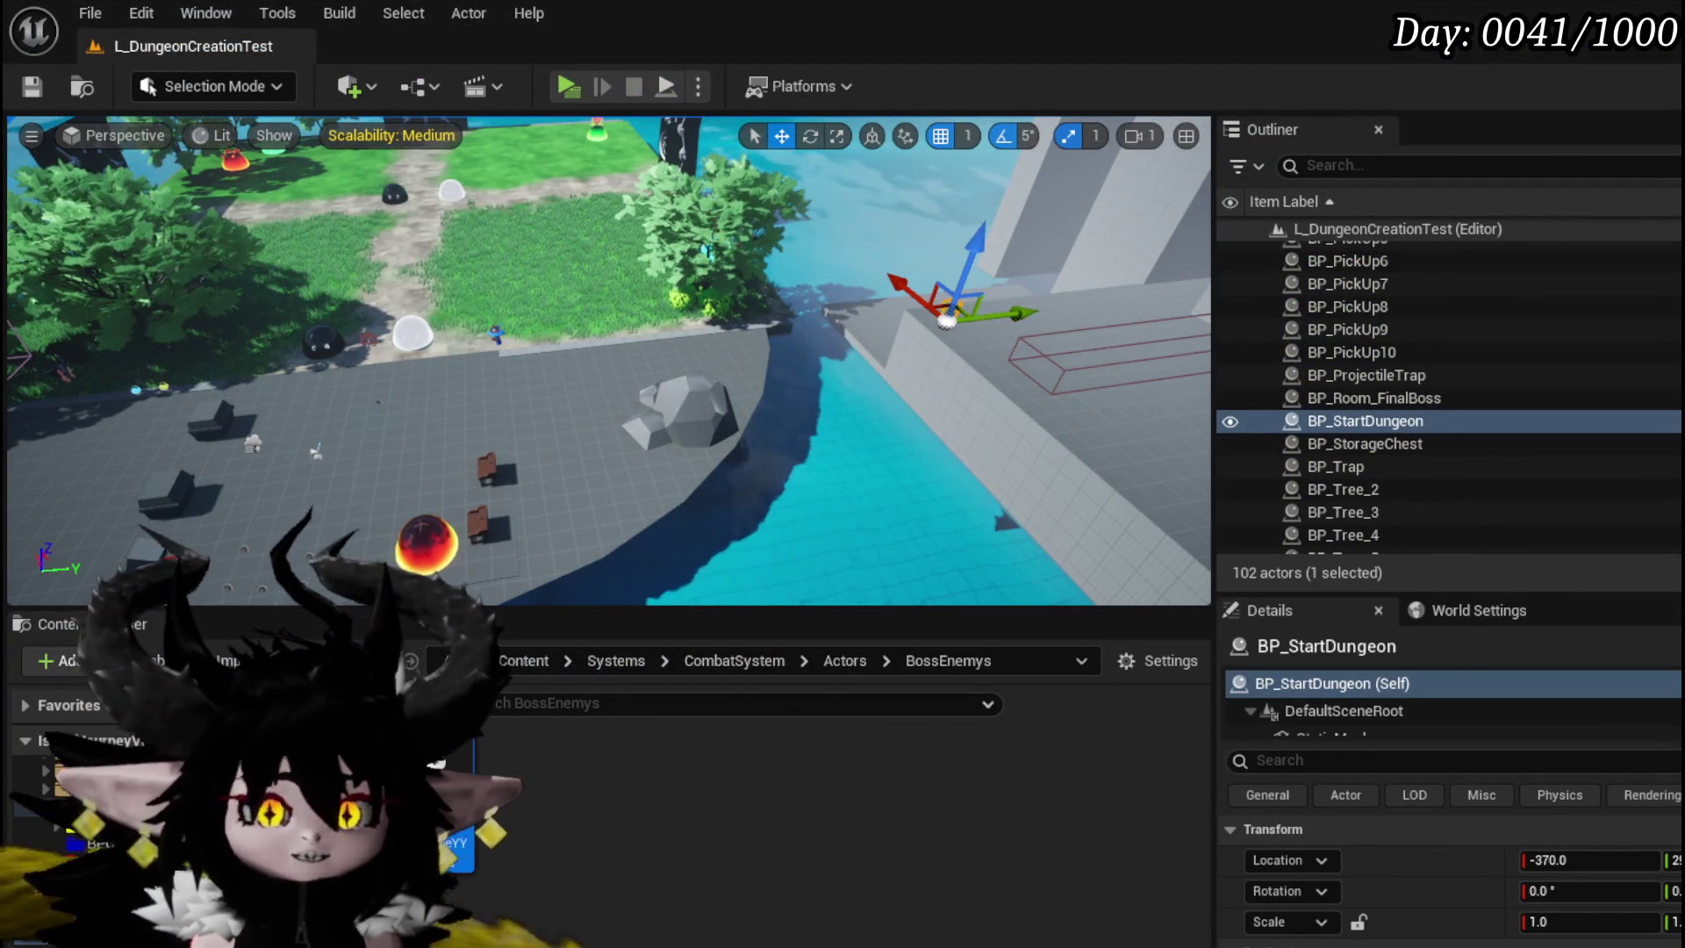
key(alt+Tab)
- Set the first two Phase2 Spawn Tower timers to 18 and 22
scroll(587, 351, up, 3)
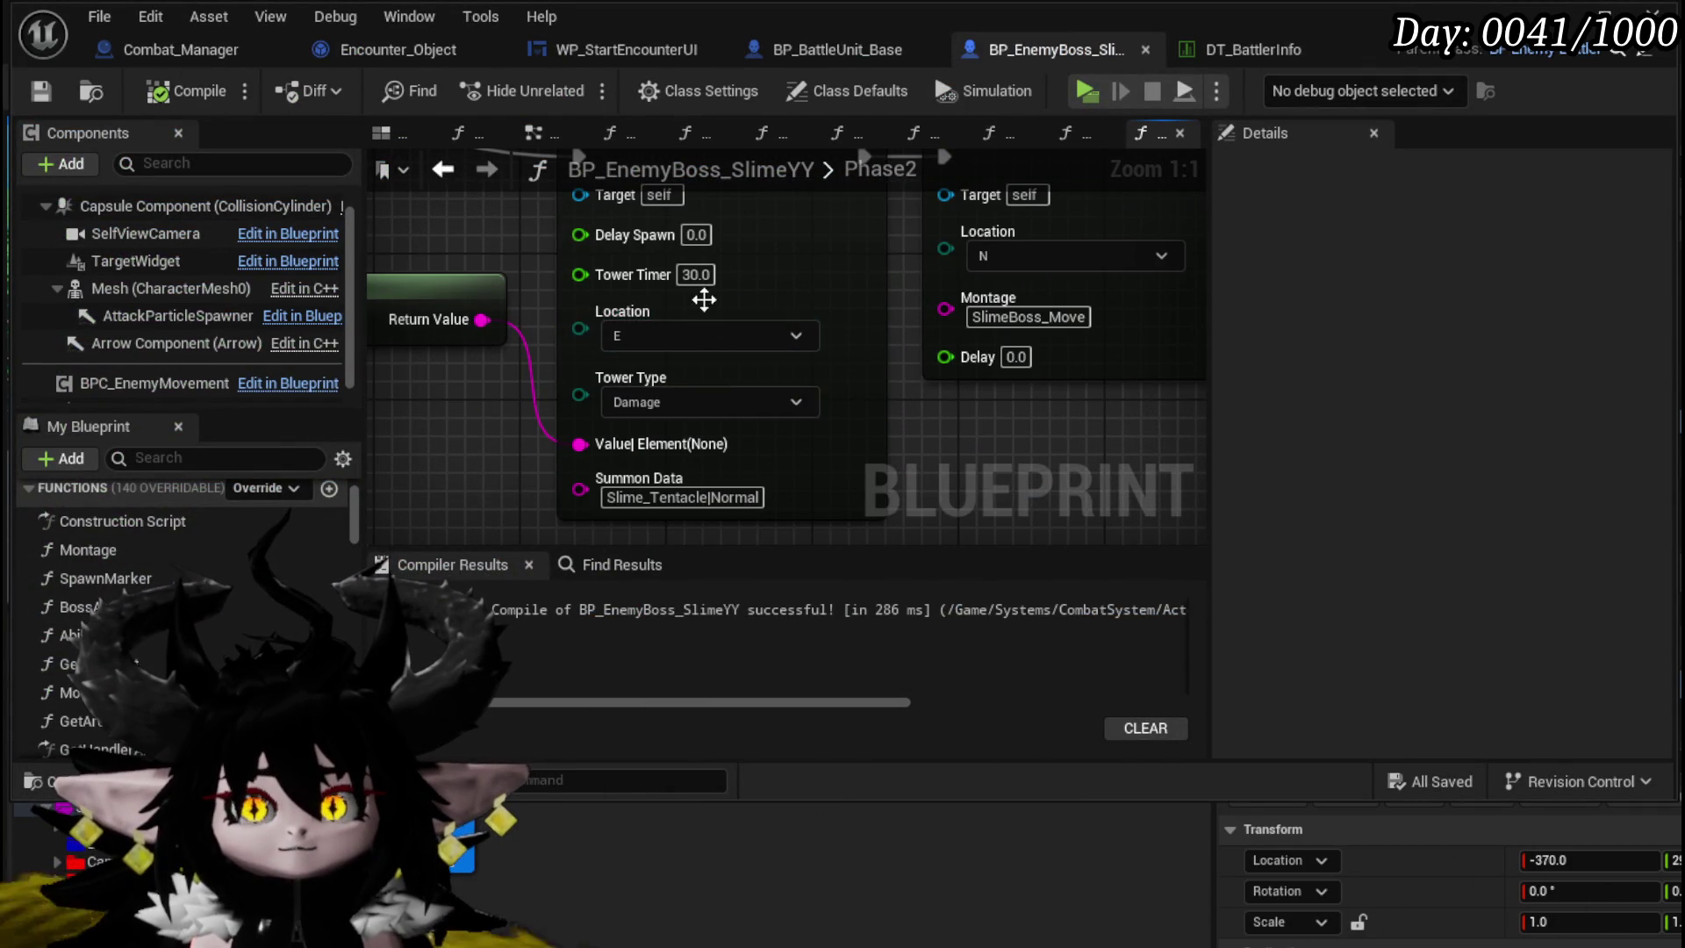
scroll(970, 524, down, 4)
scroll(702, 439, up, 4)
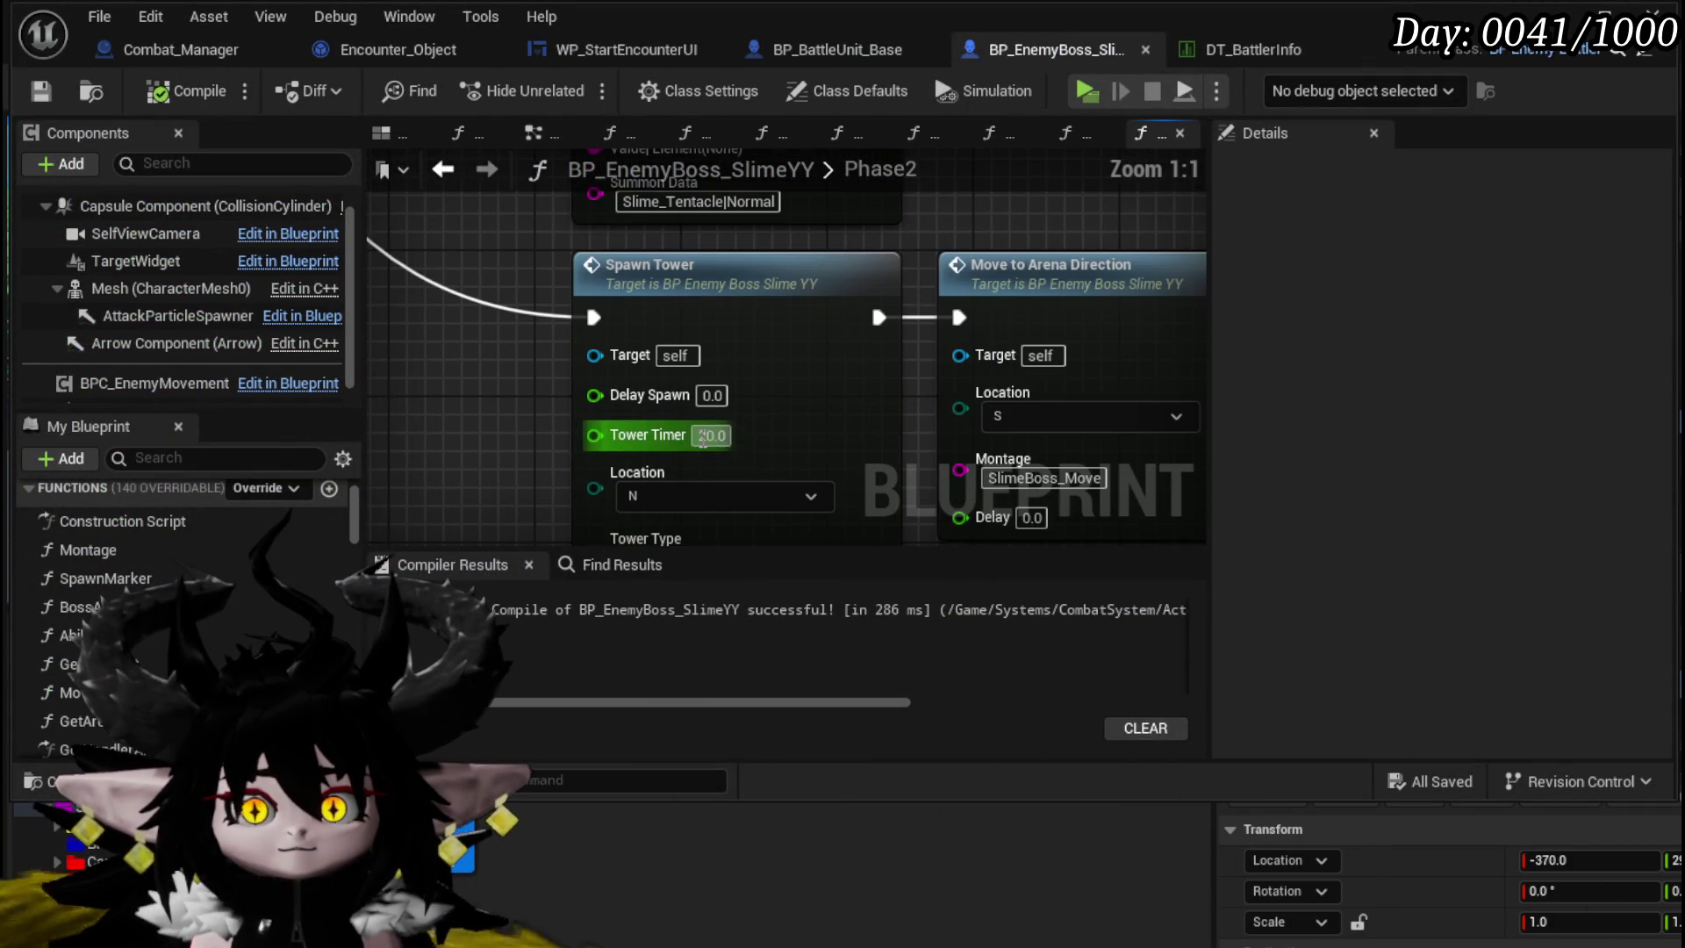
text(18)
key(Return)
scroll(516, 450, down, 2)
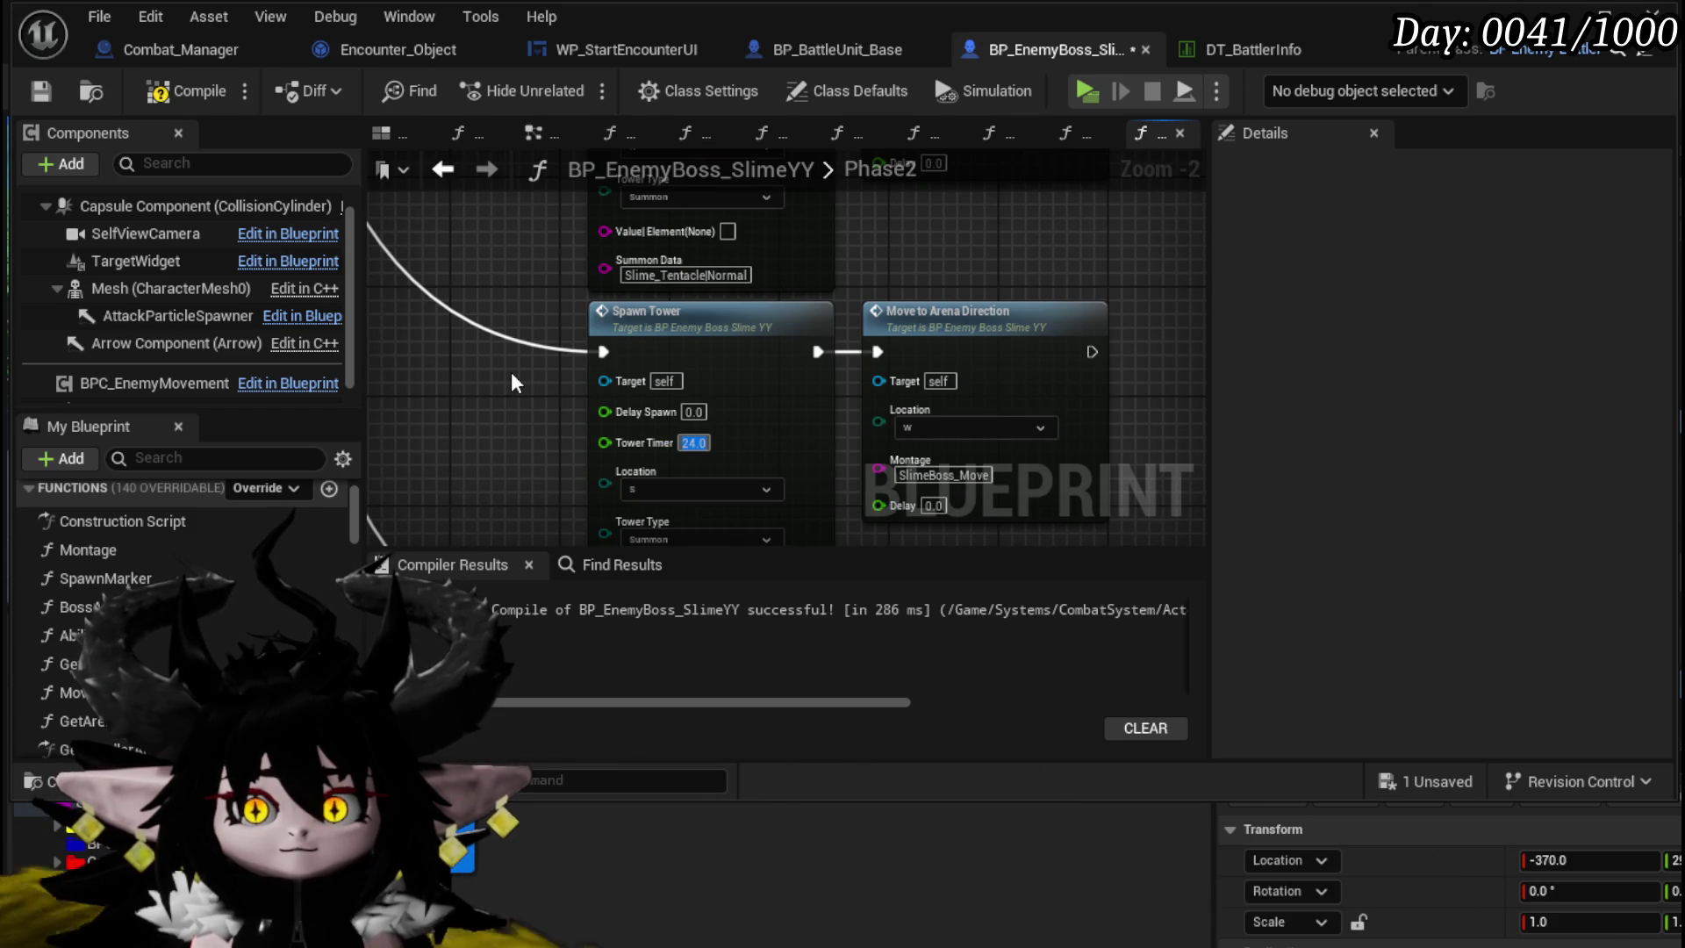
text(22)
scroll(497, 434, up, 3)
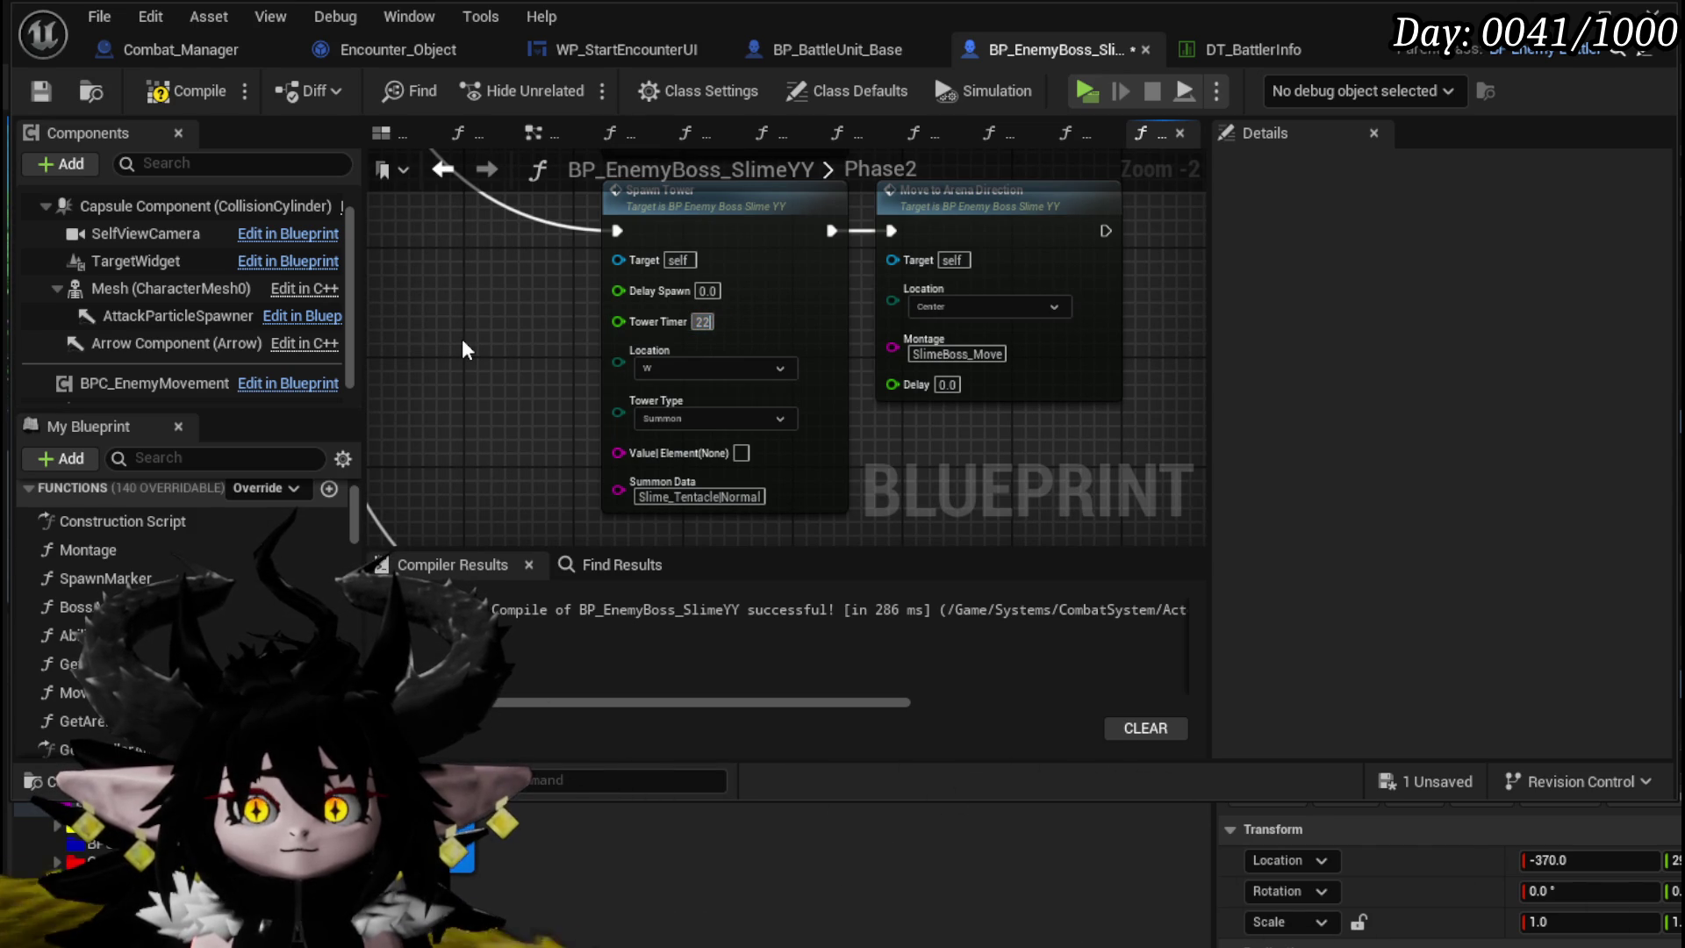
scroll(465, 342, down, 5)
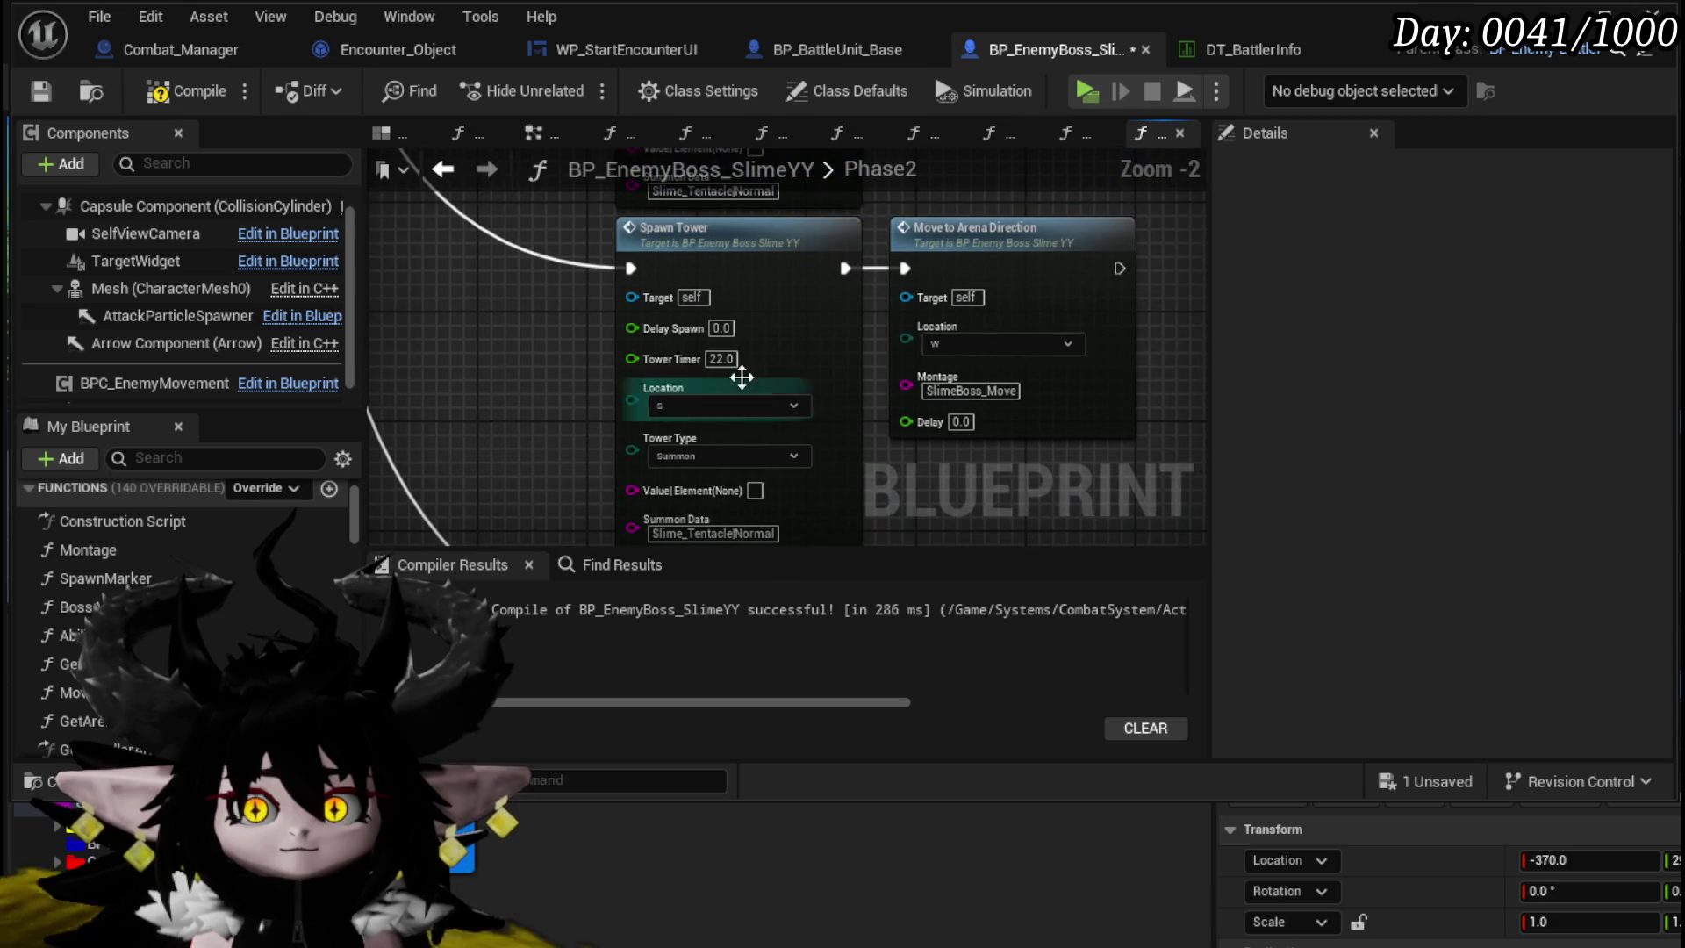
click(722, 360)
- Set the upper Spawn Tower pair's timer to 32.0 and save the boss blueprint
scroll(511, 353, down, 5)
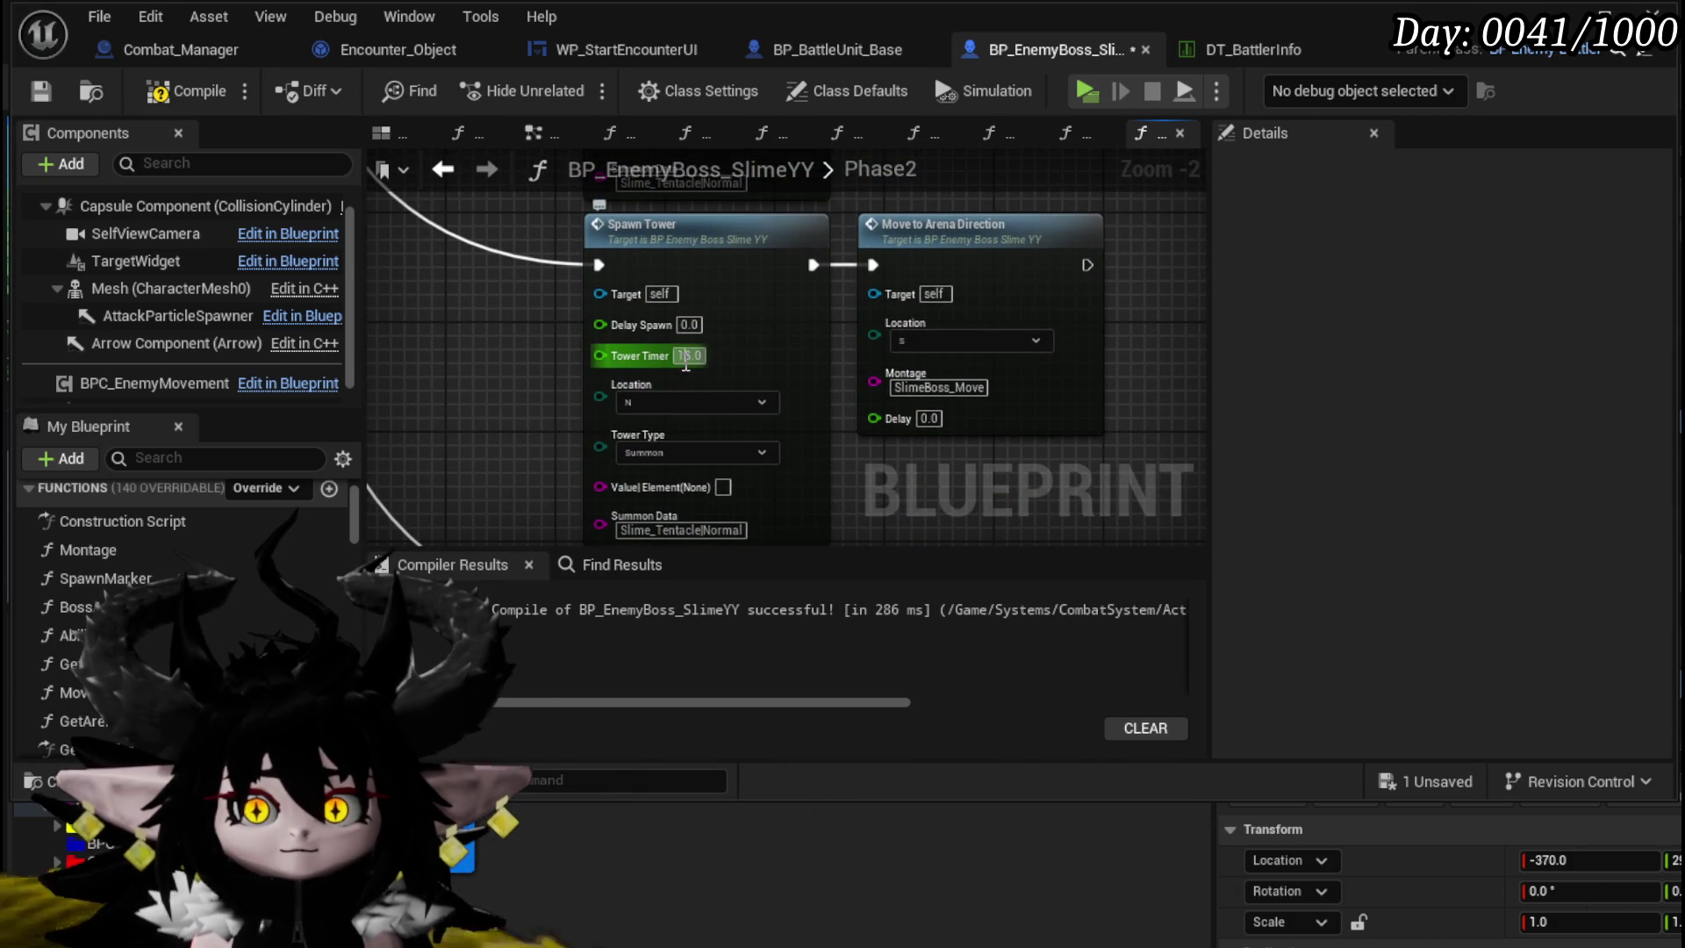
scroll(494, 410, up, 4)
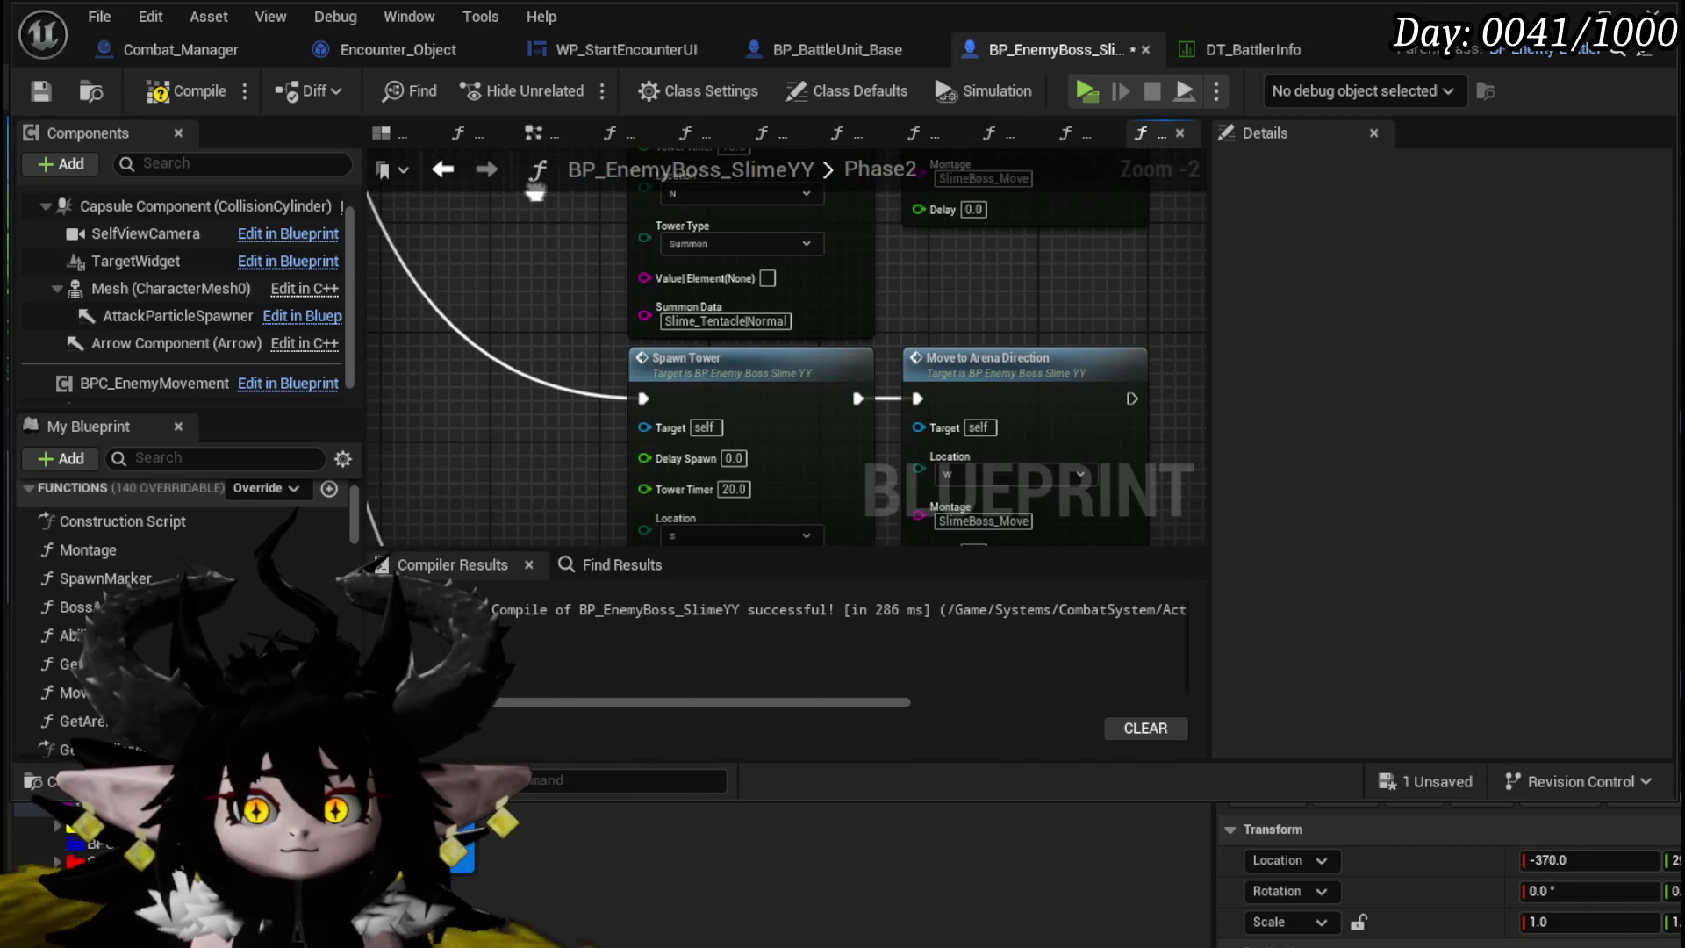
scroll(636, 439, down, 2)
drag(637, 439, 572, 506)
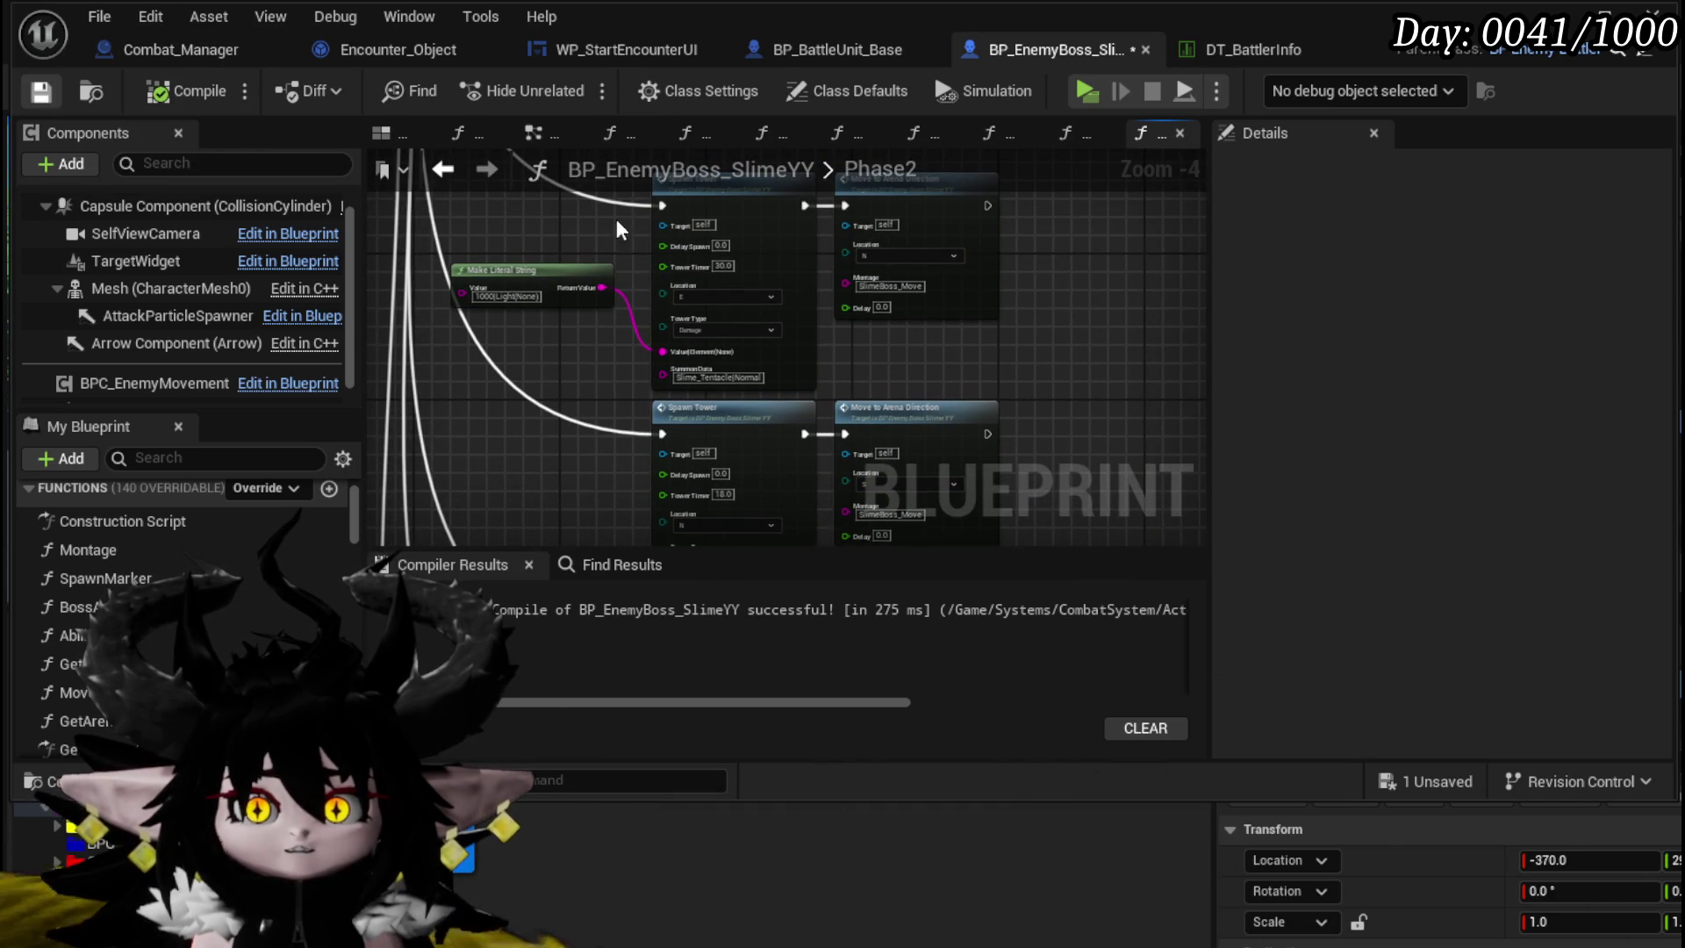
scroll(712, 226, up, 5)
key(ctrl+s)
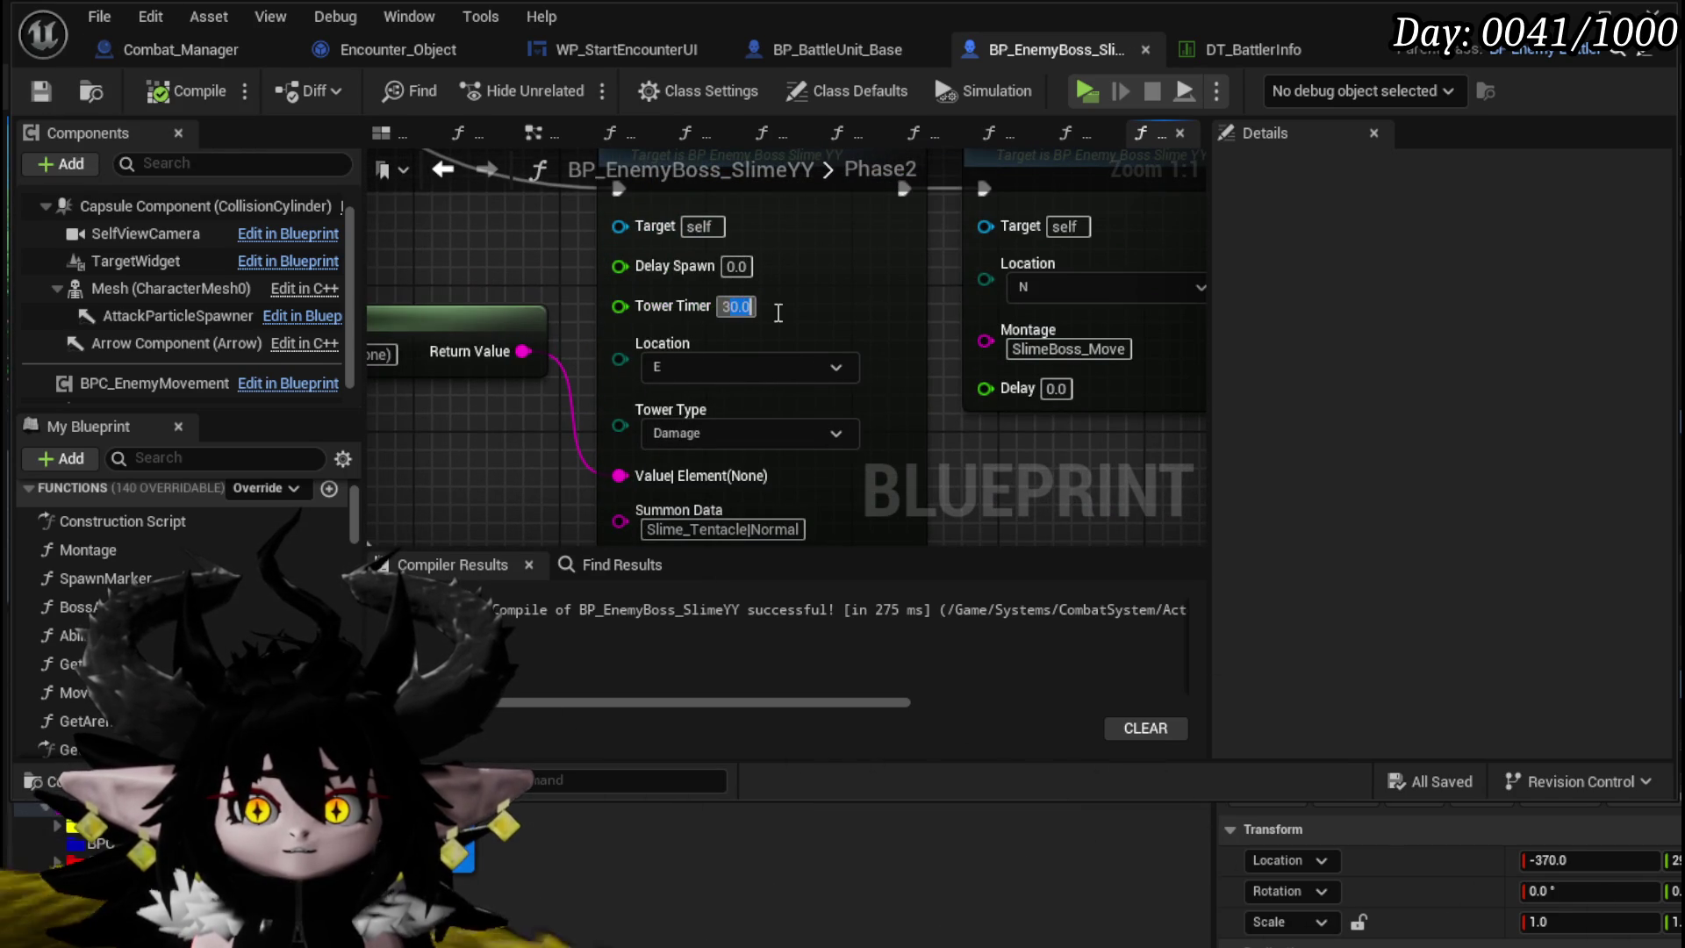
text(32)
key(Return)
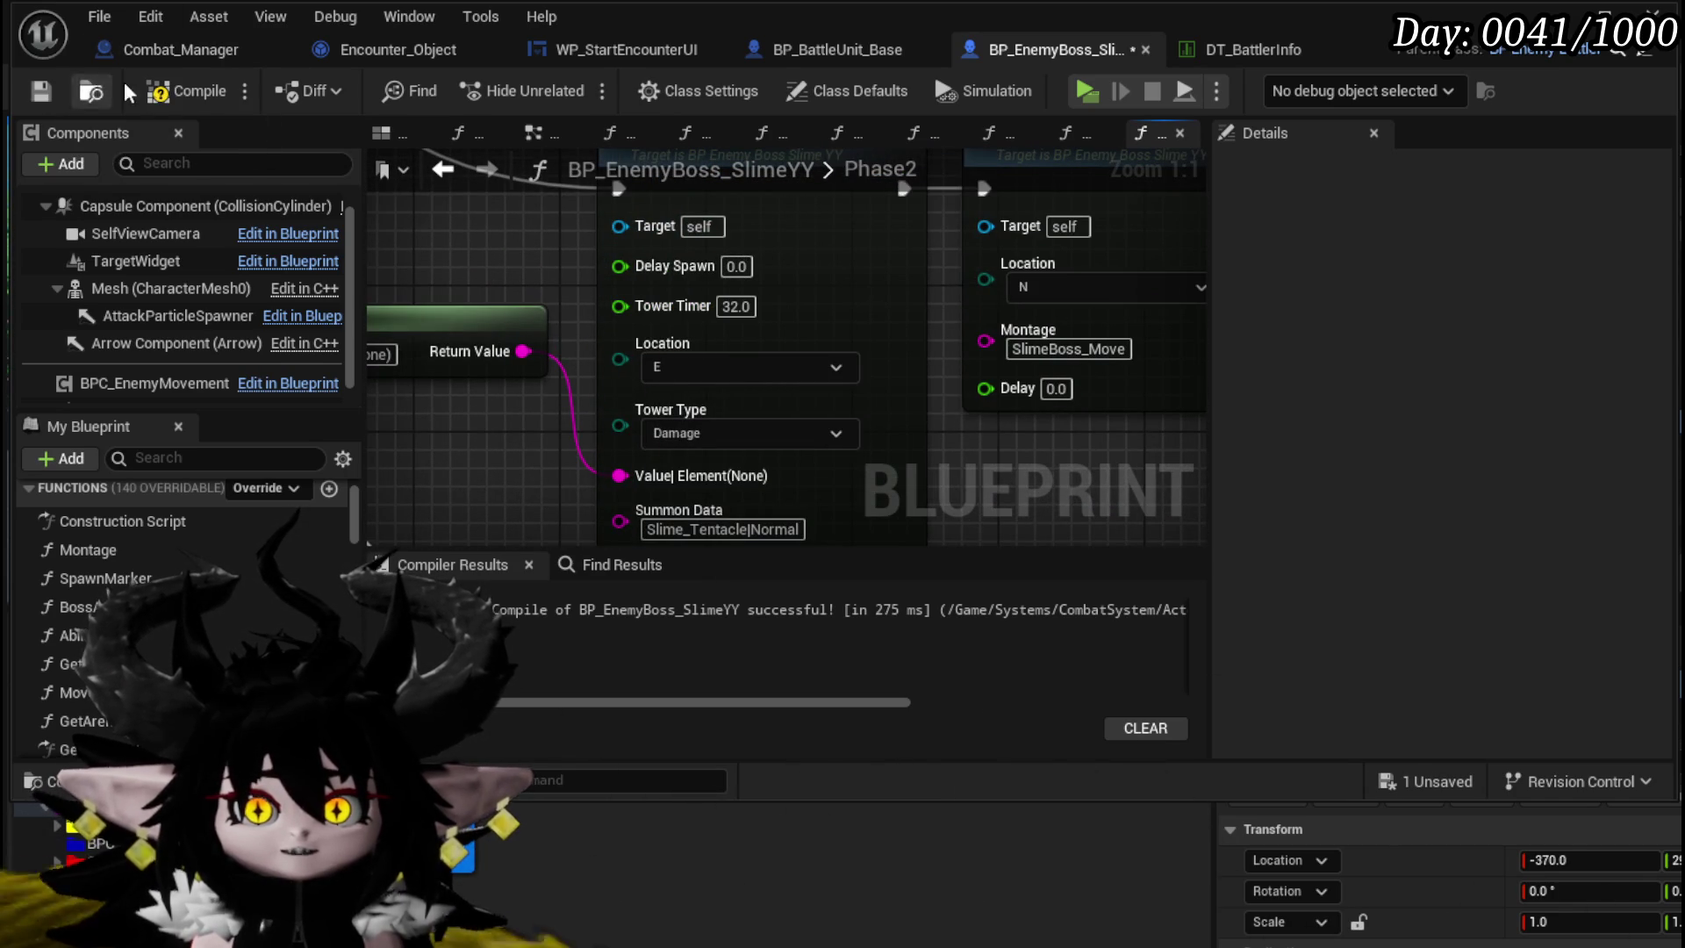
click(43, 103)
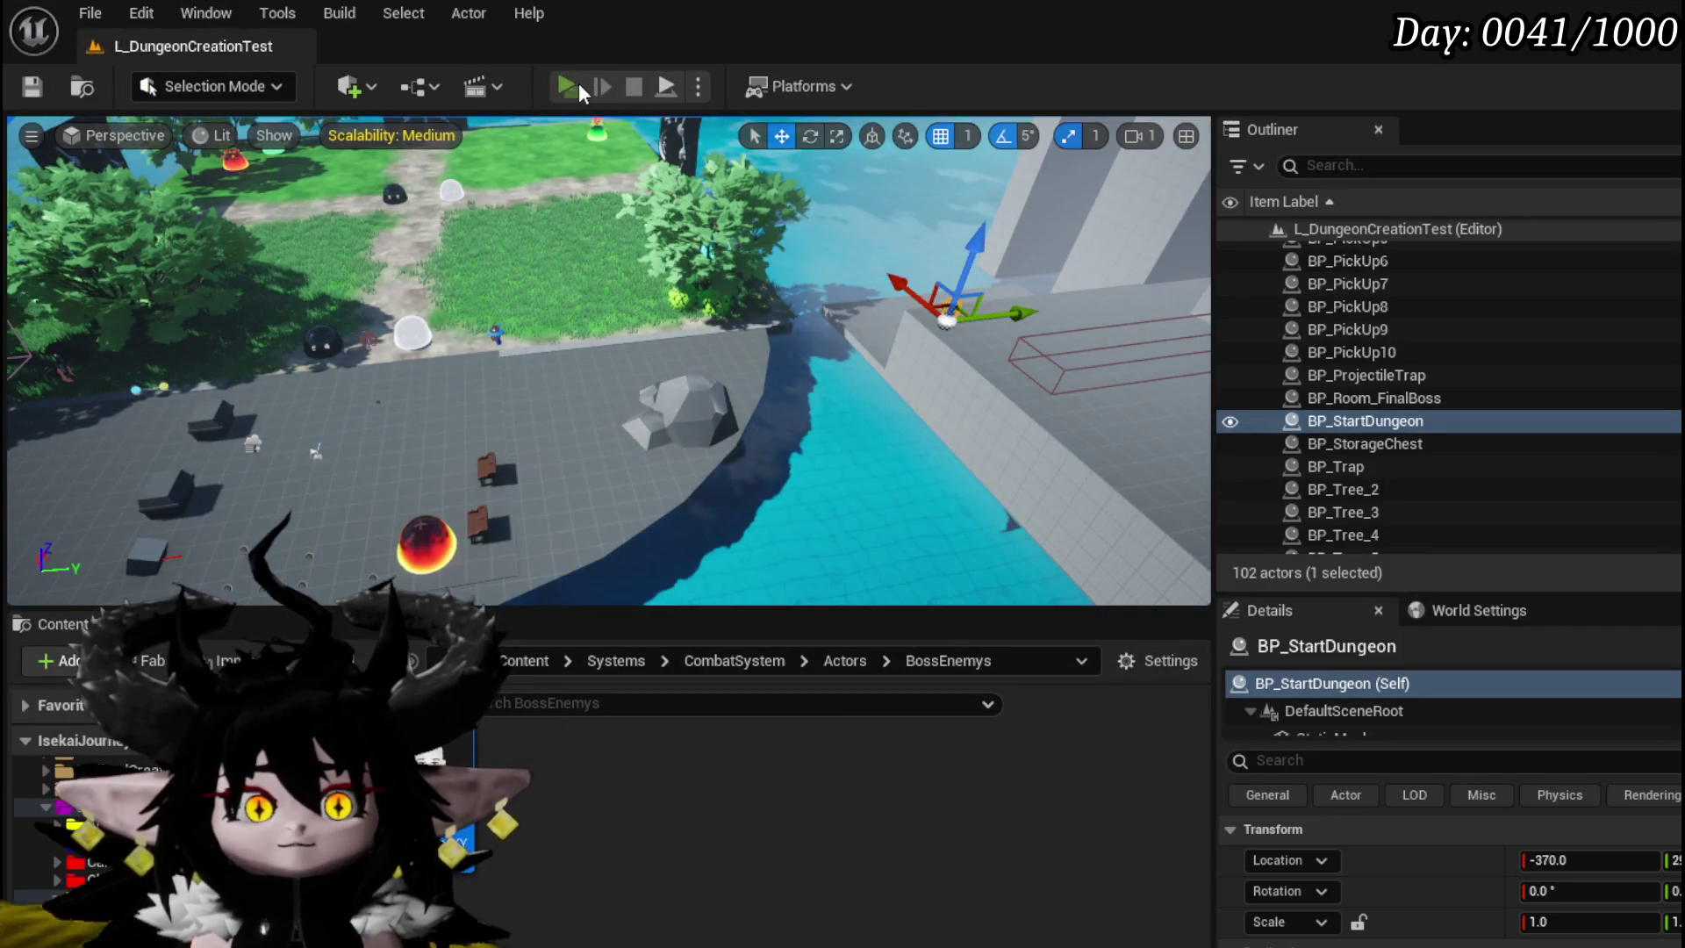
click(579, 85)
key(w)
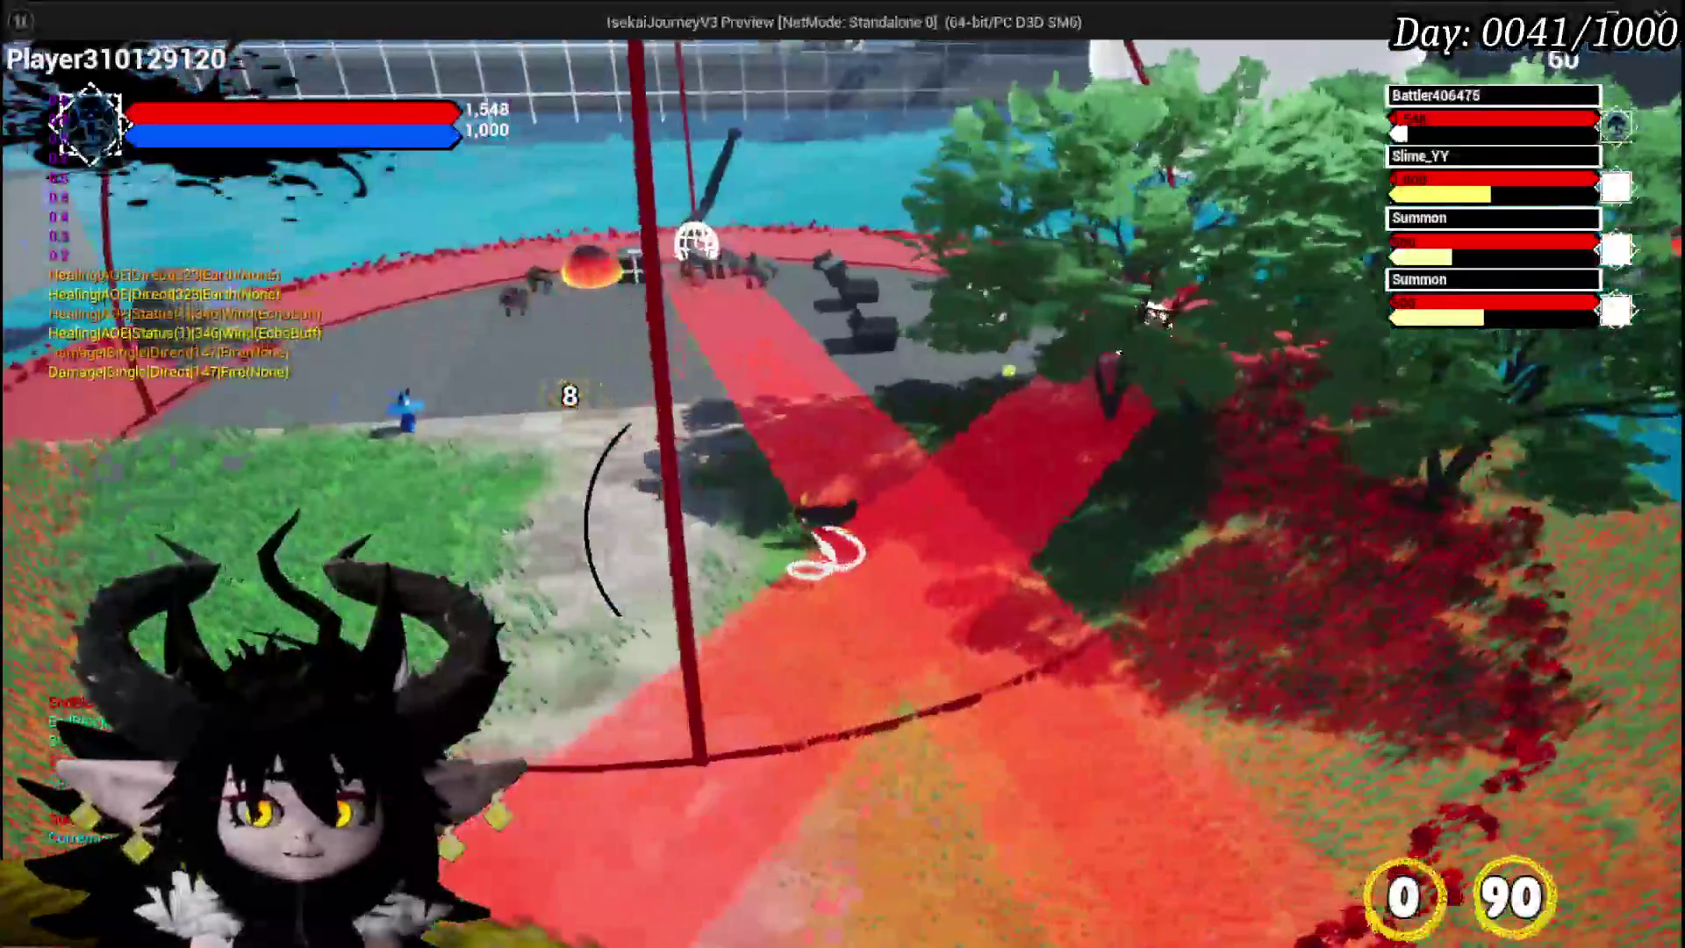
key(Escape)
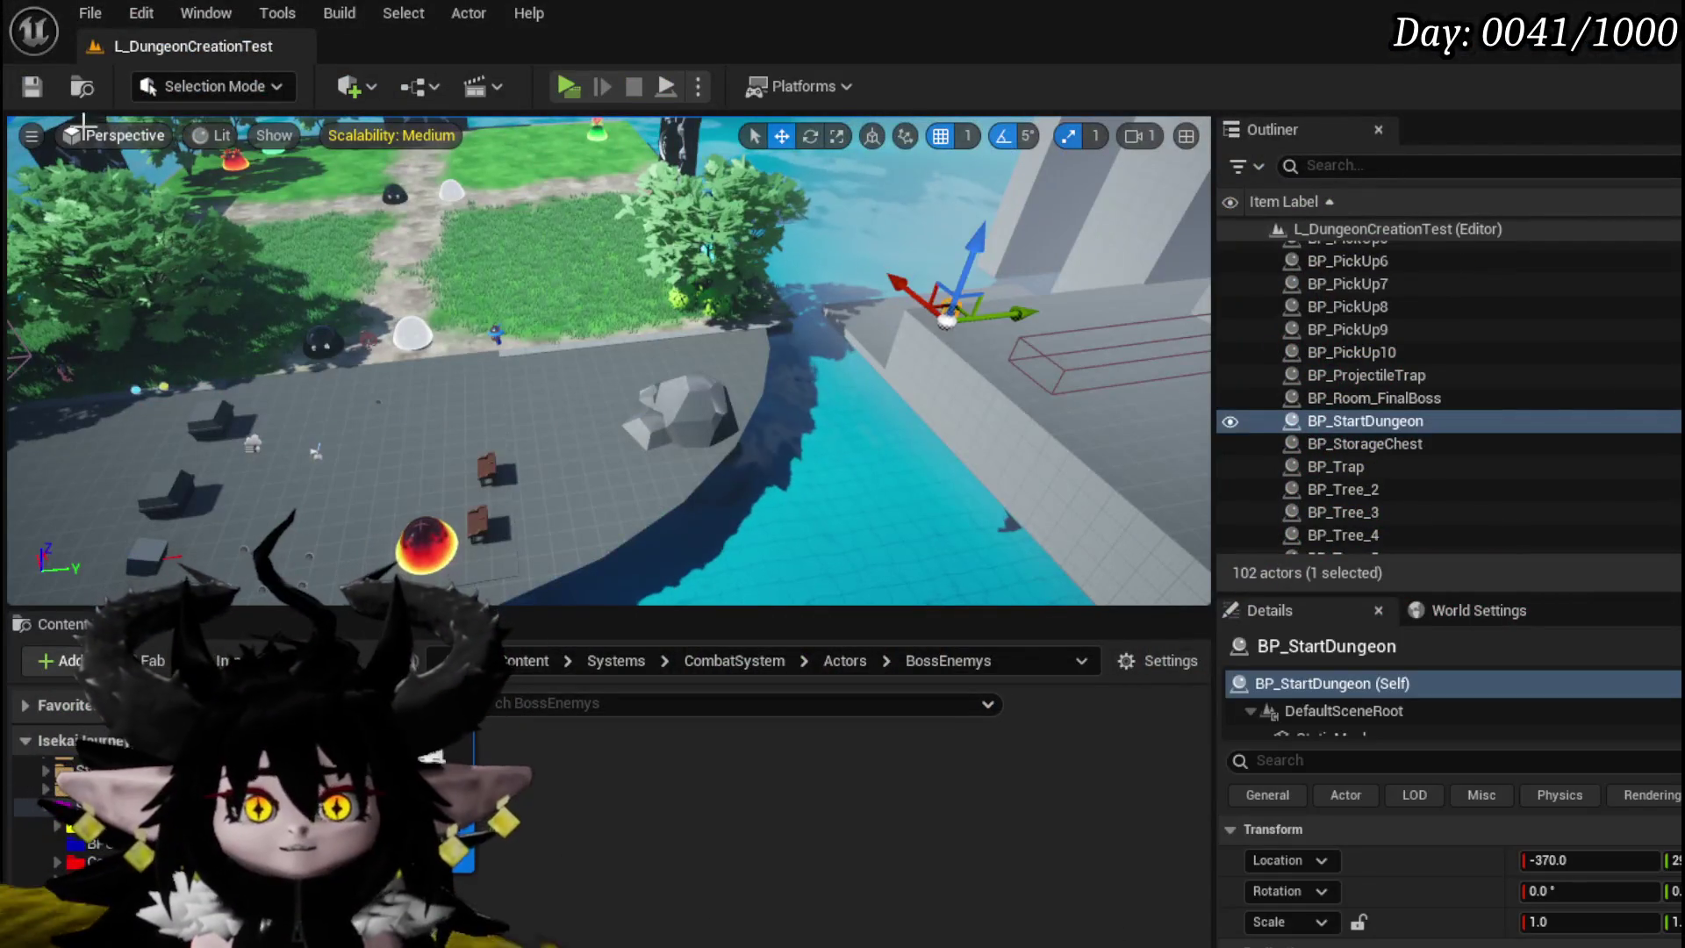
- Move BP_Tree_5 to a new position in the level and save it
click(47, 89)
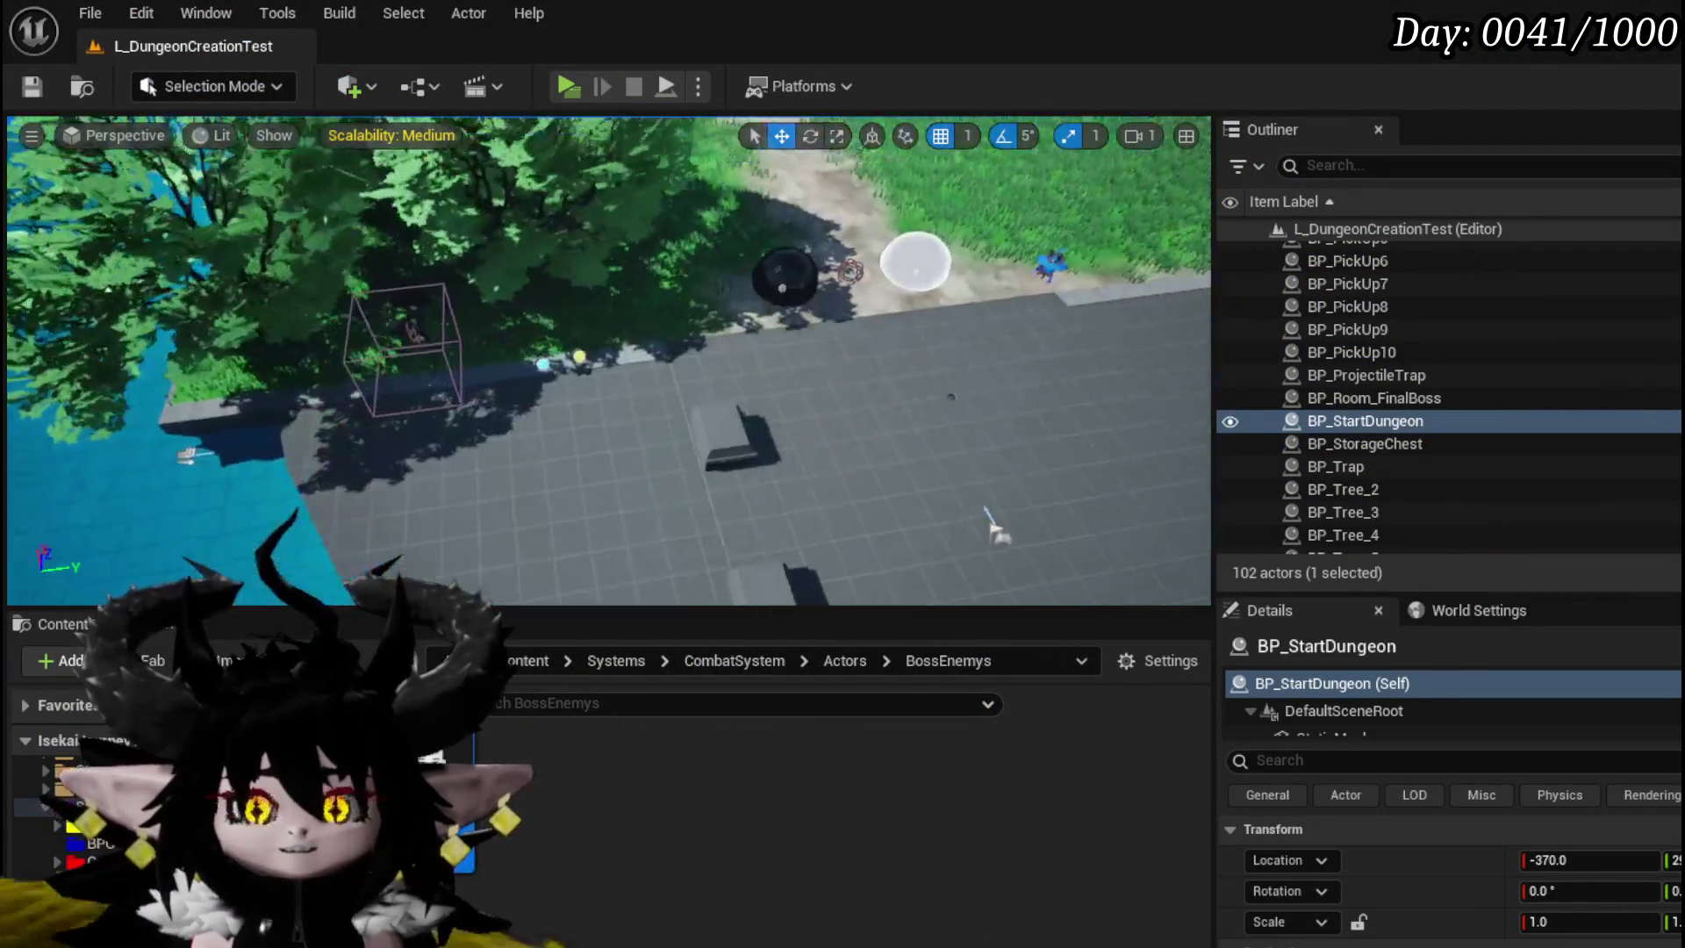
click(544, 333)
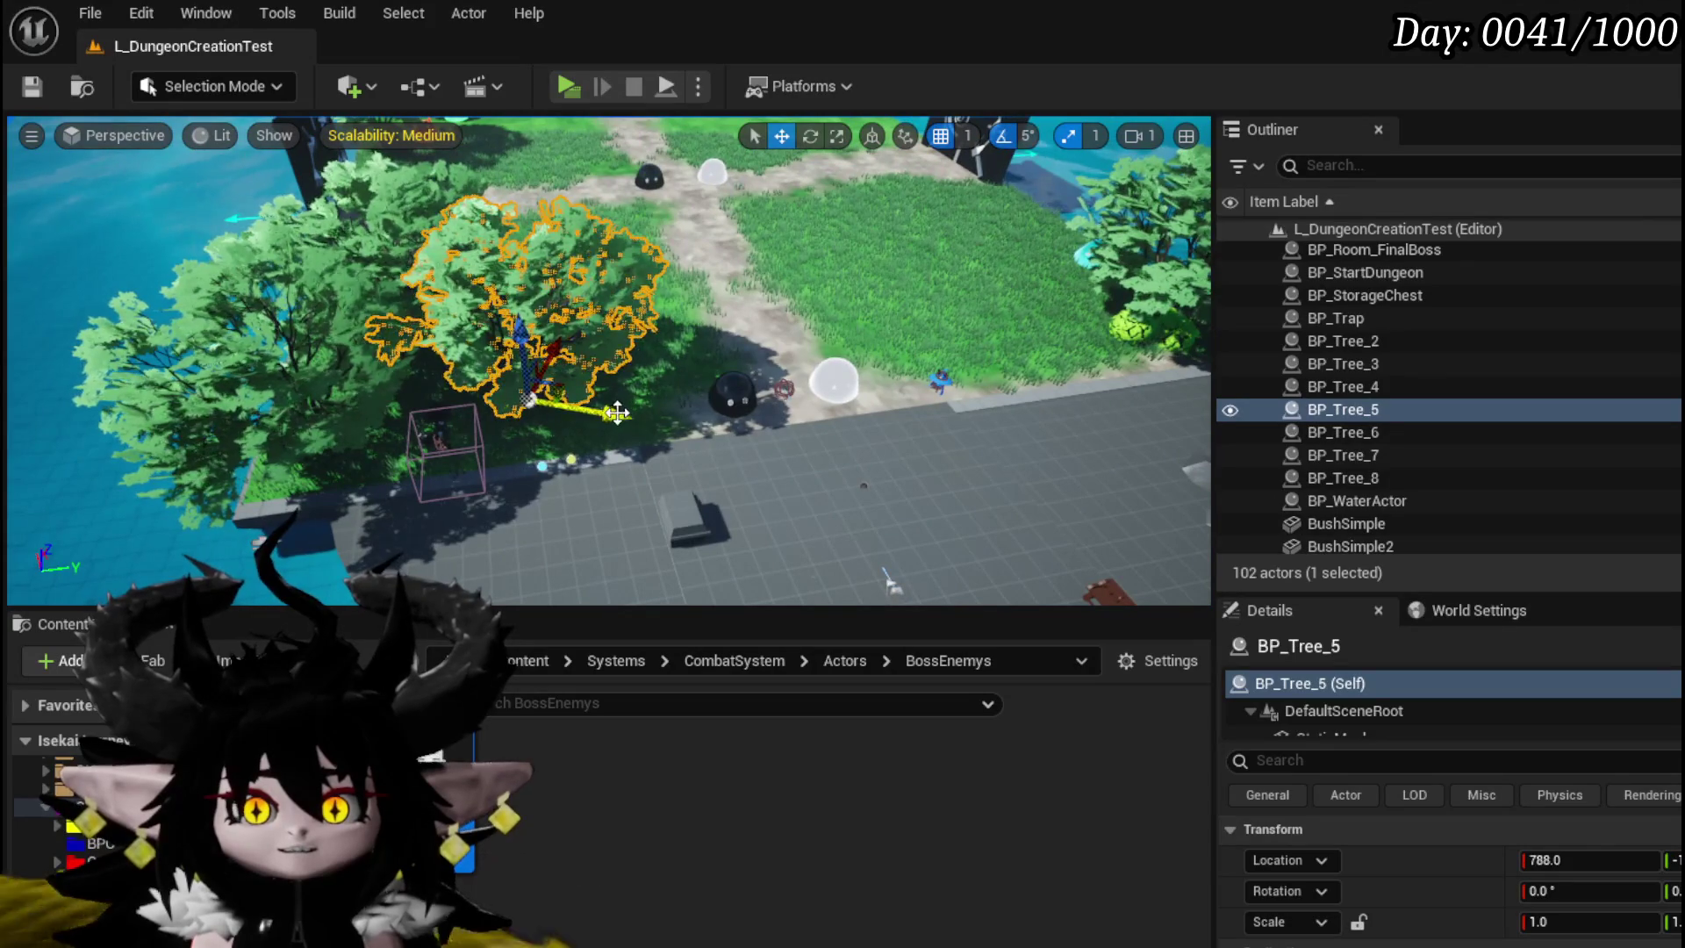
mouse_move(525, 377)
mouse_down()
mouse_move(399, 351)
mouse_move(434, 309)
mouse_move(411, 378)
mouse_move(444, 356)
mouse_move(445, 316)
mouse_move(444, 356)
mouse_up()
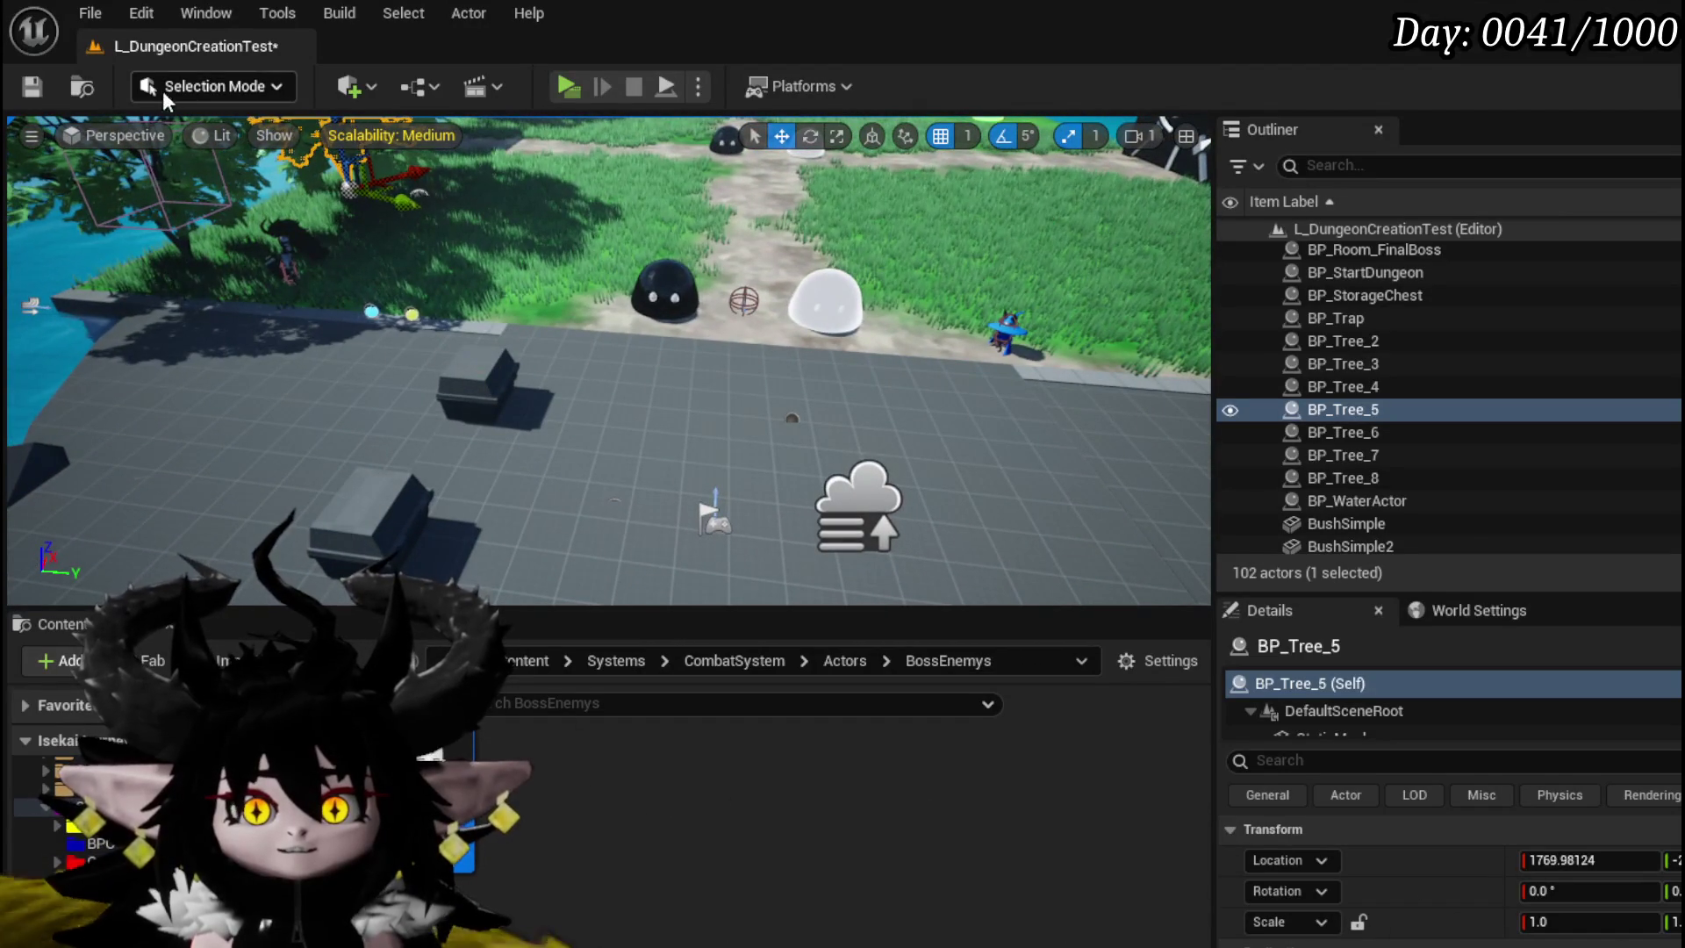
click(29, 92)
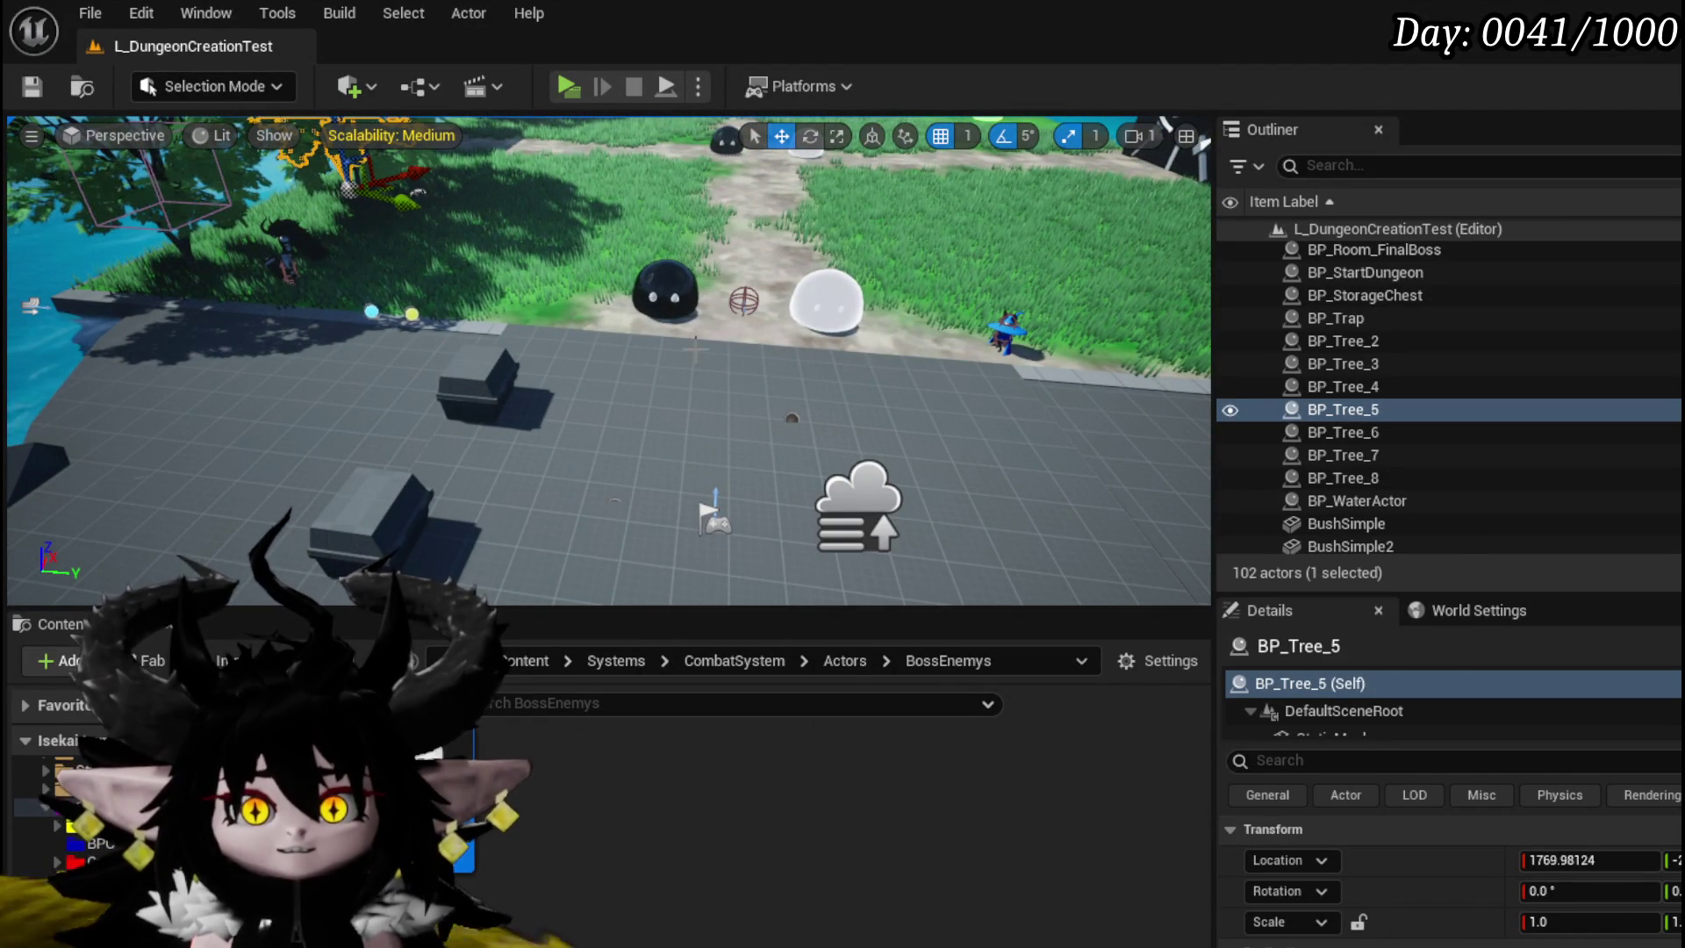
drag(511, 286, 535, 308)
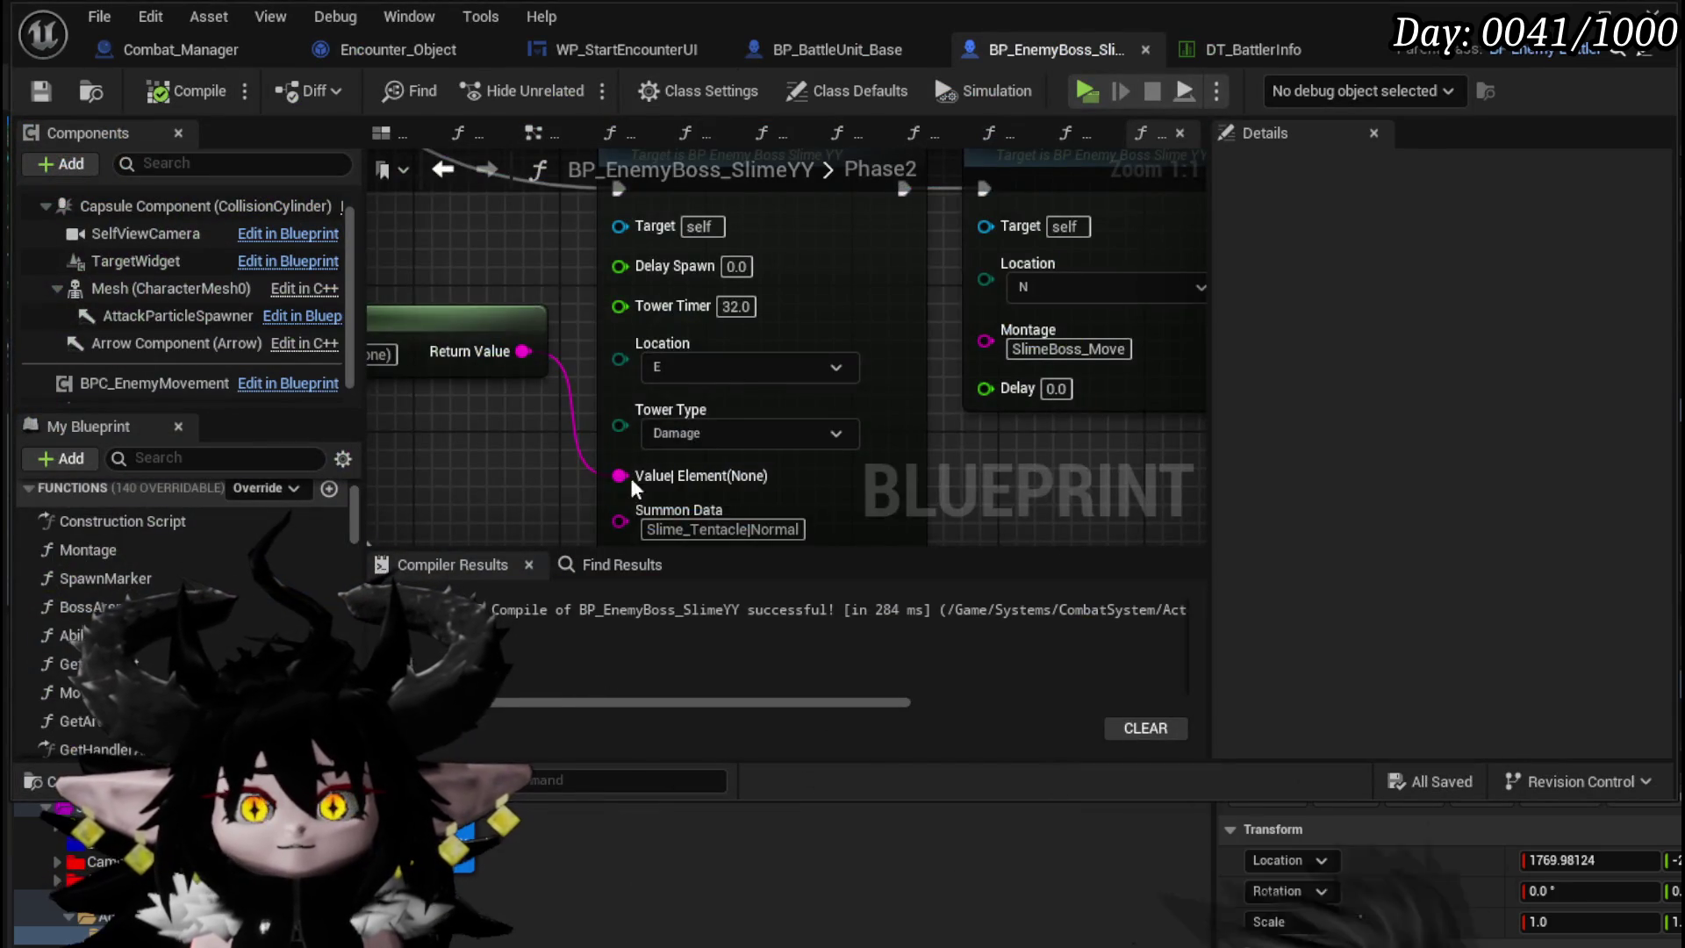
scroll(634, 487, down, 3)
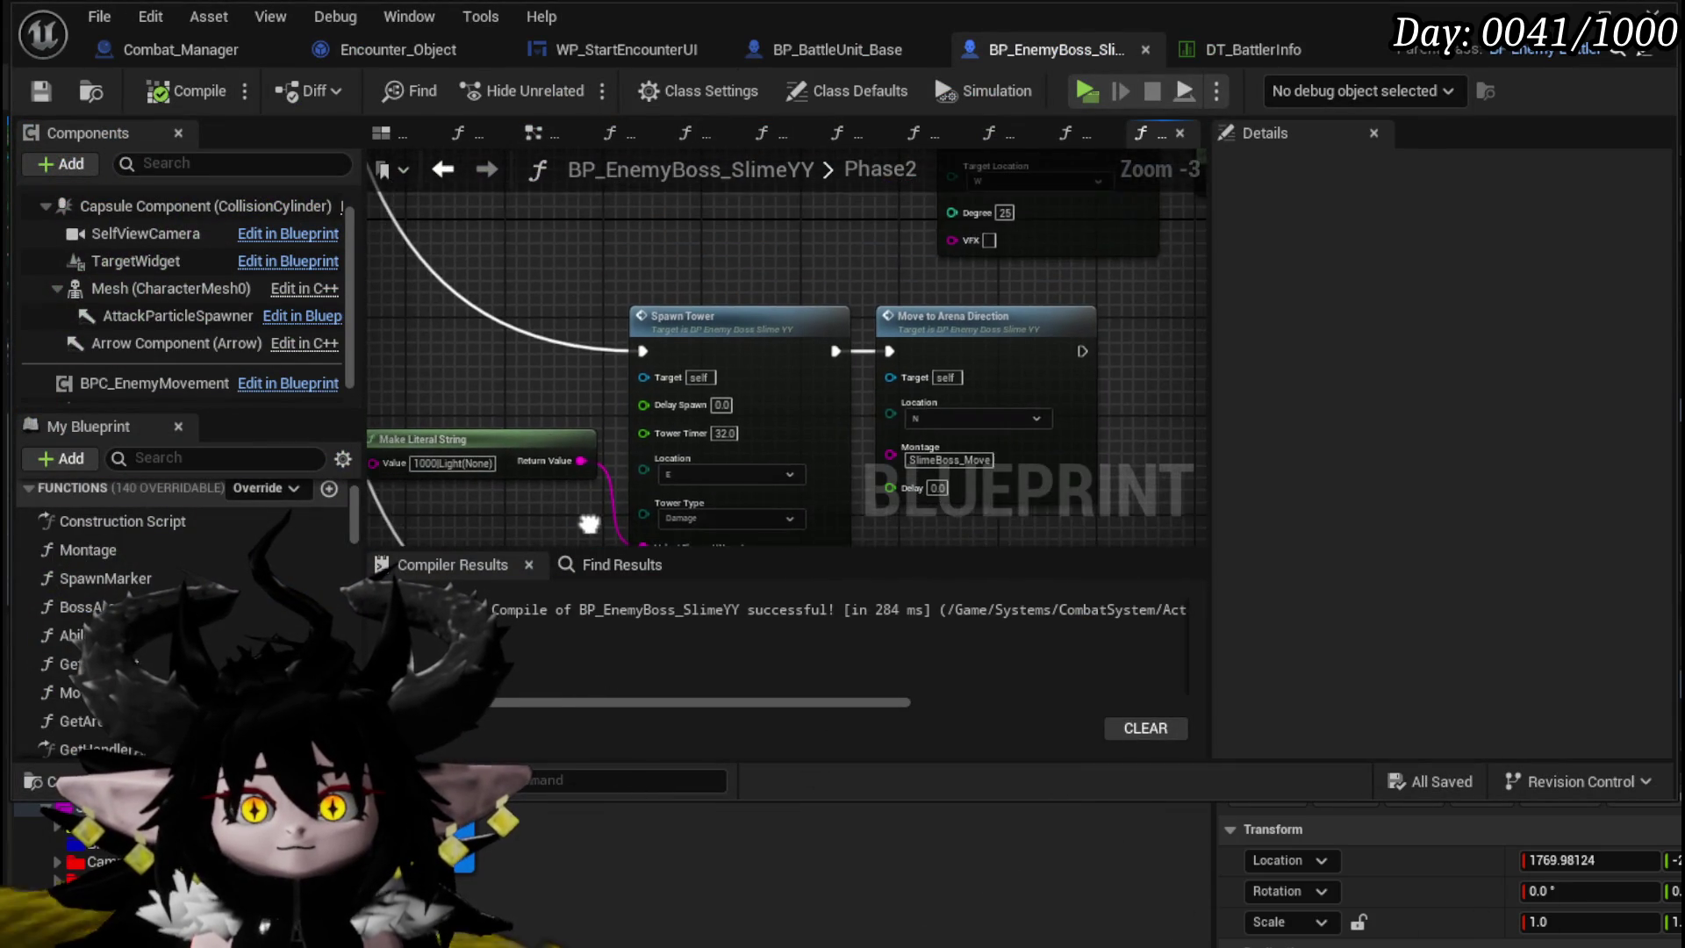
- Change the lower Spawn Tower pair's 18.0 Tower Timer to 24.0
drag(522, 369, 489, 376)
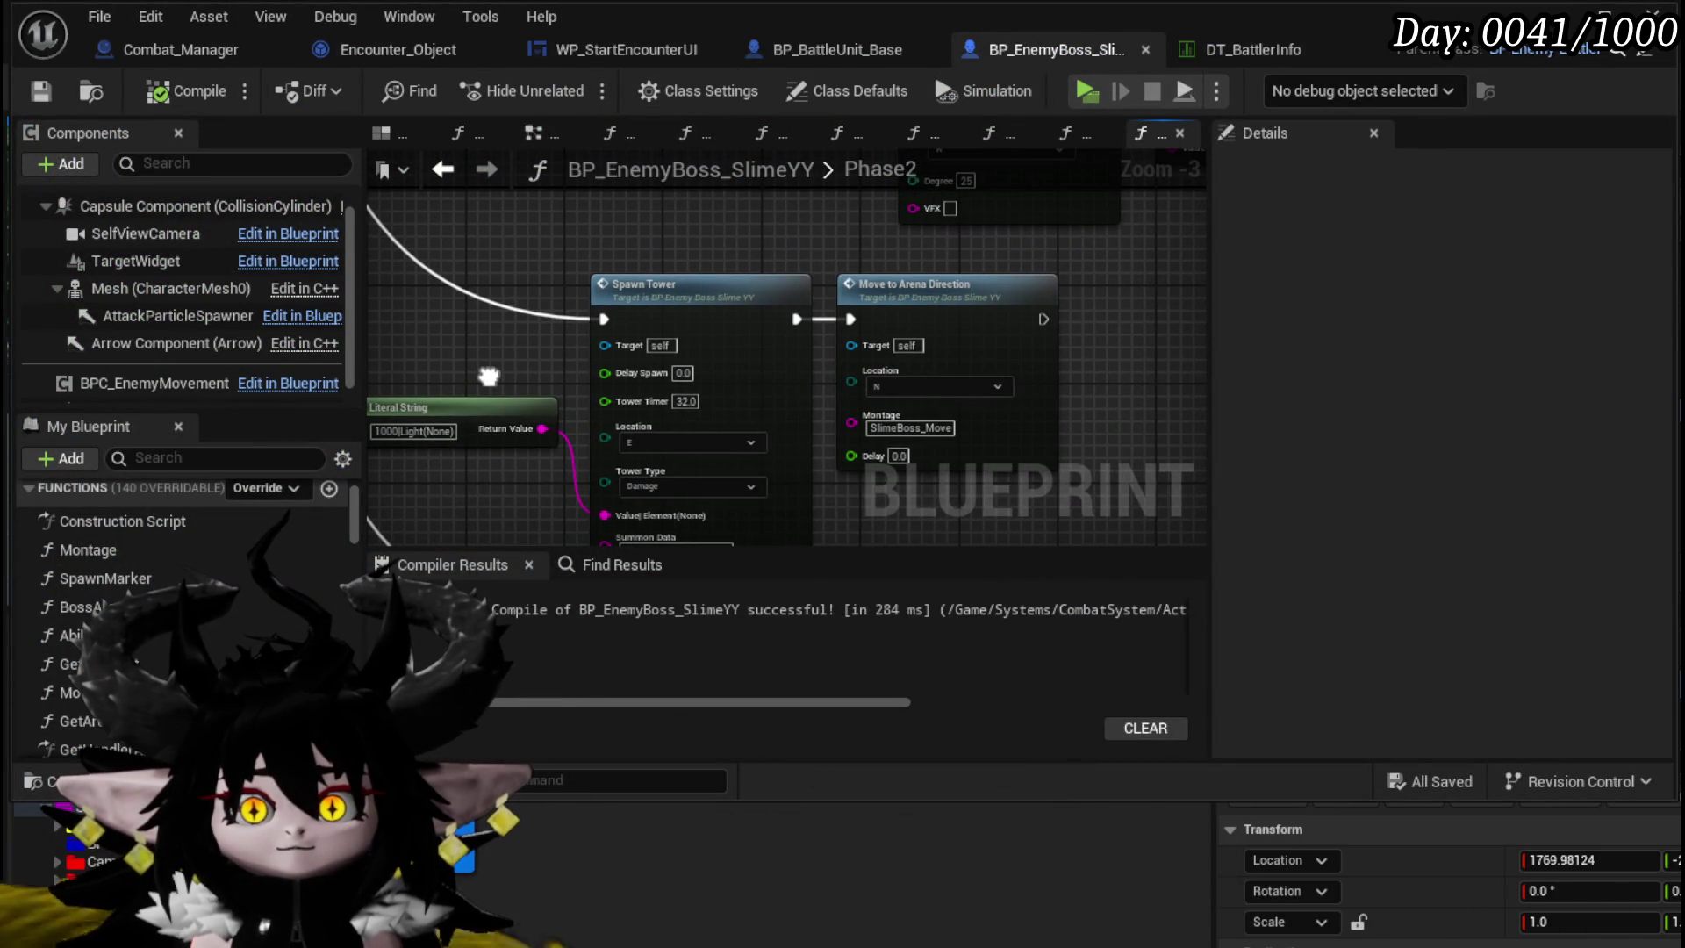
scroll(654, 413, down, 3)
scroll(634, 432, up, 3)
drag(634, 432, 544, 303)
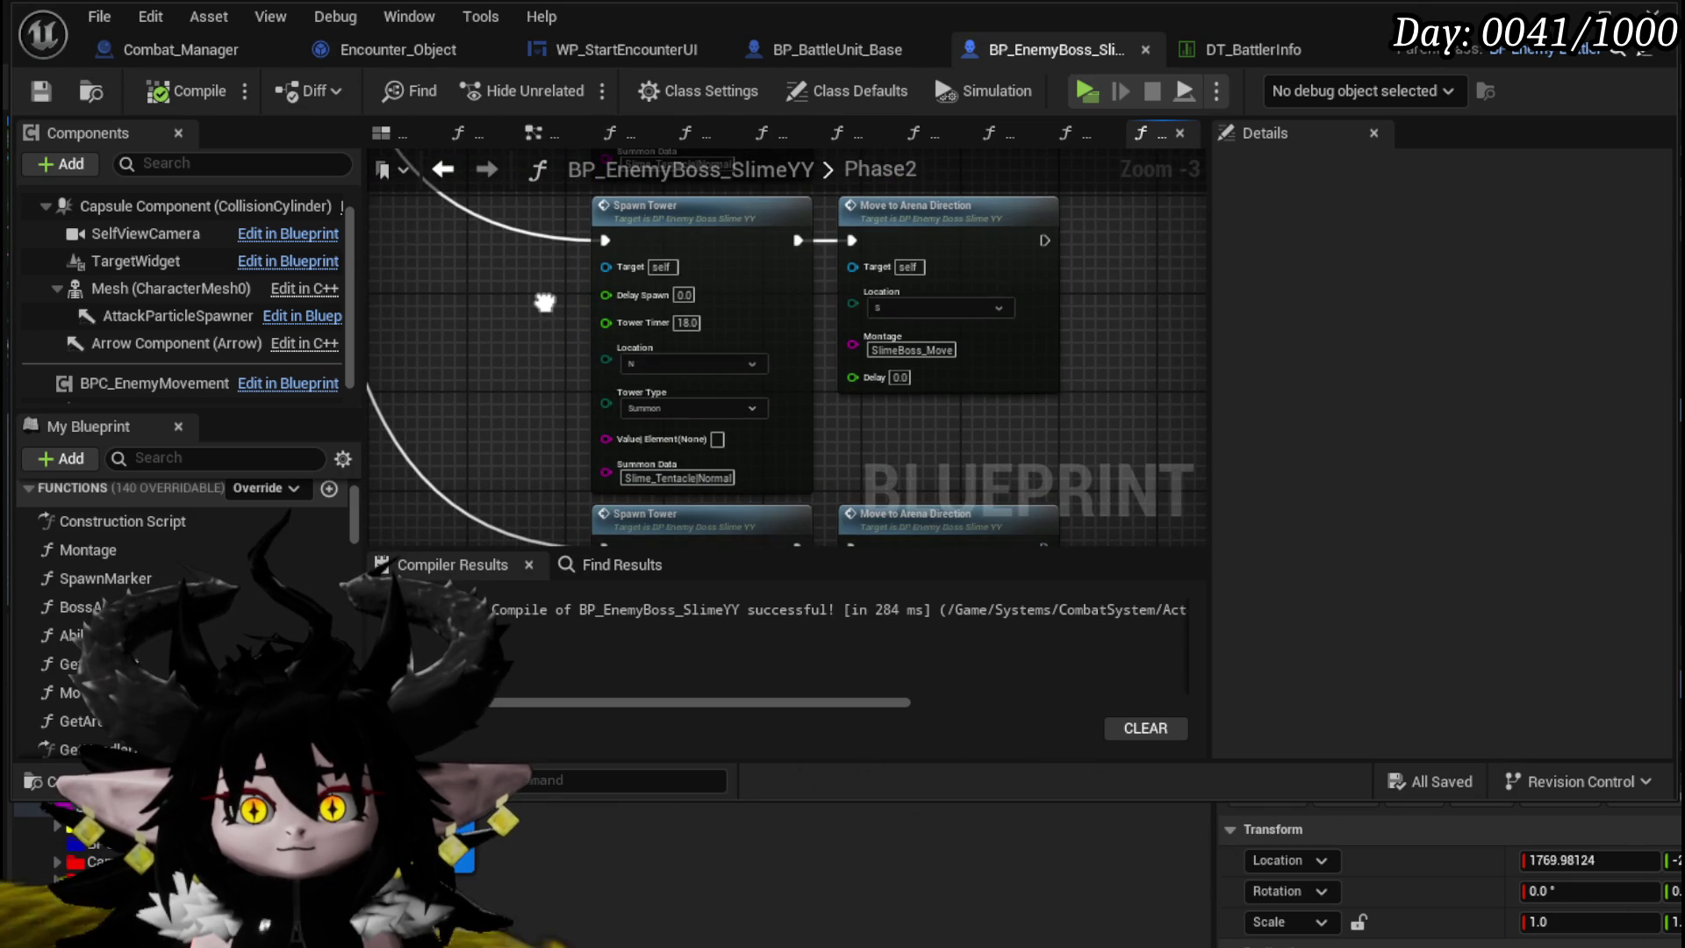
scroll(544, 303, up, 3)
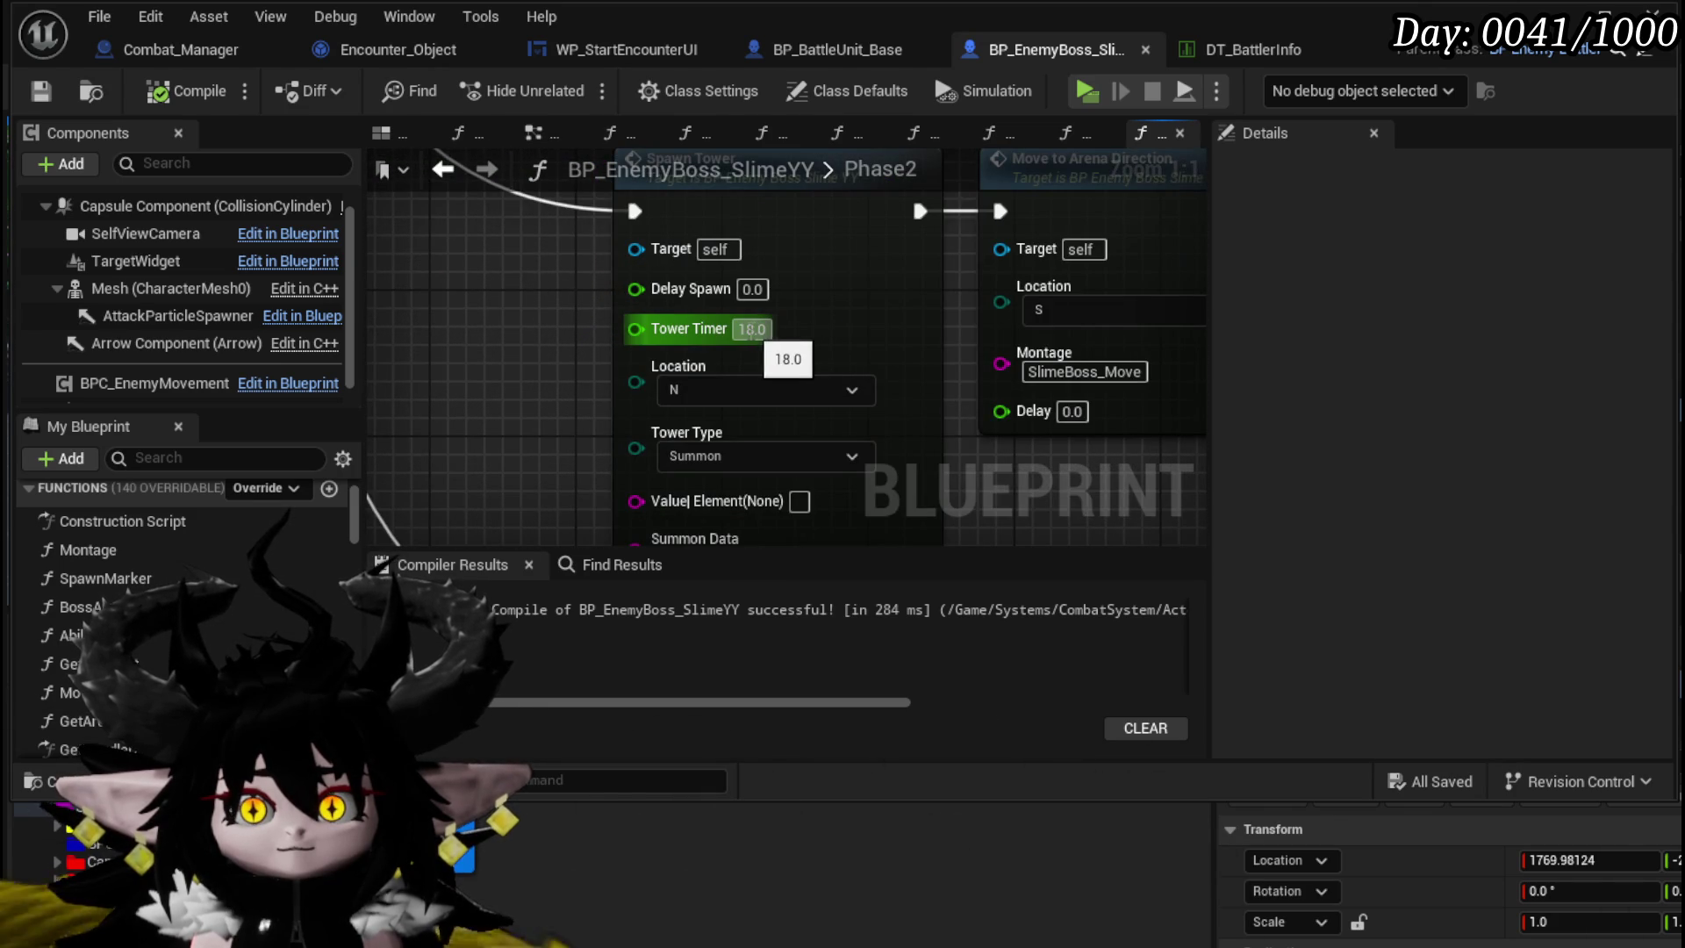
click(747, 330)
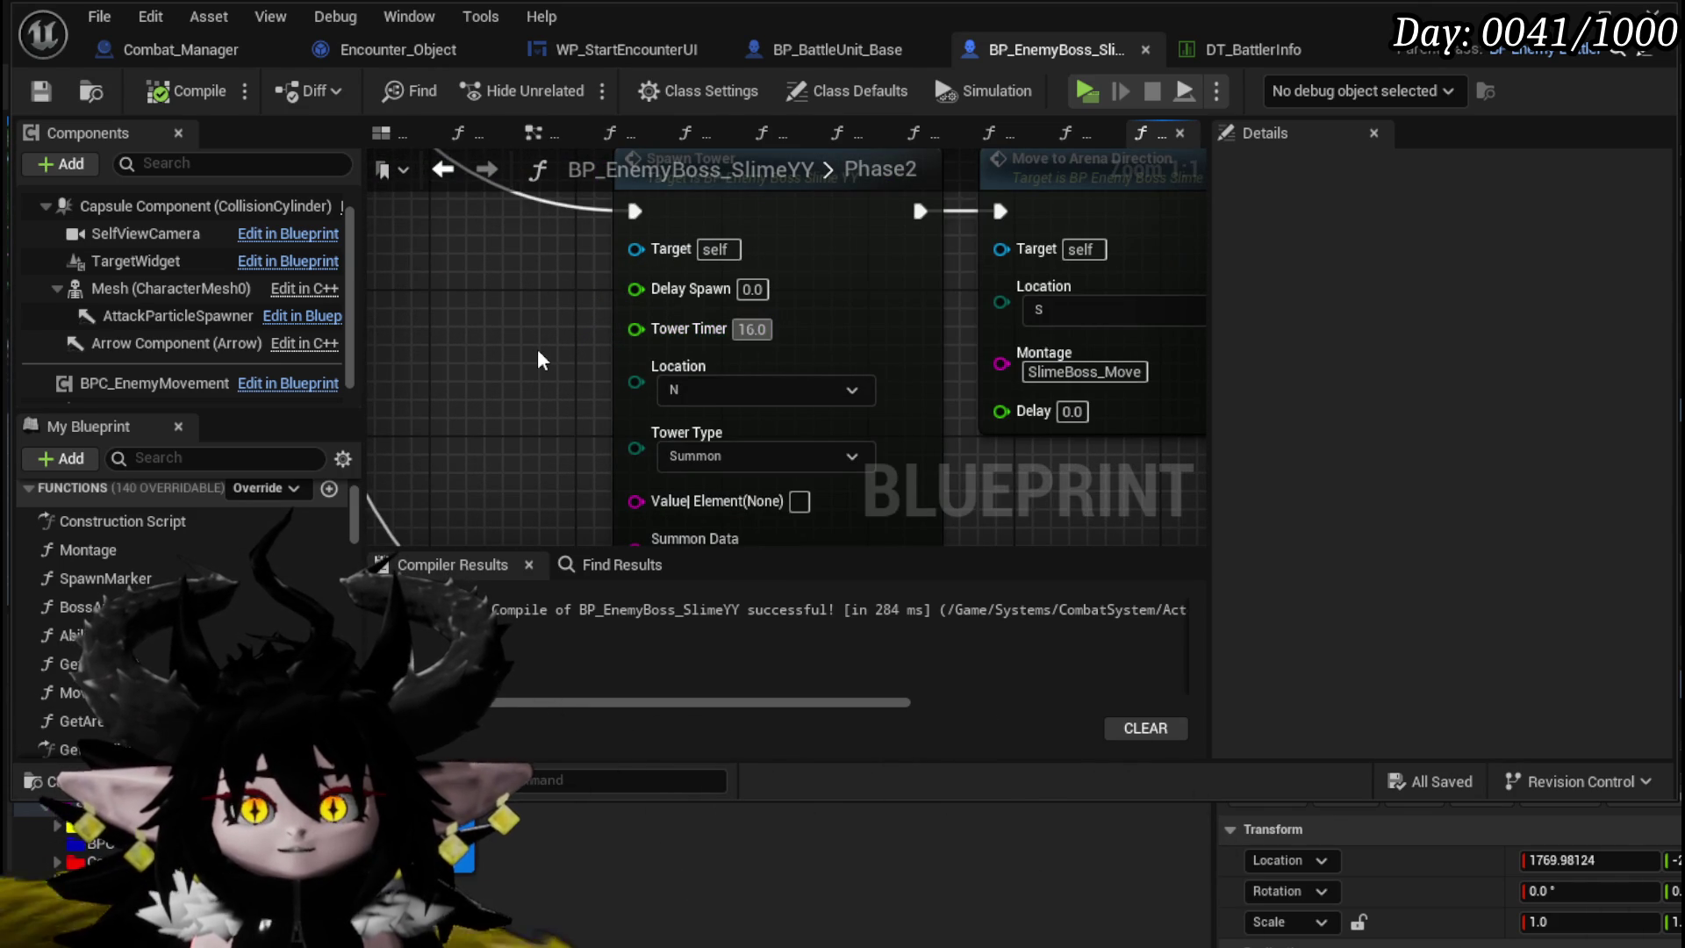
scroll(535, 360, down, 1)
- Set the Location W Spawn Tower's timer to 38.0, then return to the level editor
drag(536, 360, 570, 361)
scroll(484, 400, down, 1)
drag(483, 400, 540, 305)
scroll(539, 306, up, 3)
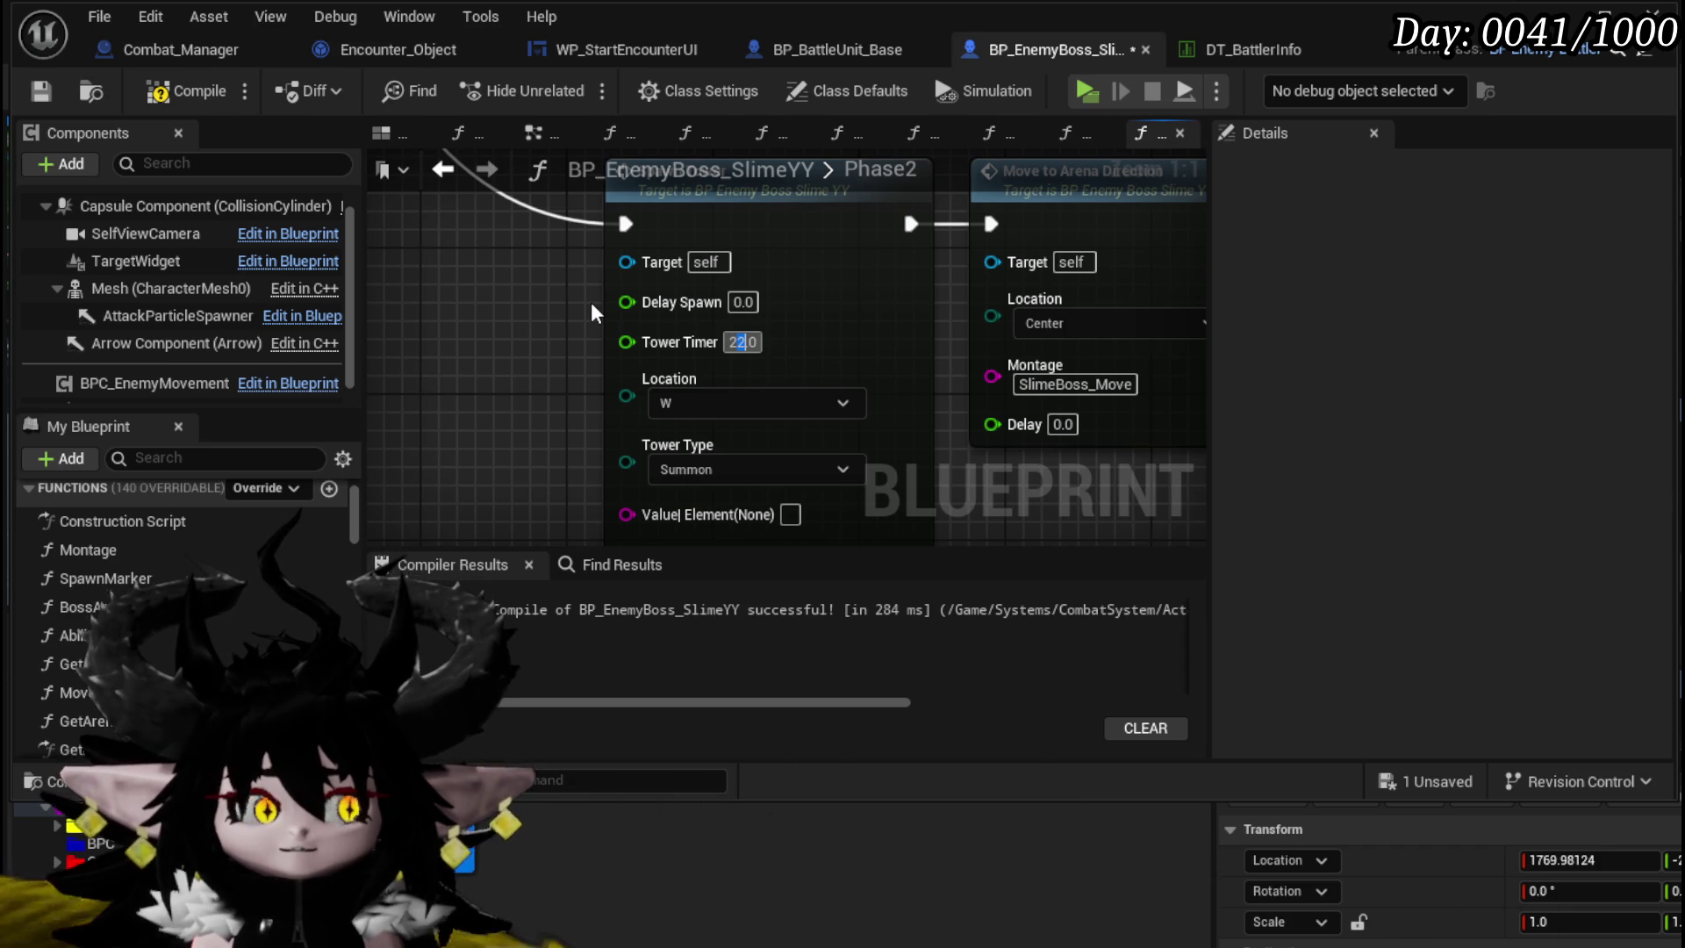
scroll(591, 307, down, 5)
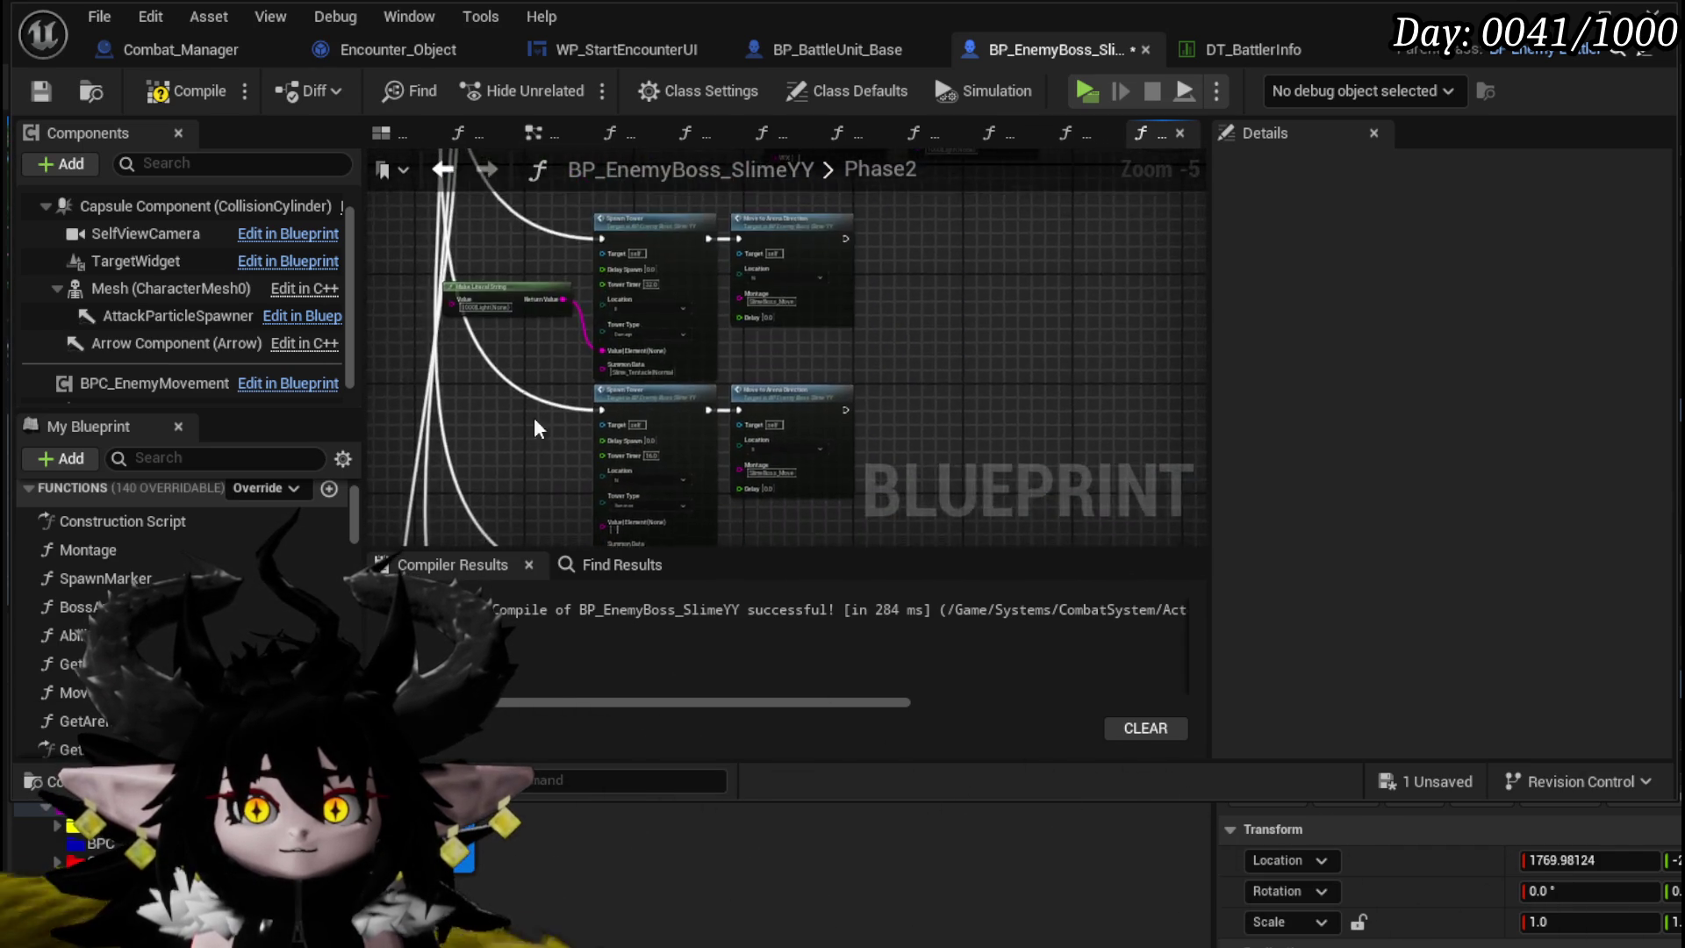
scroll(463, 351, up, 3)
scroll(474, 356, up, 2)
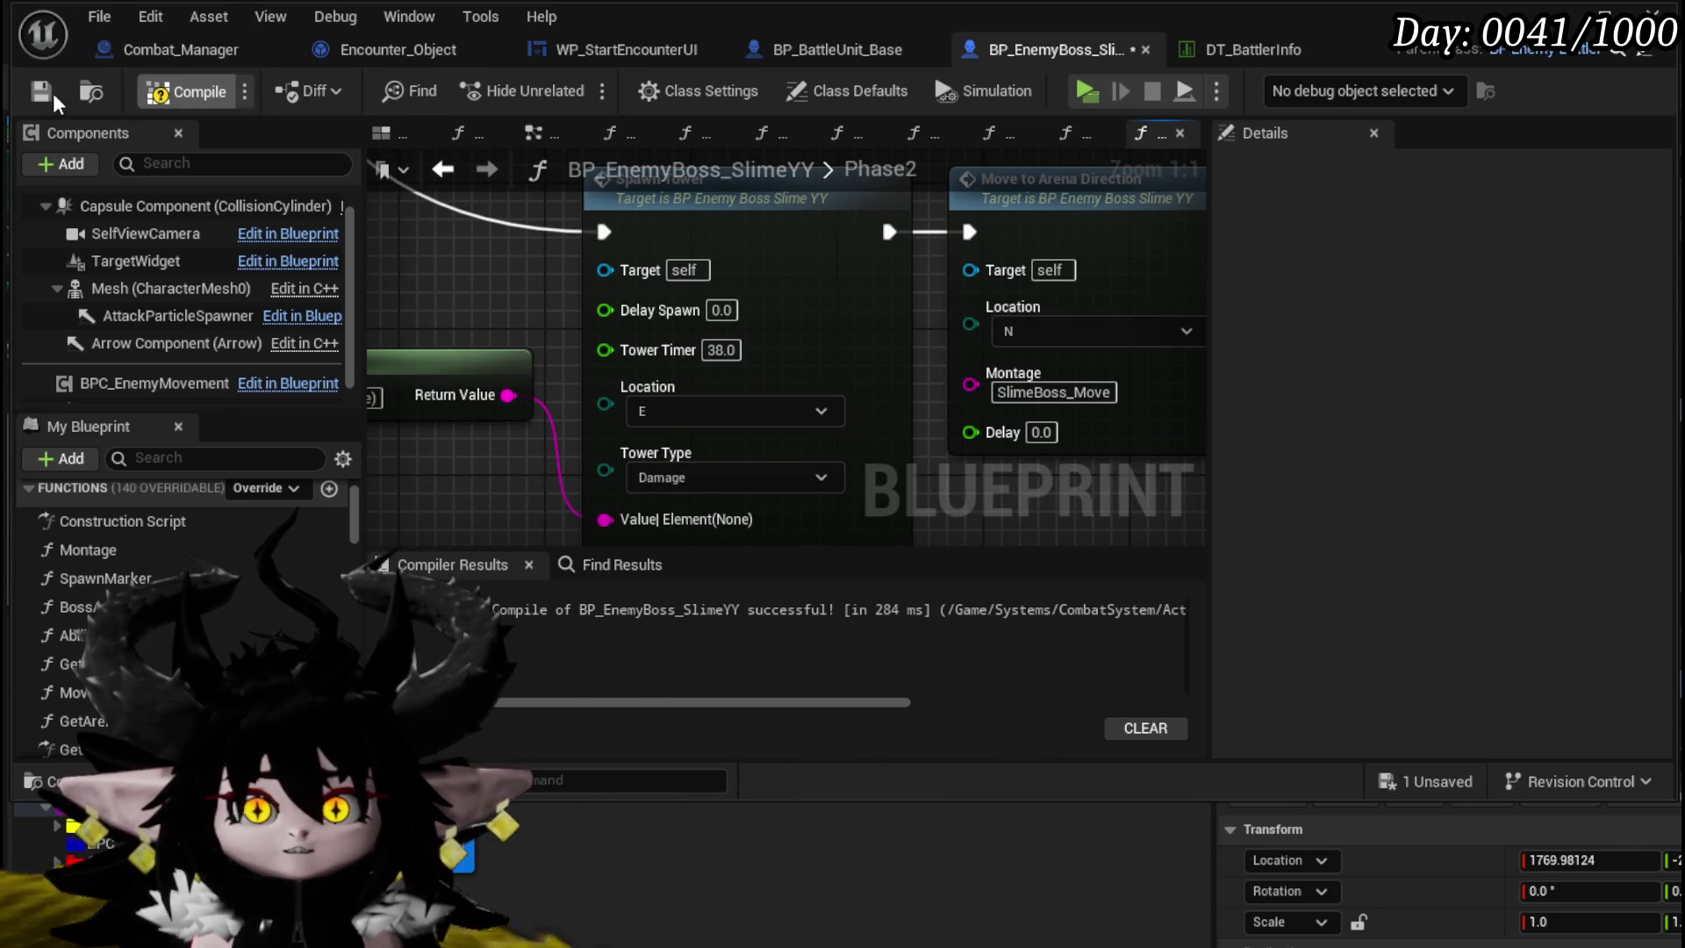
click(1558, 16)
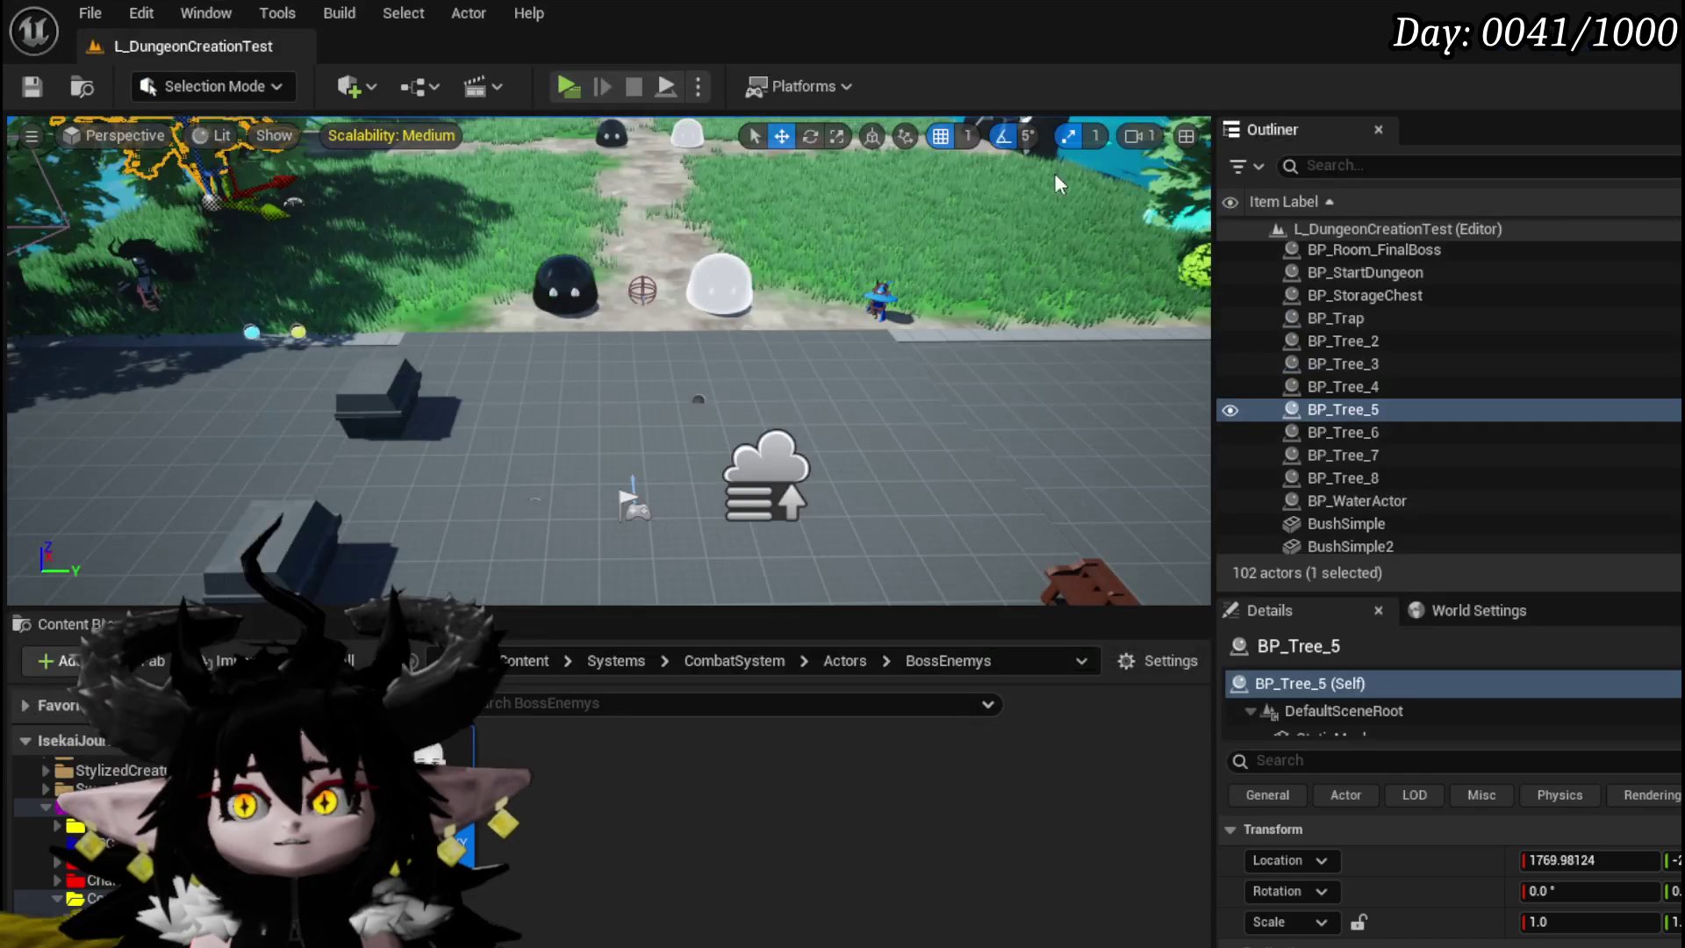
- Playtest the Slime_YY fight with a water splash and a targeted Void Movement card, then stop
click(562, 86)
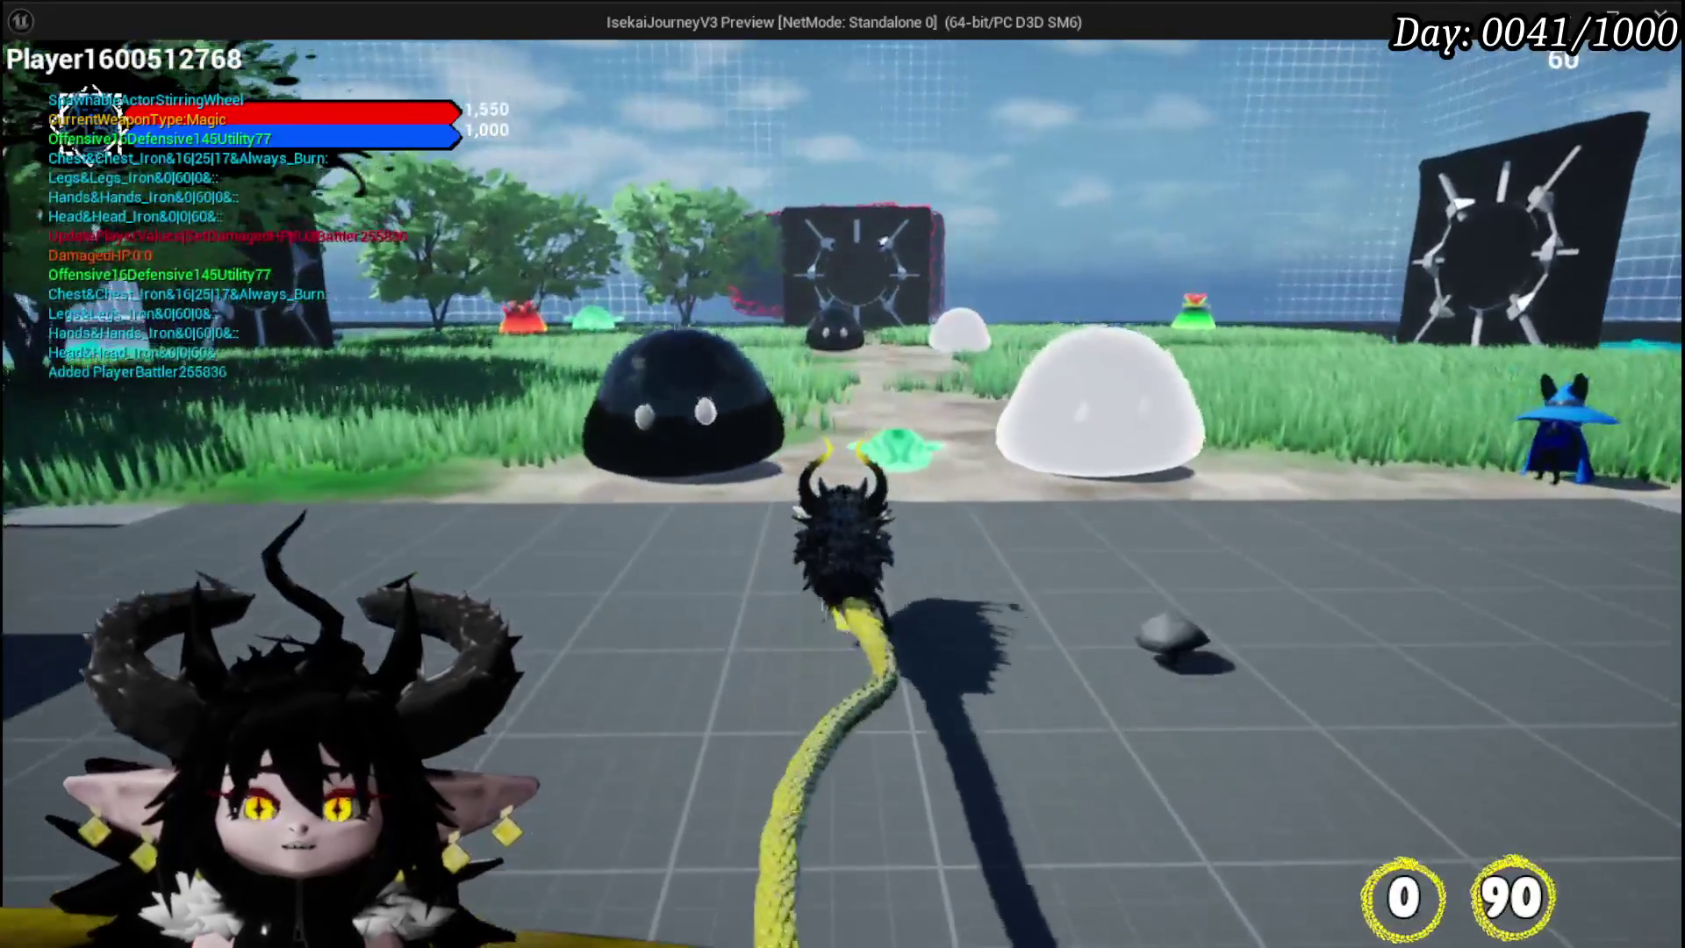
click(843, 474)
key(w)
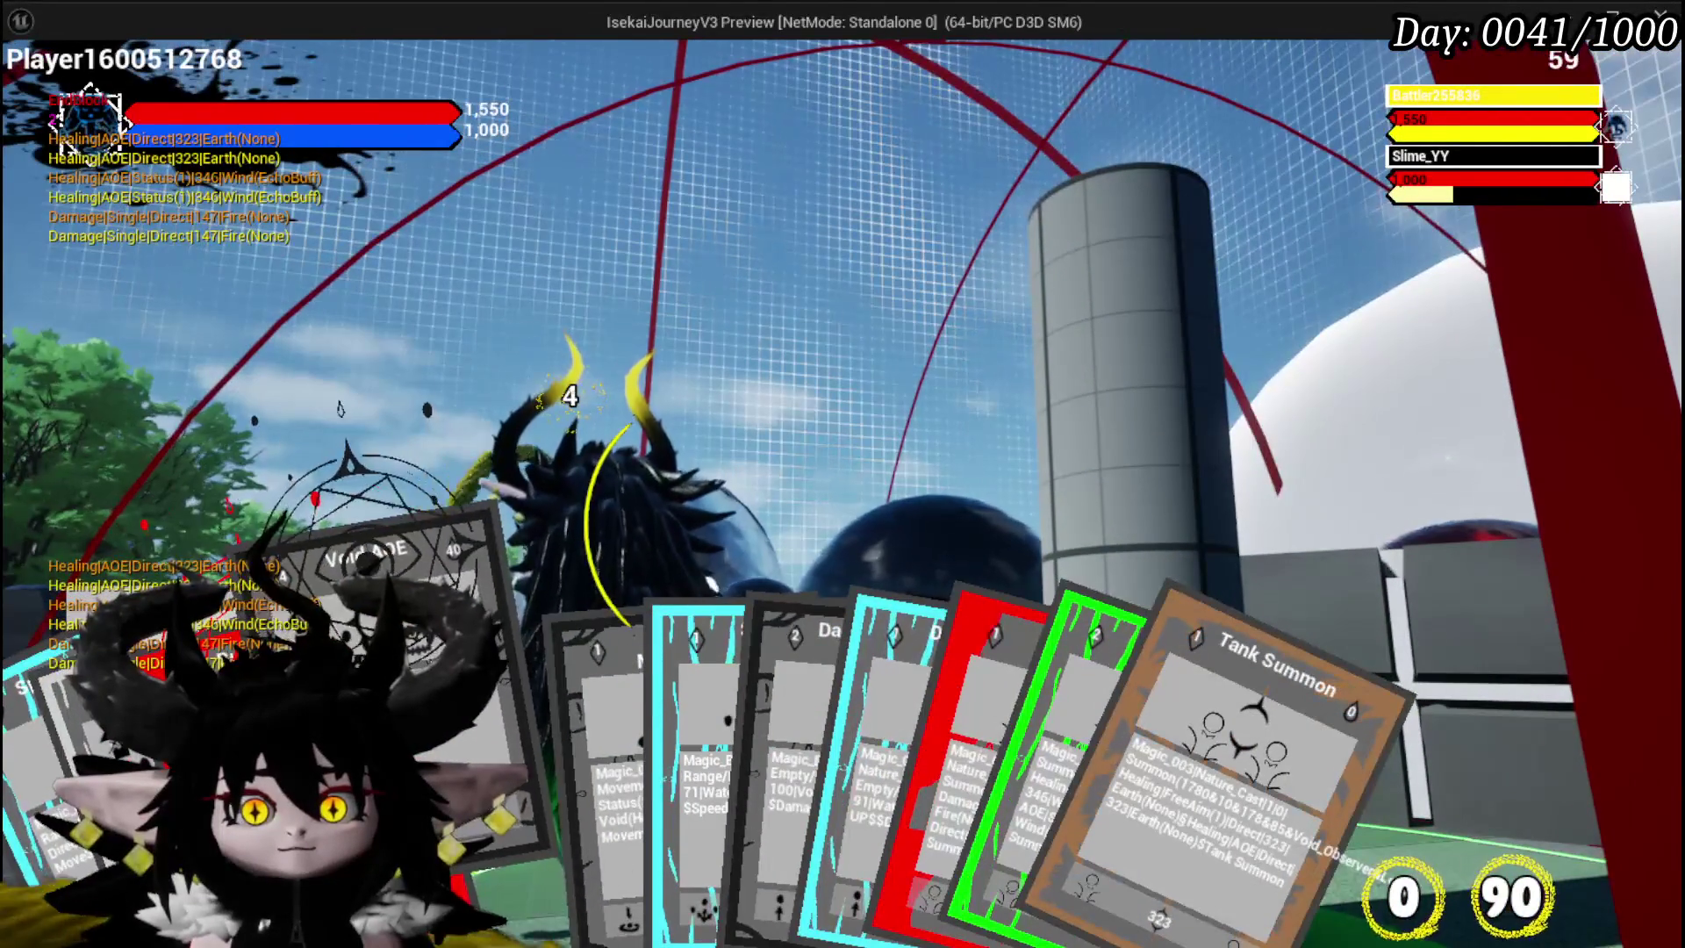
click(509, 650)
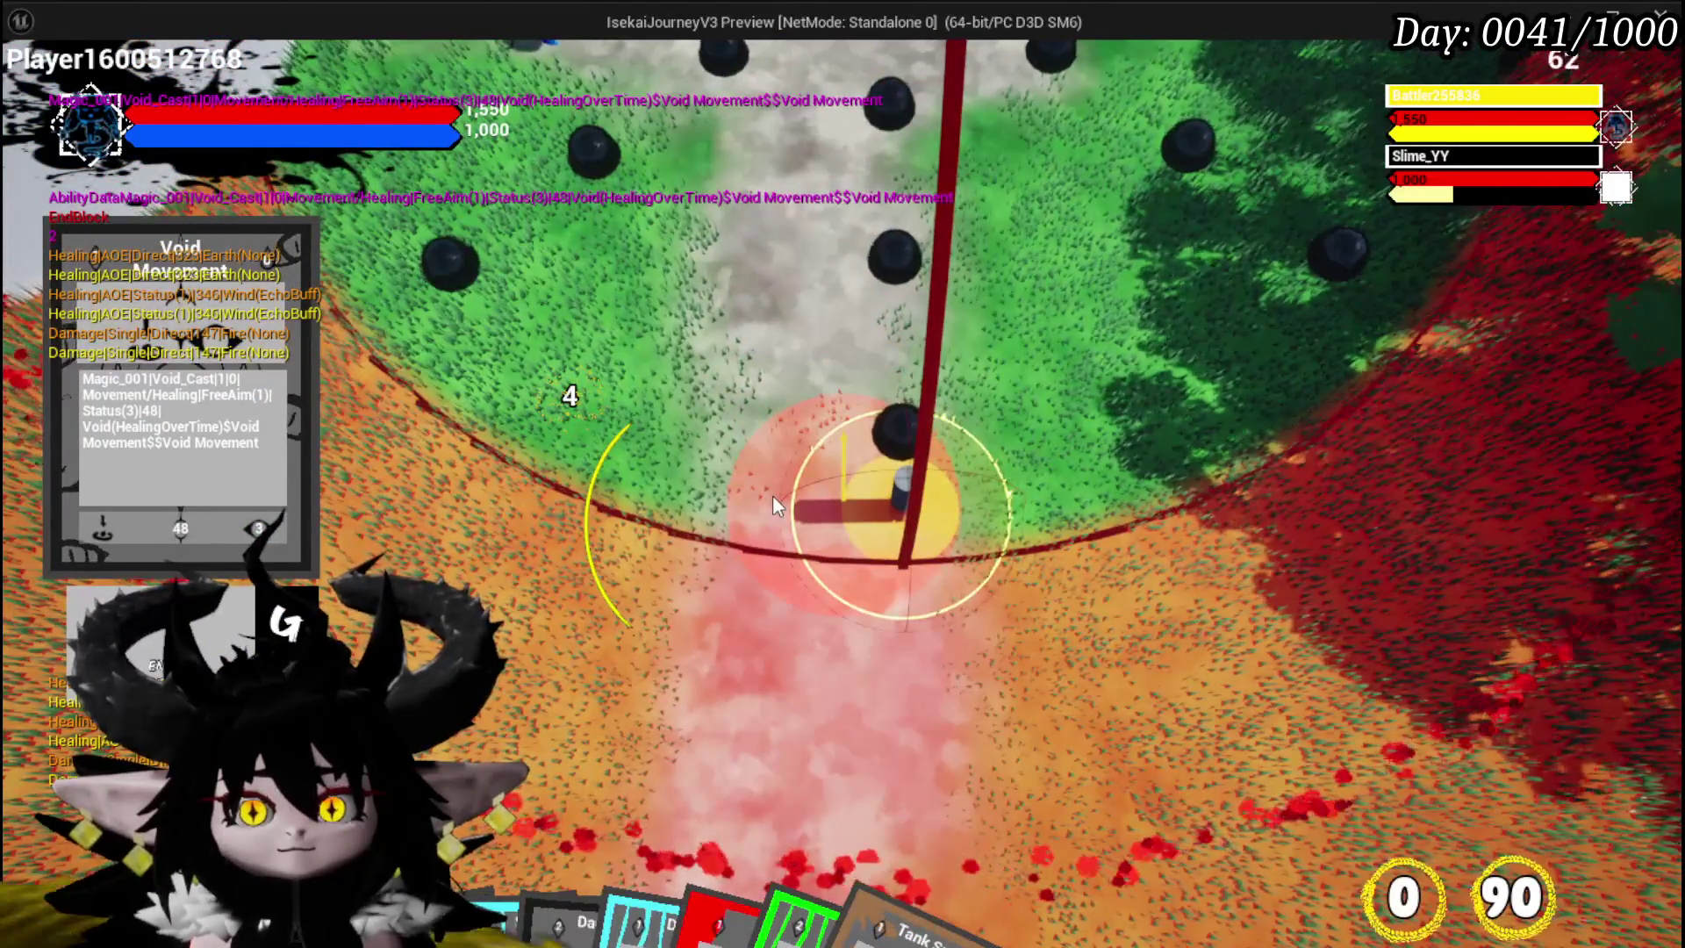
click(773, 497)
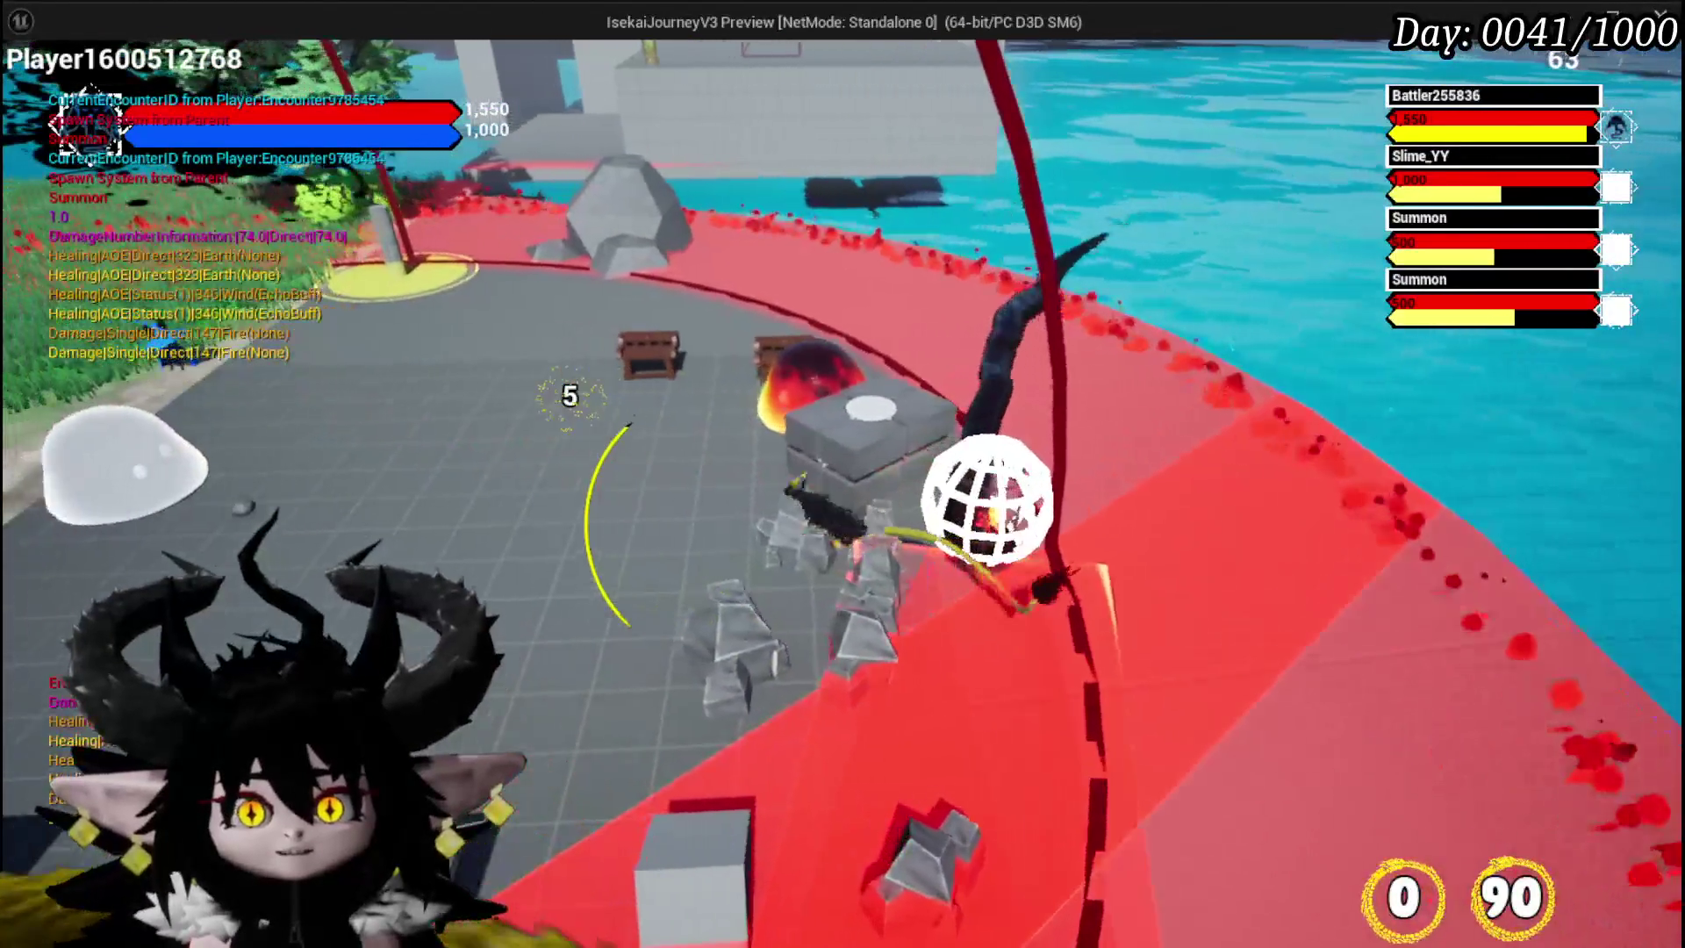
key(Escape)
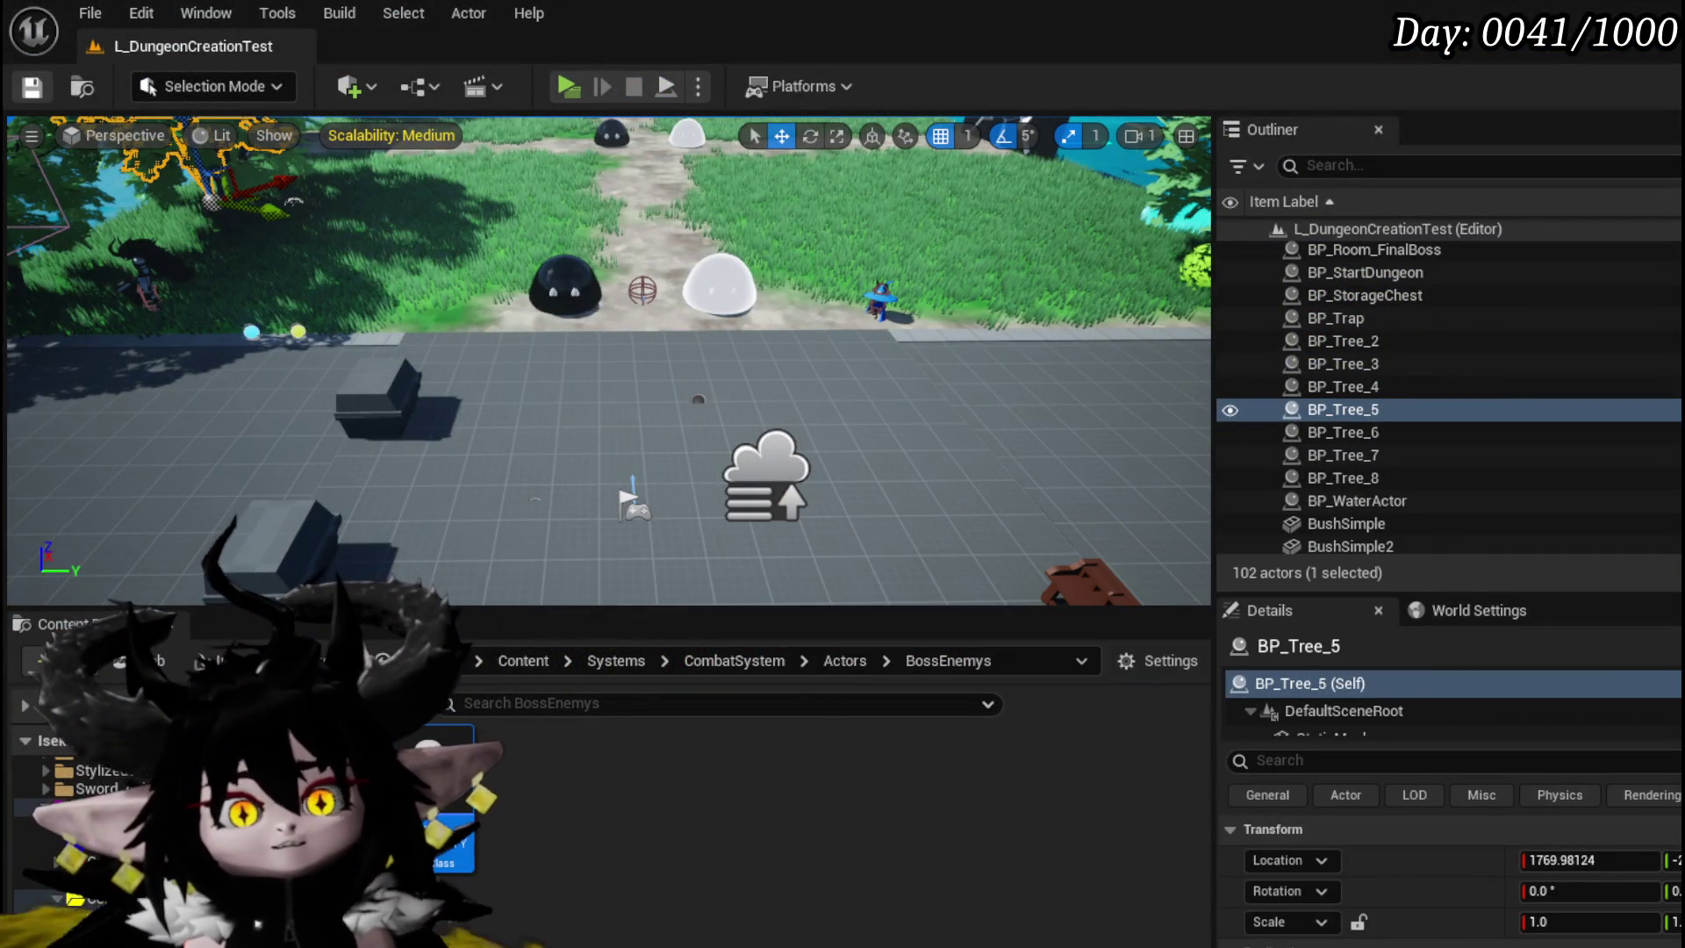
- Set the Phase2 move step's Location to W
key(alt+Tab)
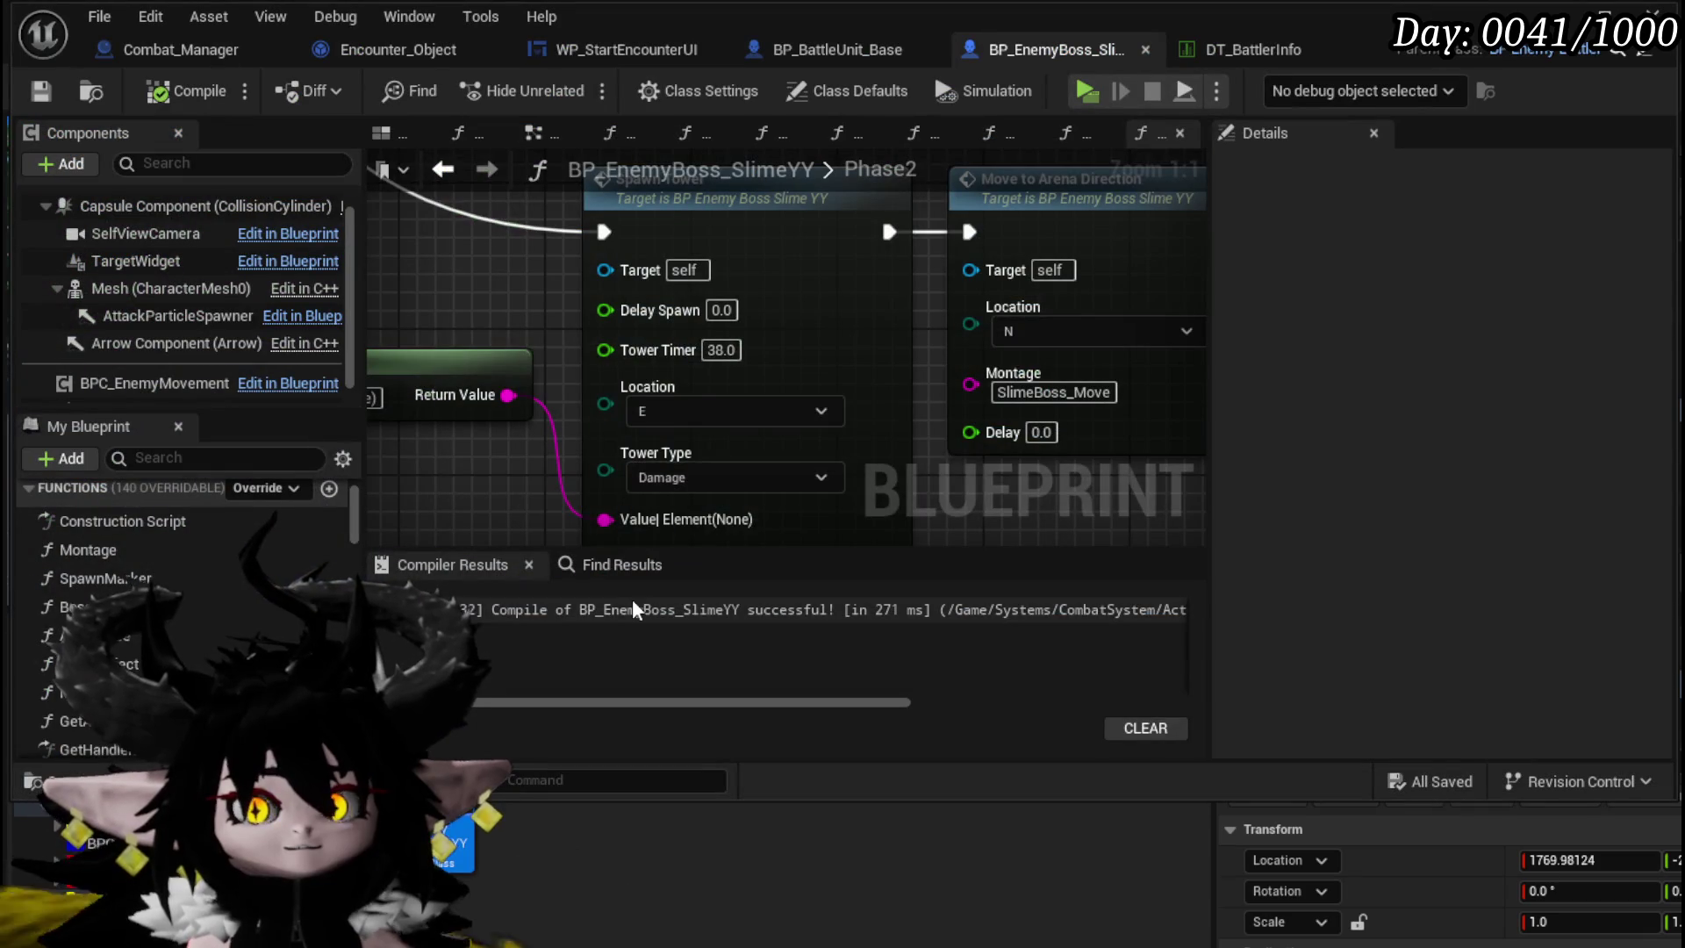
scroll(492, 356, down, 10)
scroll(558, 336, up, 8)
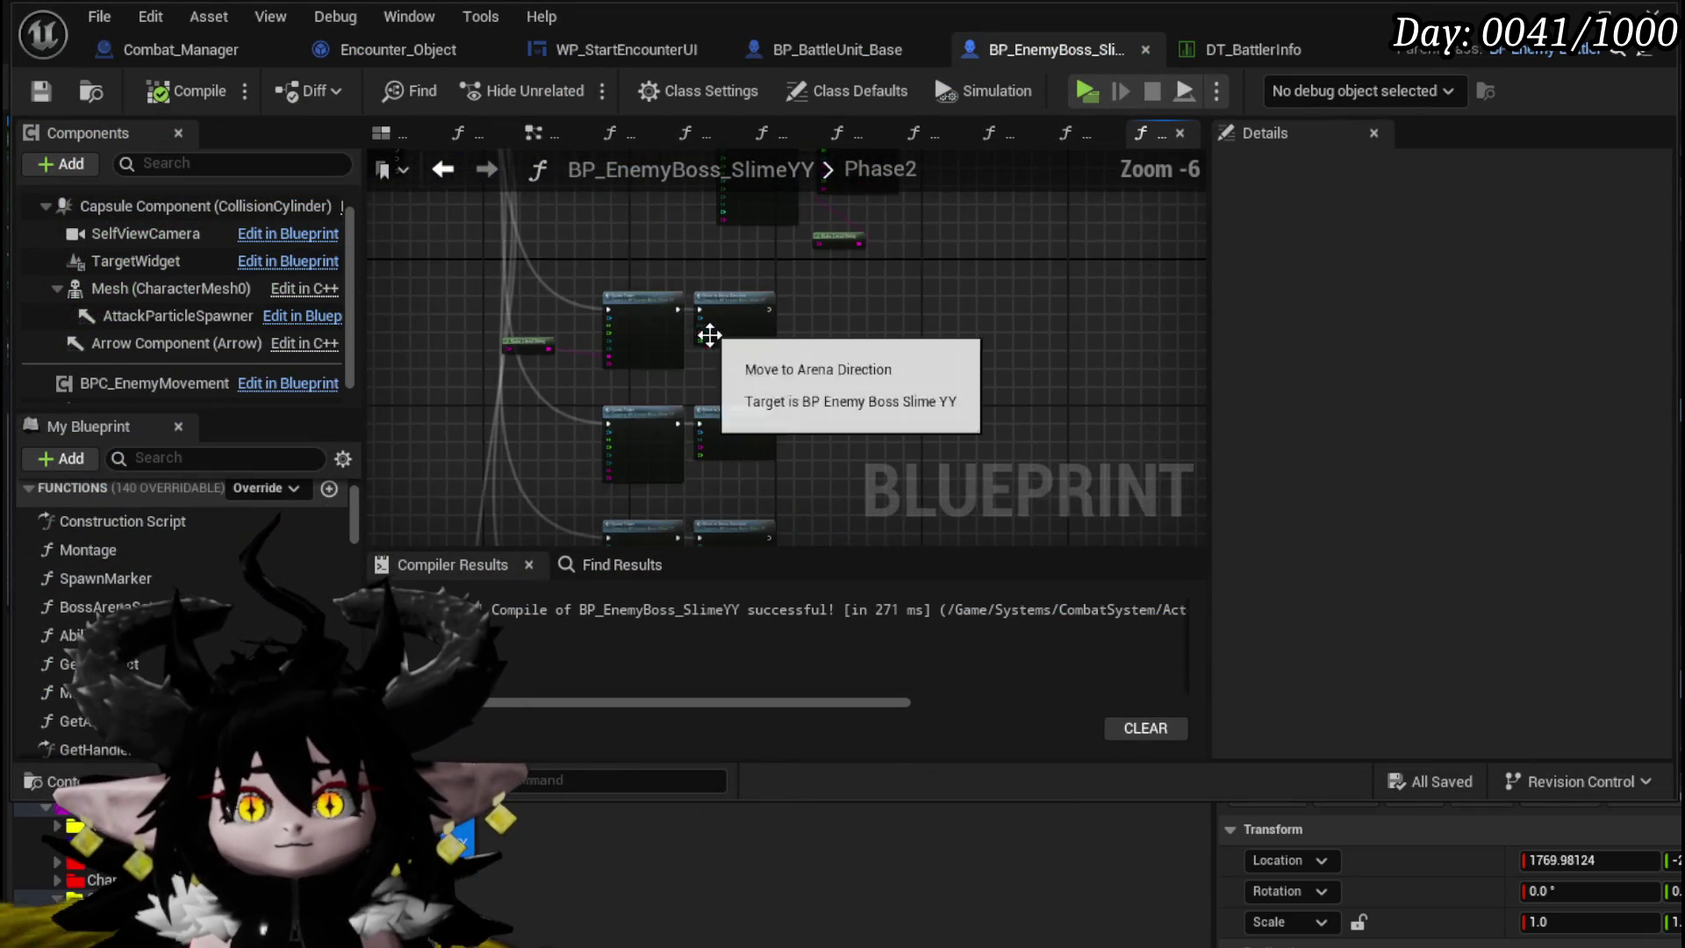
drag(748, 351, 751, 176)
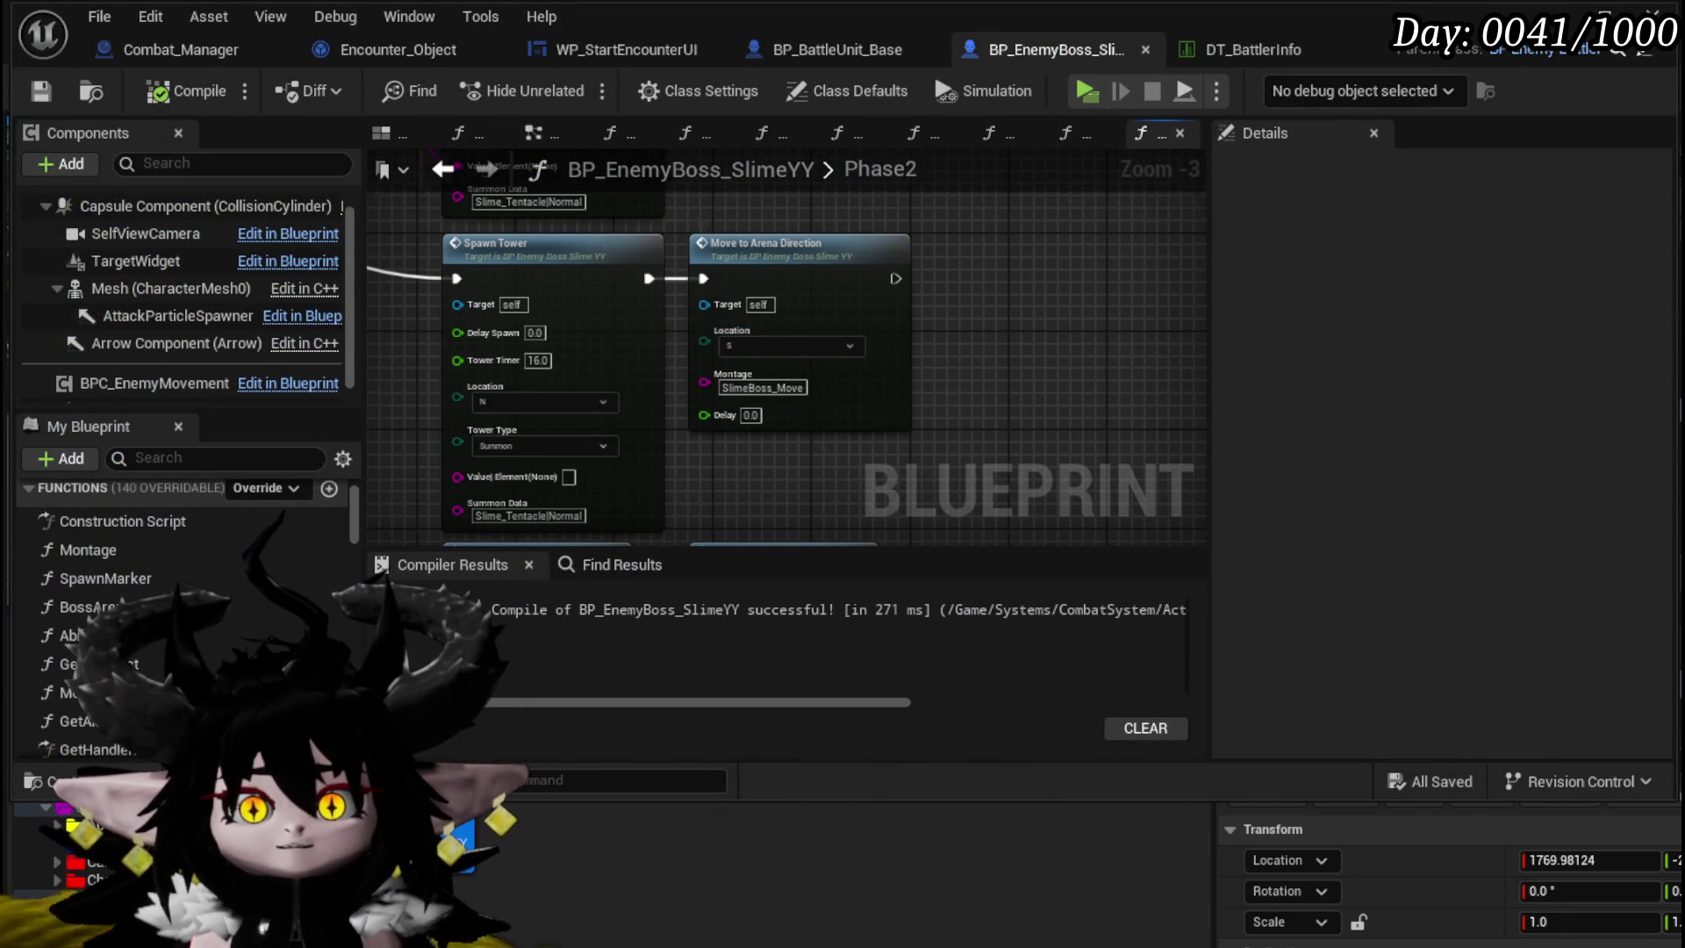
drag(963, 432, 1004, 387)
click(825, 307)
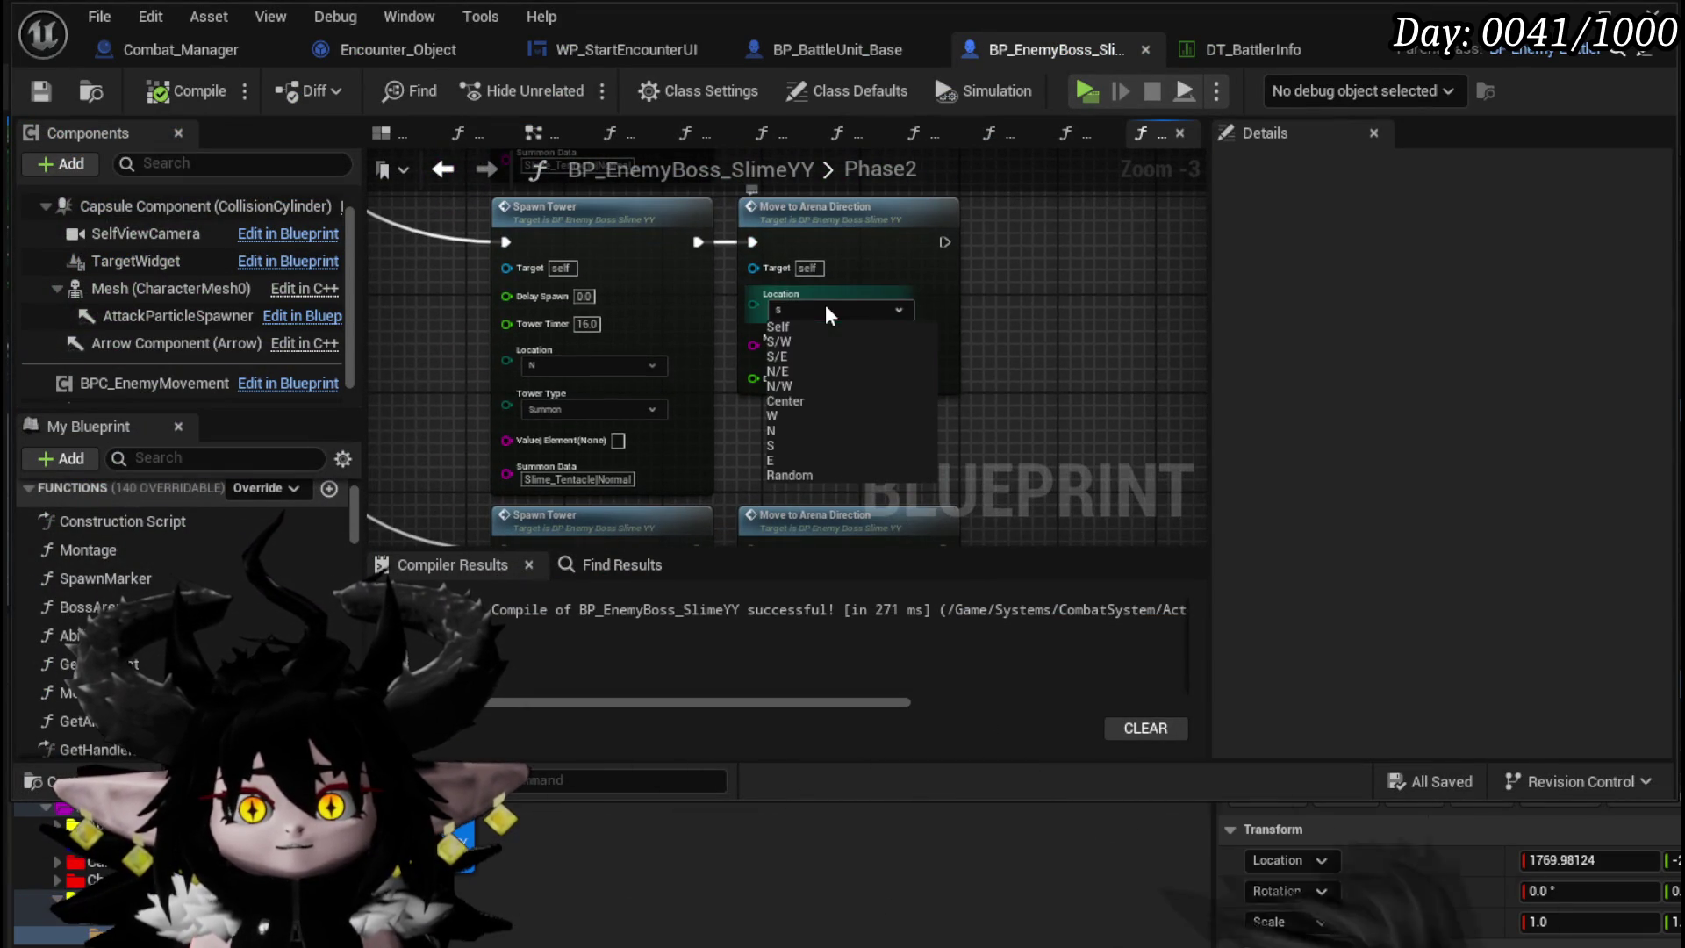
click(779, 416)
- Set the next Spawn Tower's Location to S and return to the level editor
drag(781, 419, 817, 224)
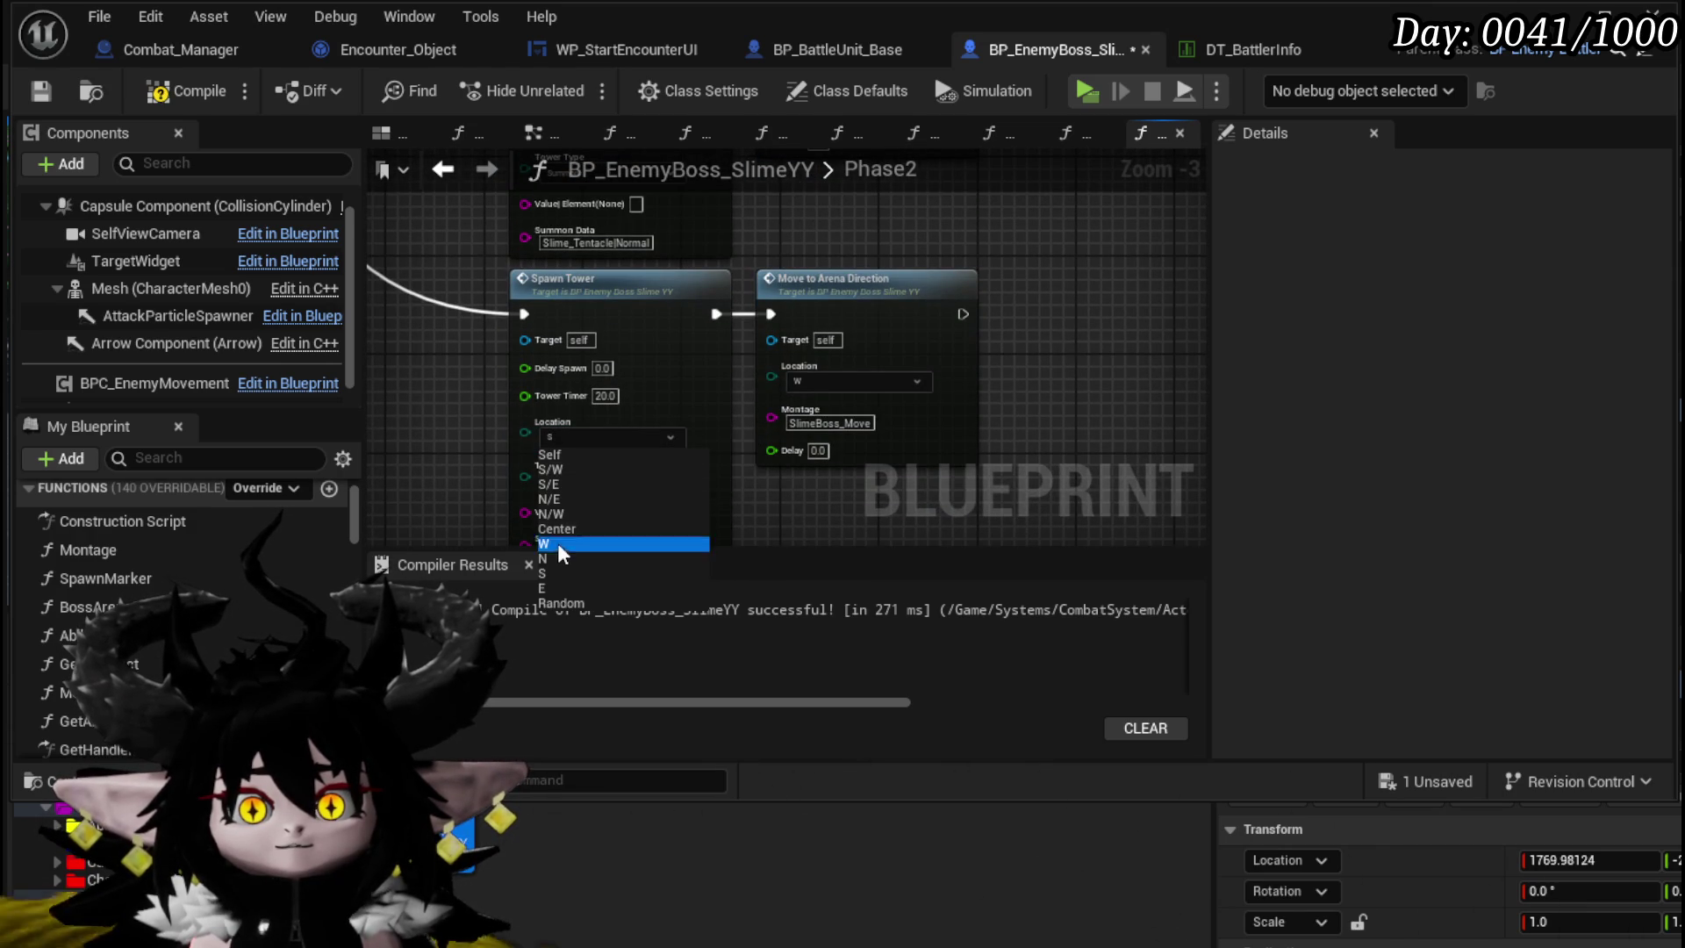
click(799, 520)
mouse_move(799, 520)
mouse_down()
mouse_move(693, 403)
mouse_move(680, 444)
mouse_move(672, 426)
mouse_up()
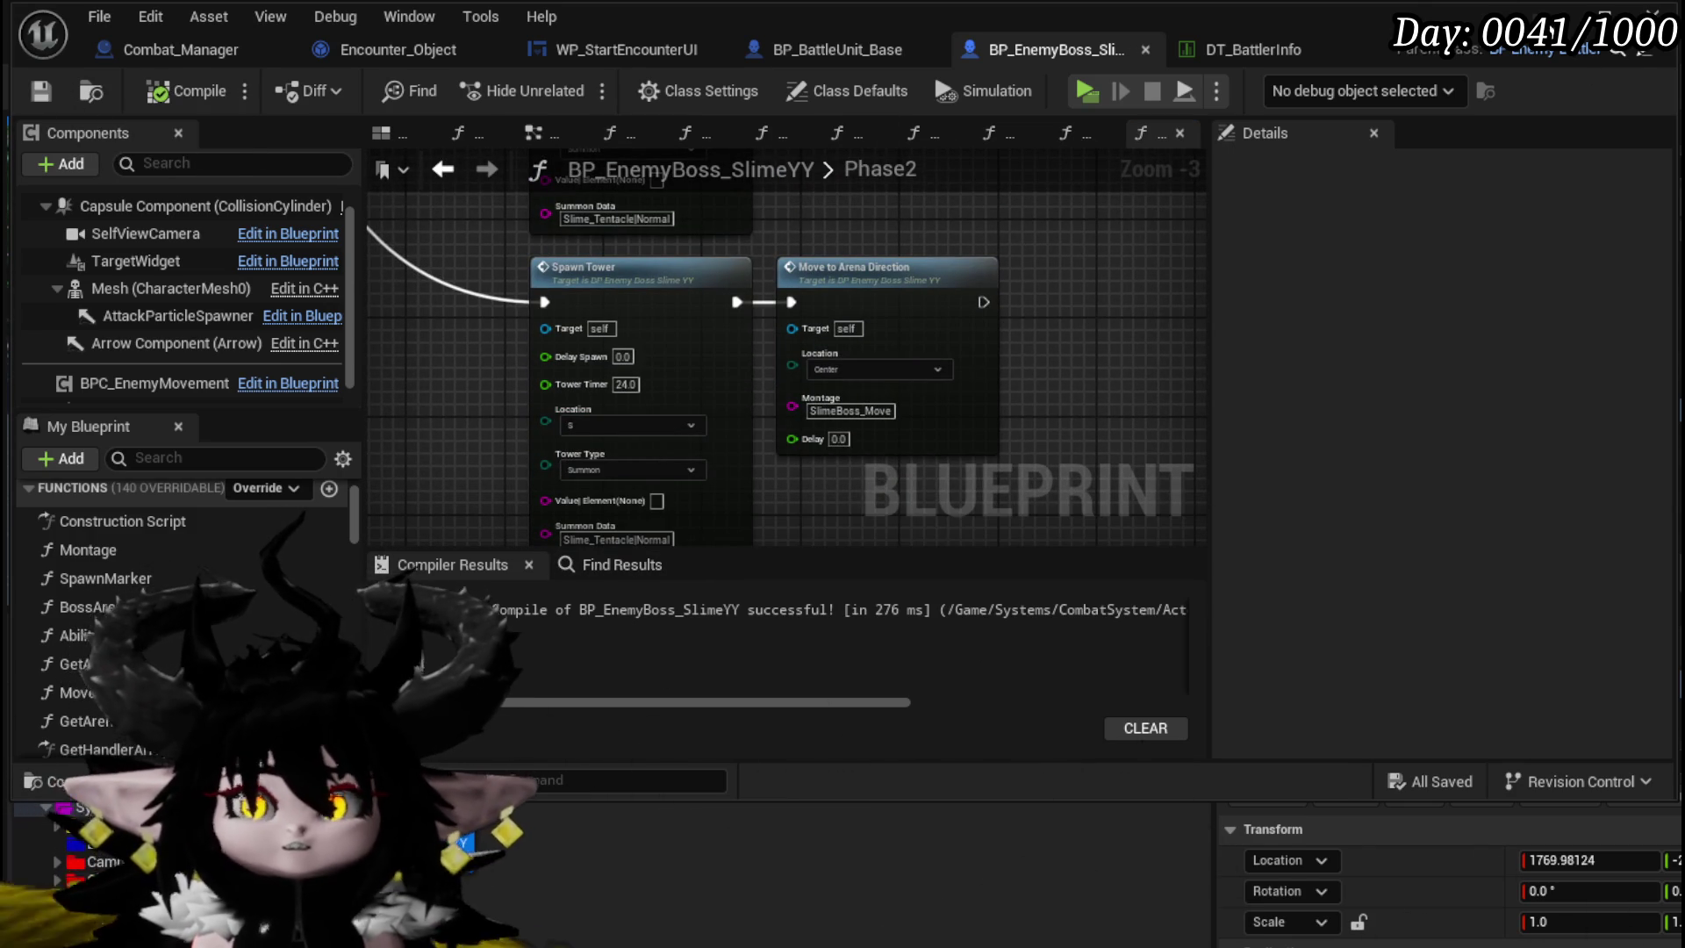
click(1558, 15)
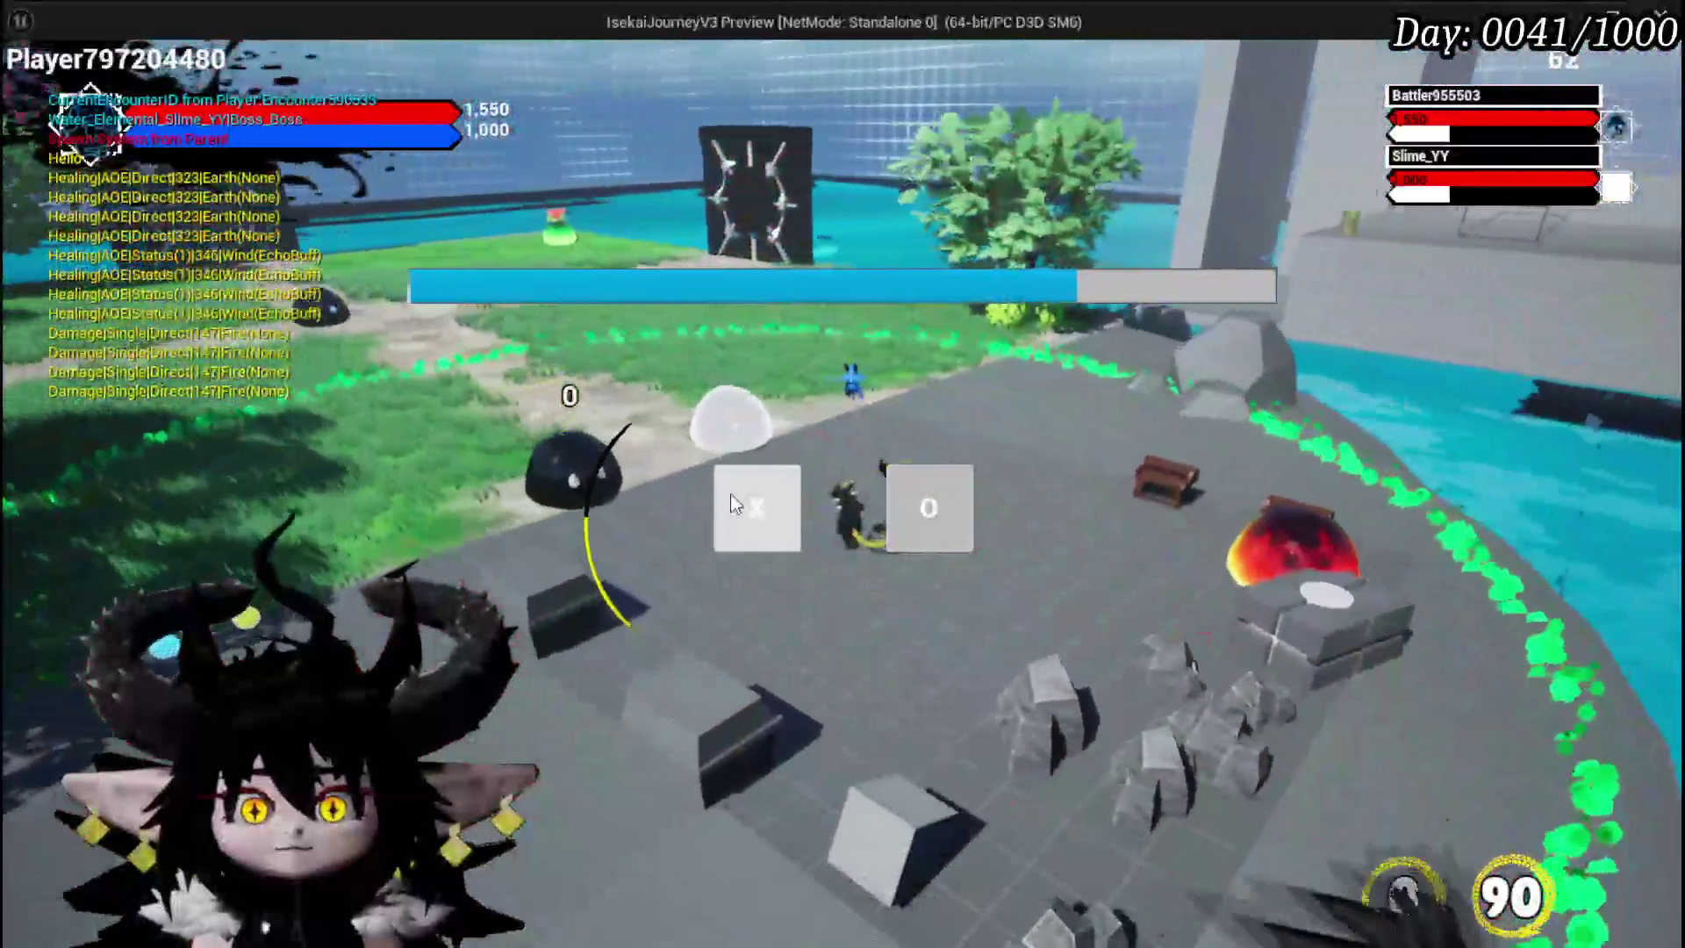
- Accept the encounter prompt, fight the Slime_YY boss, then end the playtest
click(738, 496)
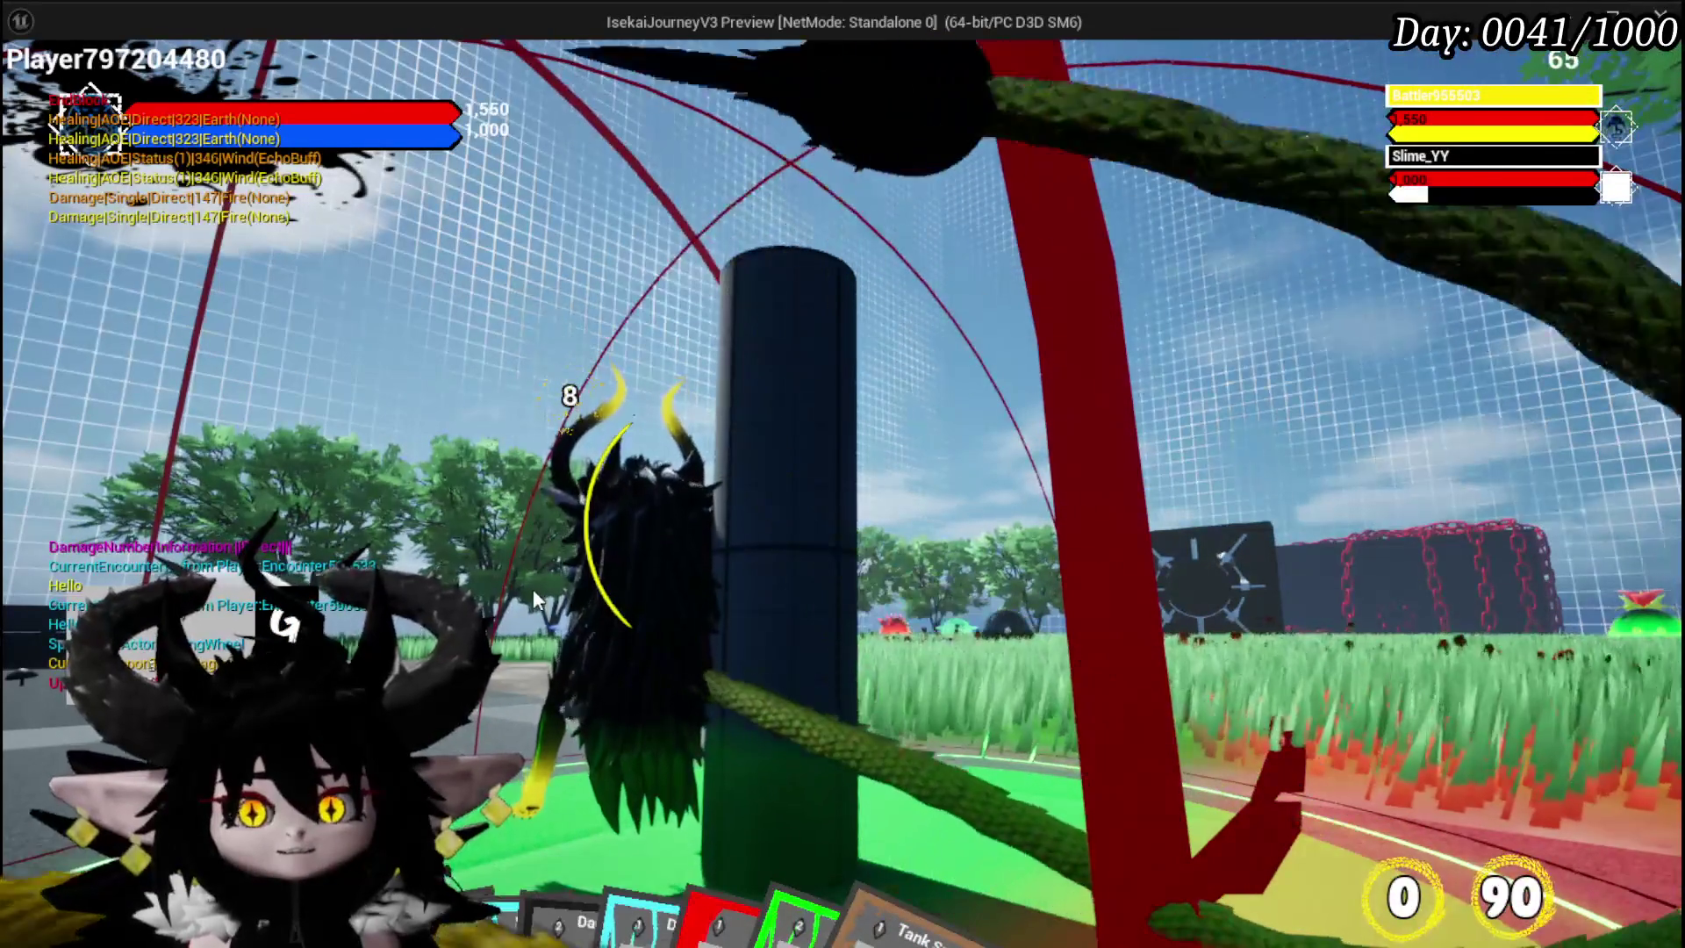
key(Escape)
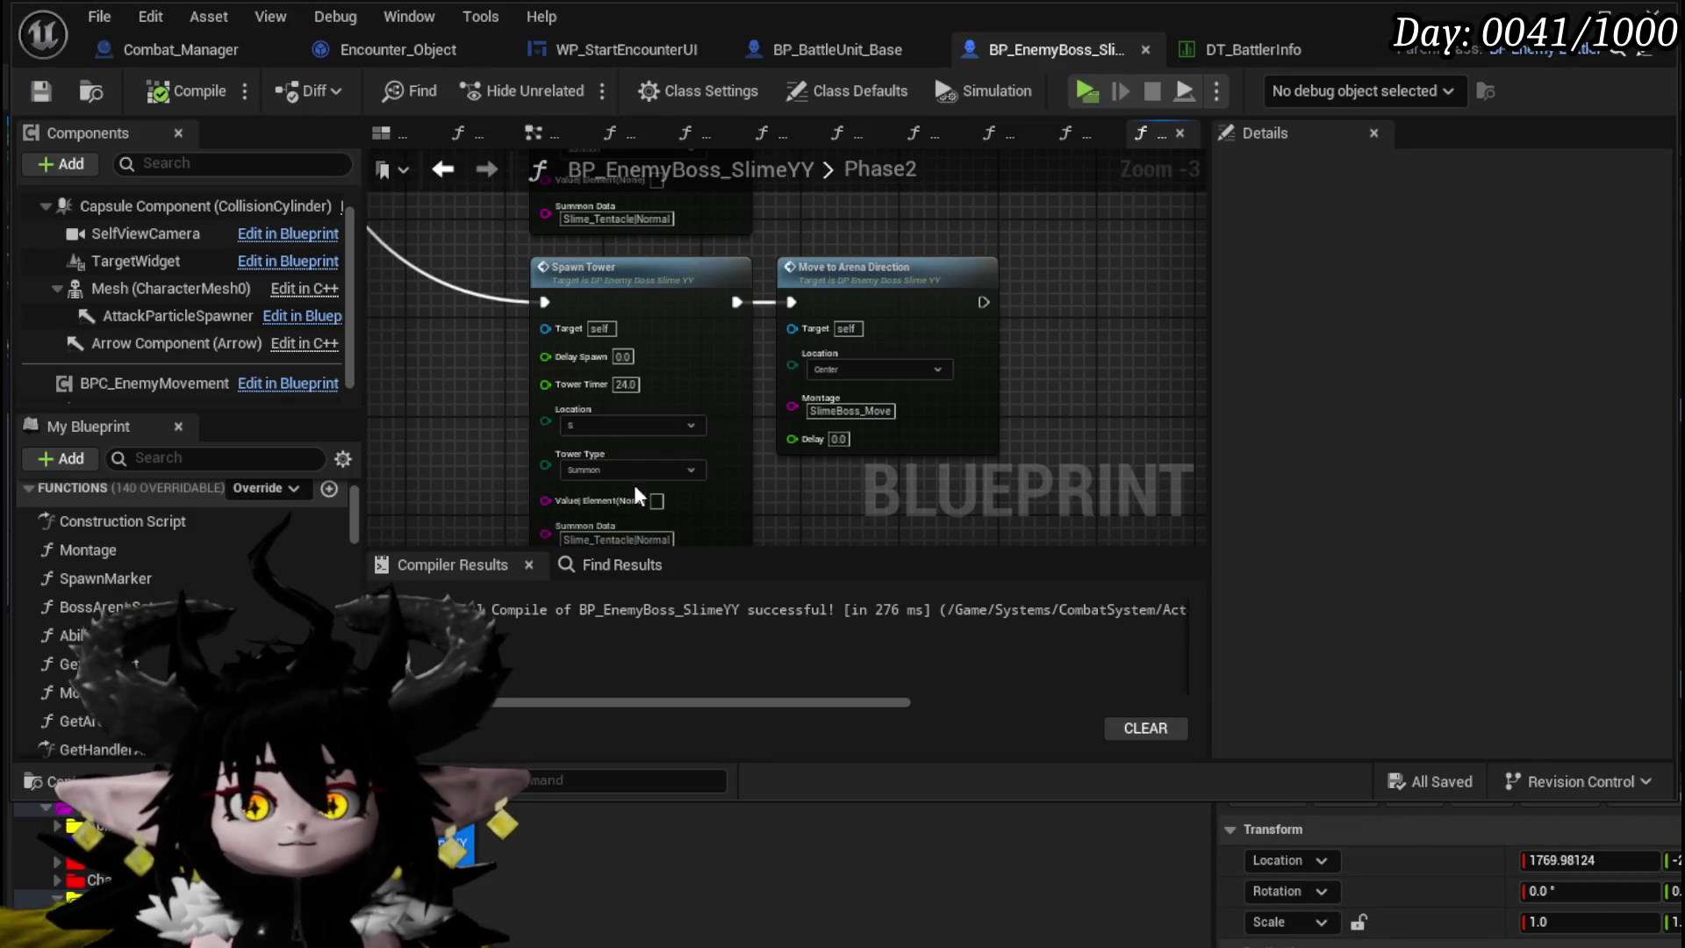
- Set the Phase2 fan Spawn Projectile Repeat Amount to 30, then close the Blueprint editor
scroll(430, 350, down, 2)
mouse_move(430, 350)
mouse_down()
mouse_move(563, 308)
mouse_move(507, 252)
mouse_move(431, 250)
mouse_up()
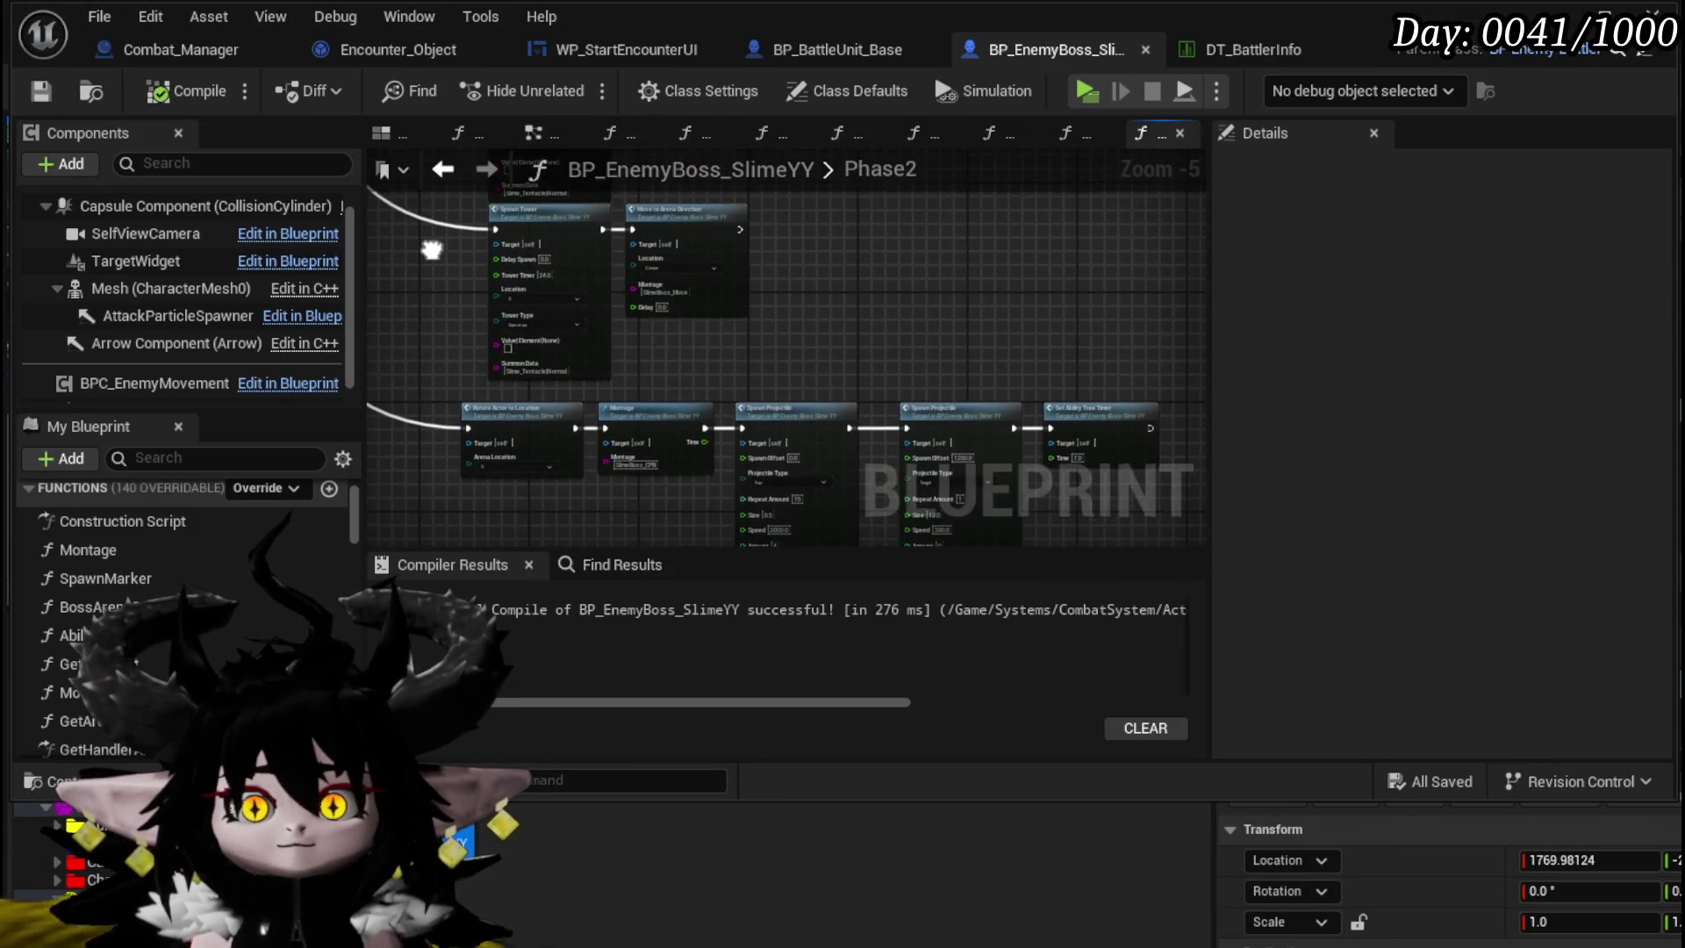
scroll(736, 460, up, 4)
drag(736, 459, 494, 351)
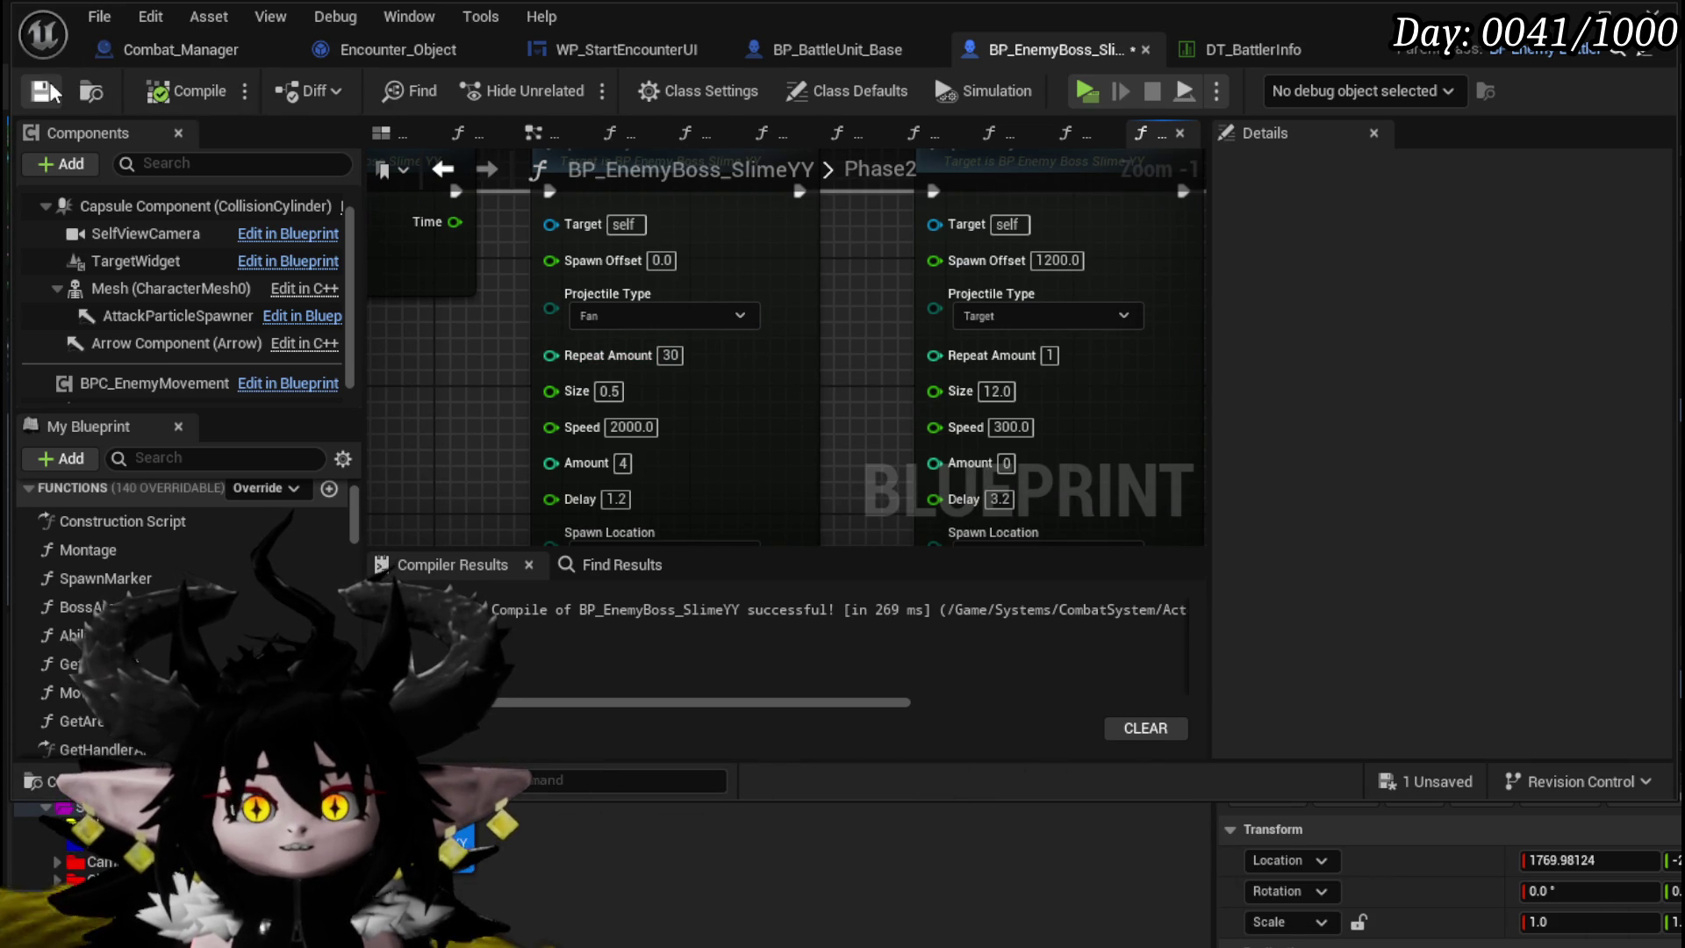
scroll(408, 414, down, 2)
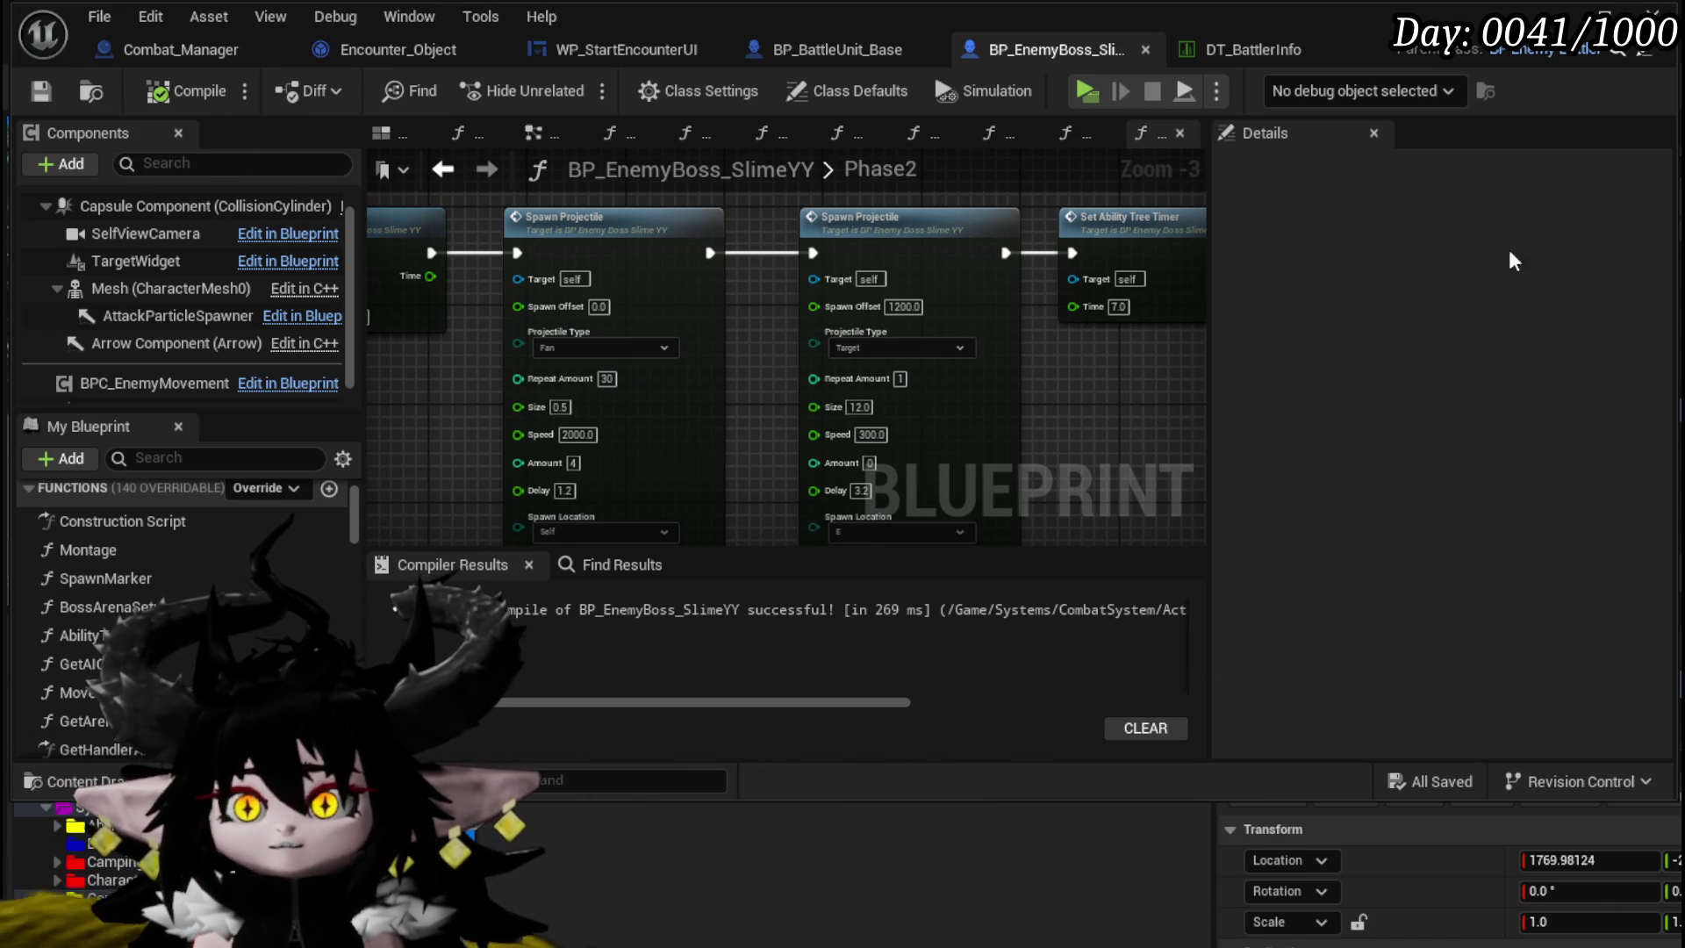
click(1565, 9)
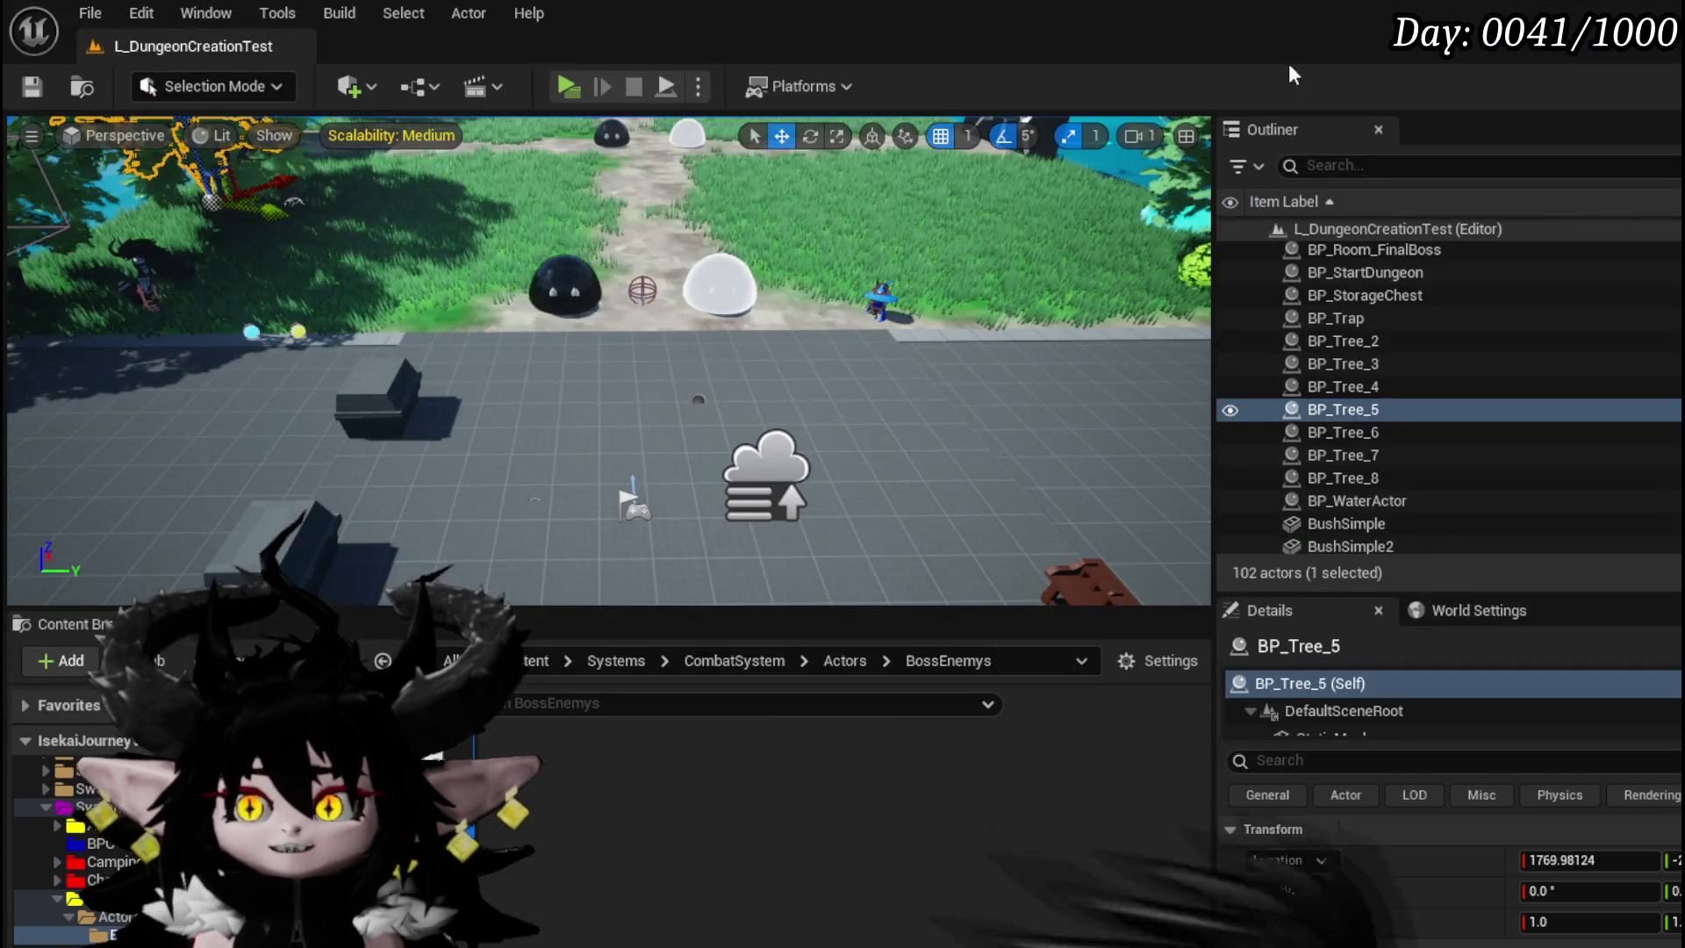
- Playtest the boss fight against the 30-projectile fan, casting water splash, then stop
click(560, 86)
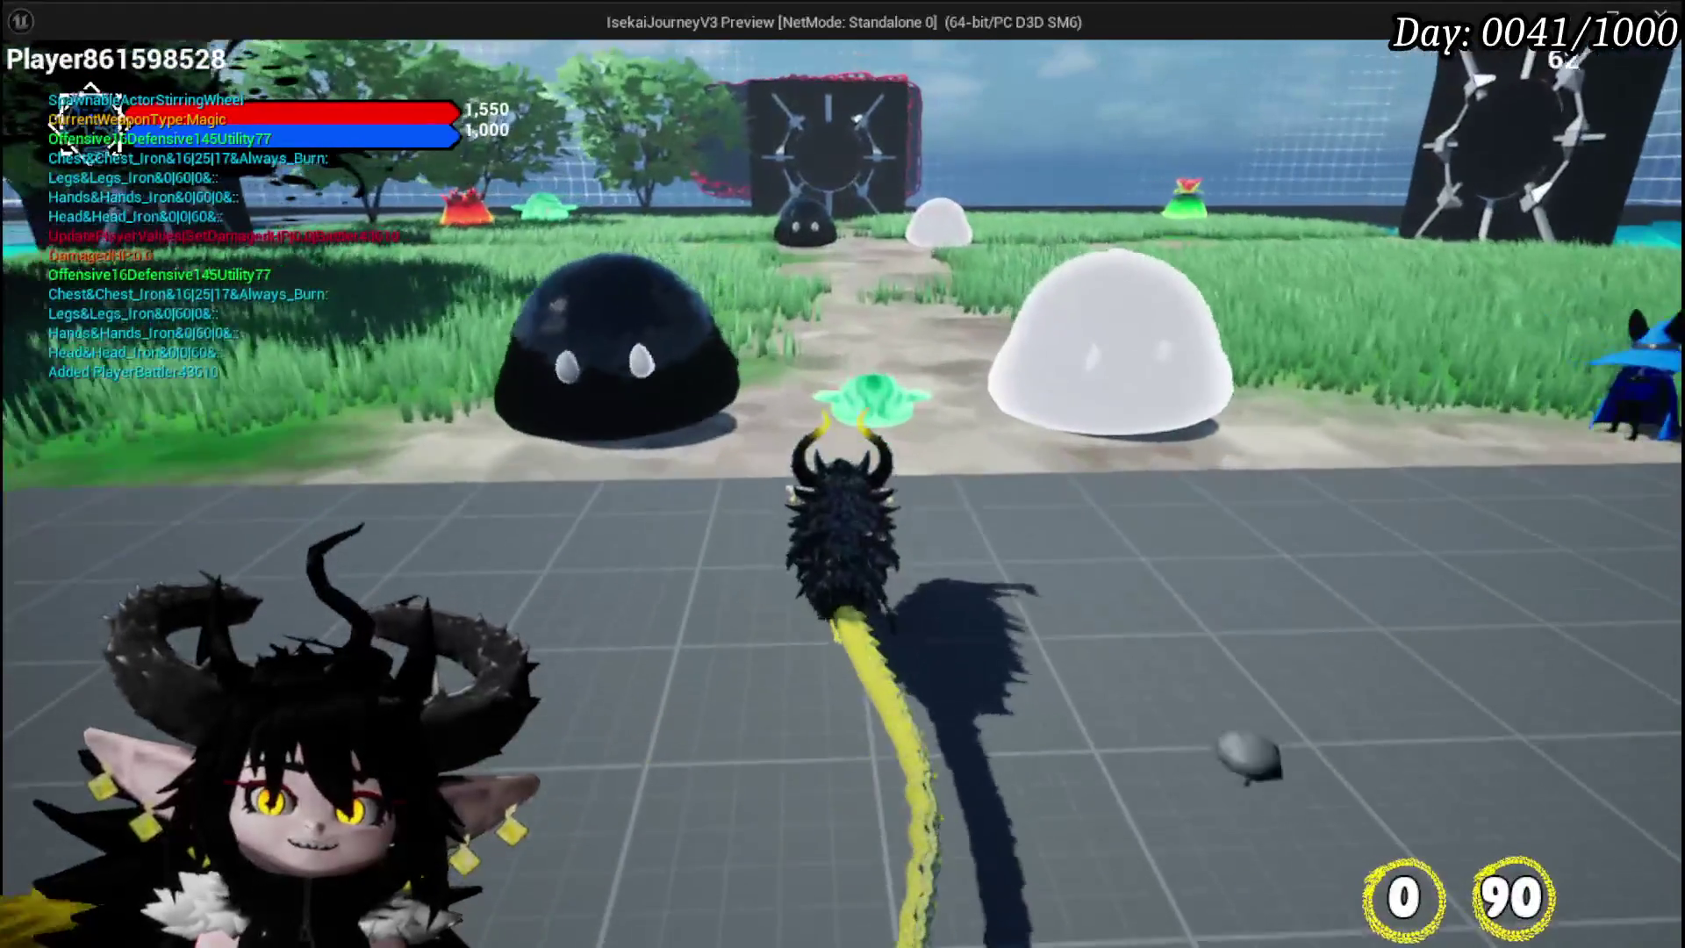
key(1)
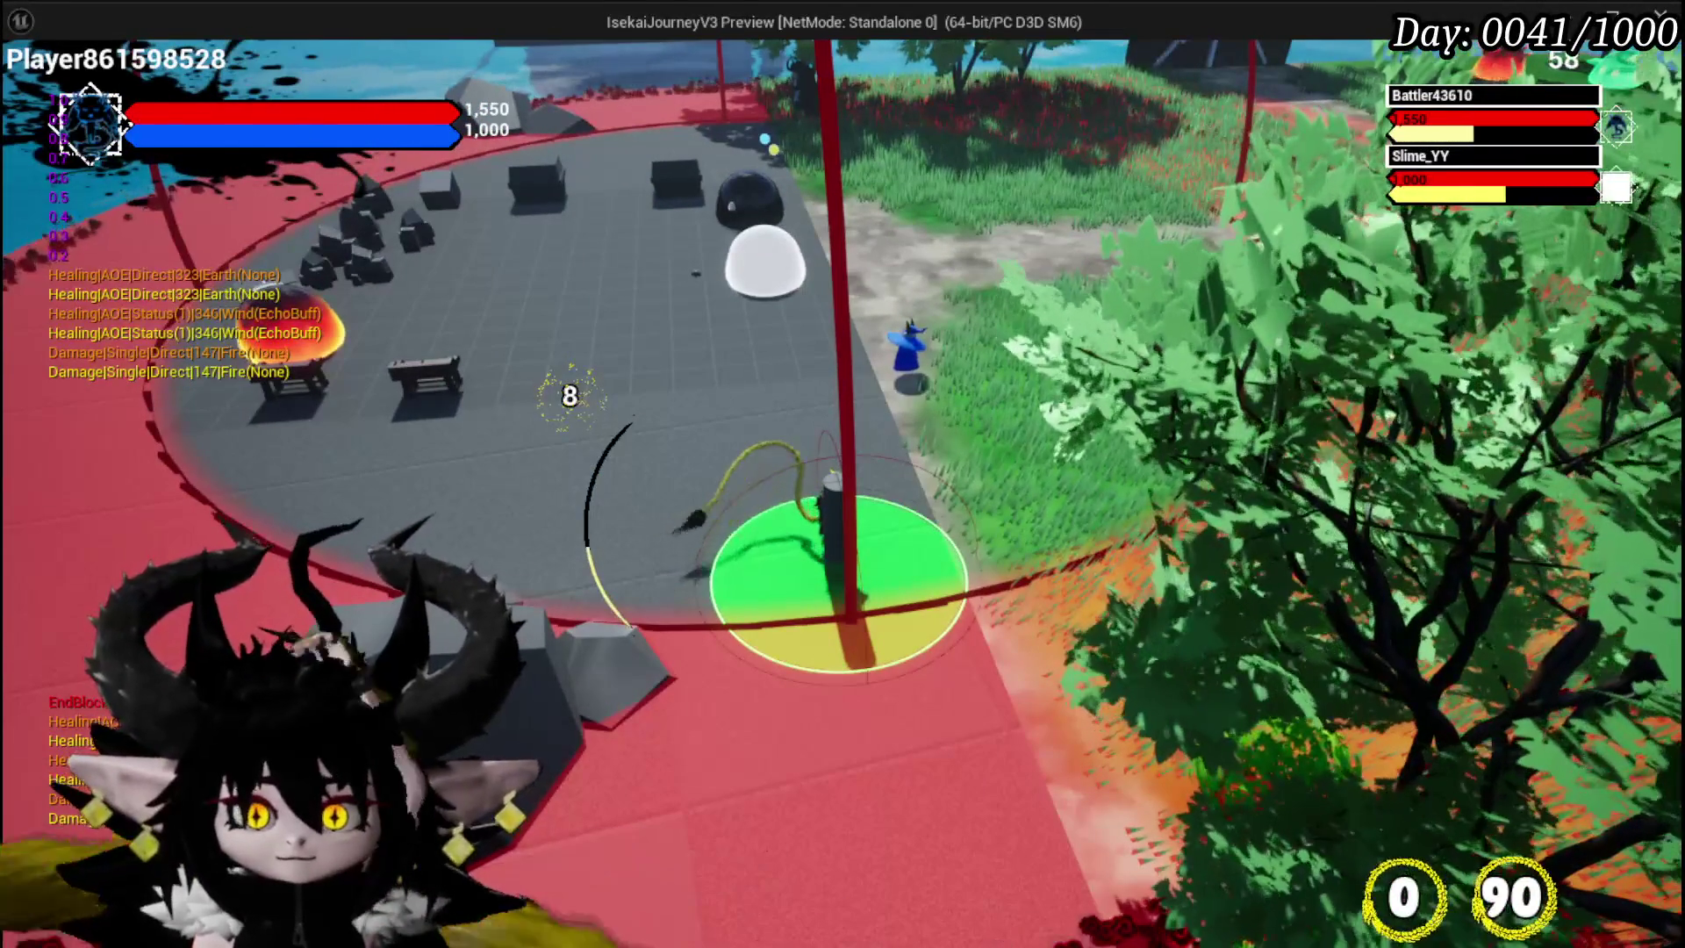
key(Escape)
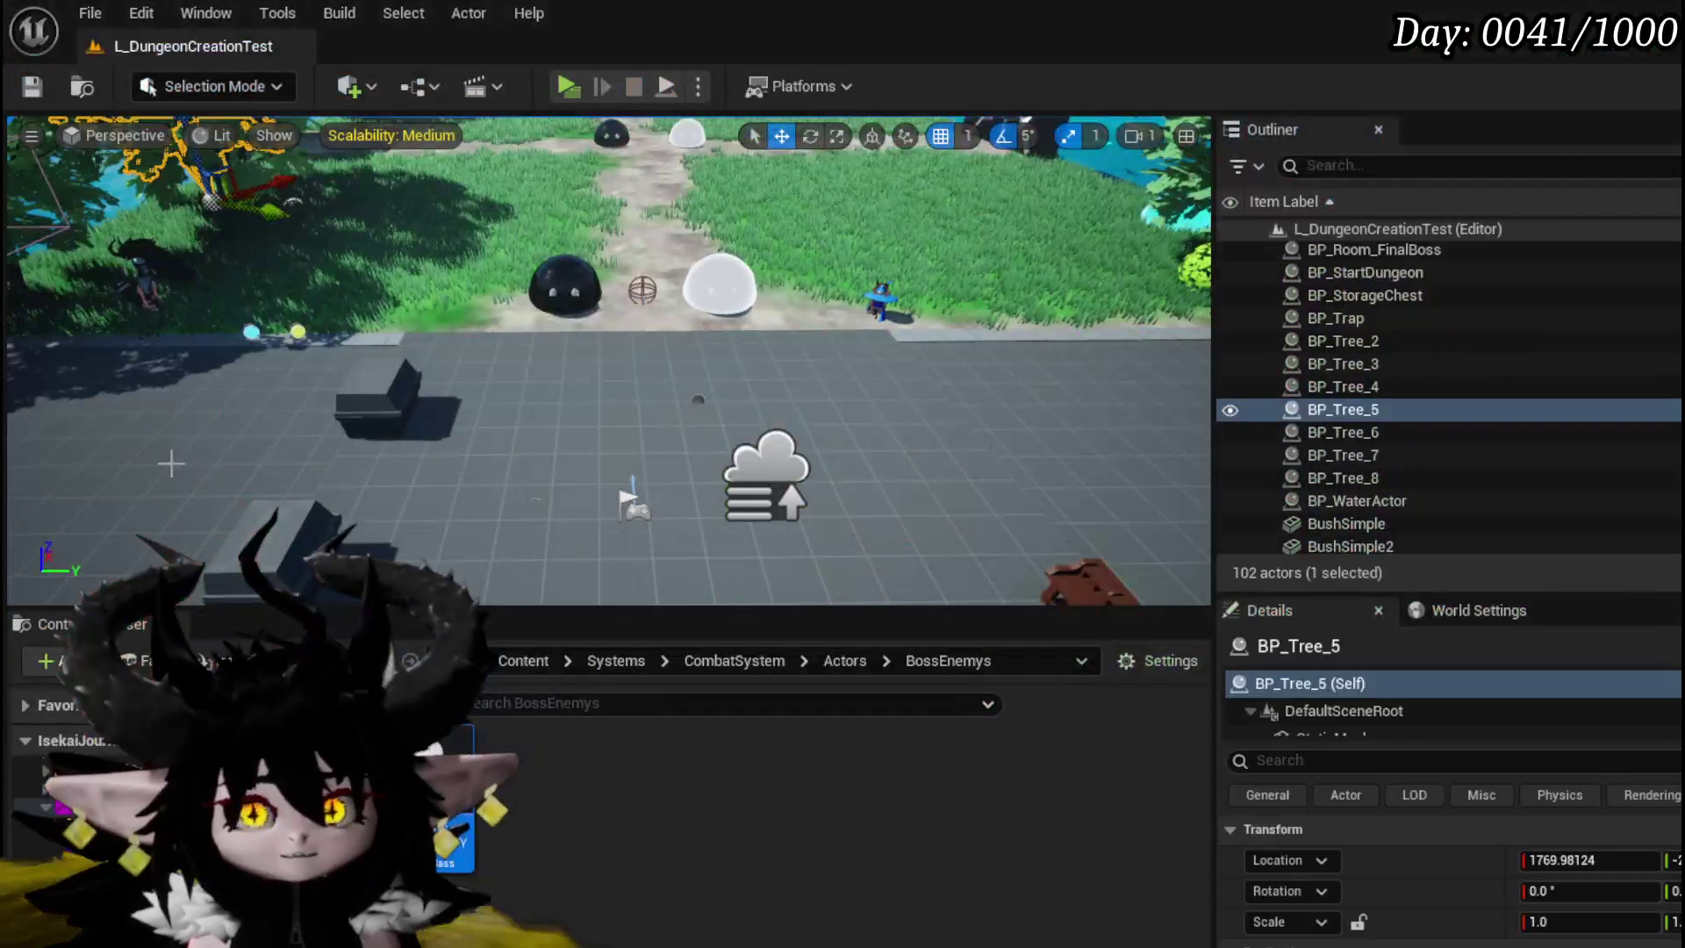
- Save the level and lower a Phase2 Spawn Tower timer from 38.0 to 36.0
click(33, 86)
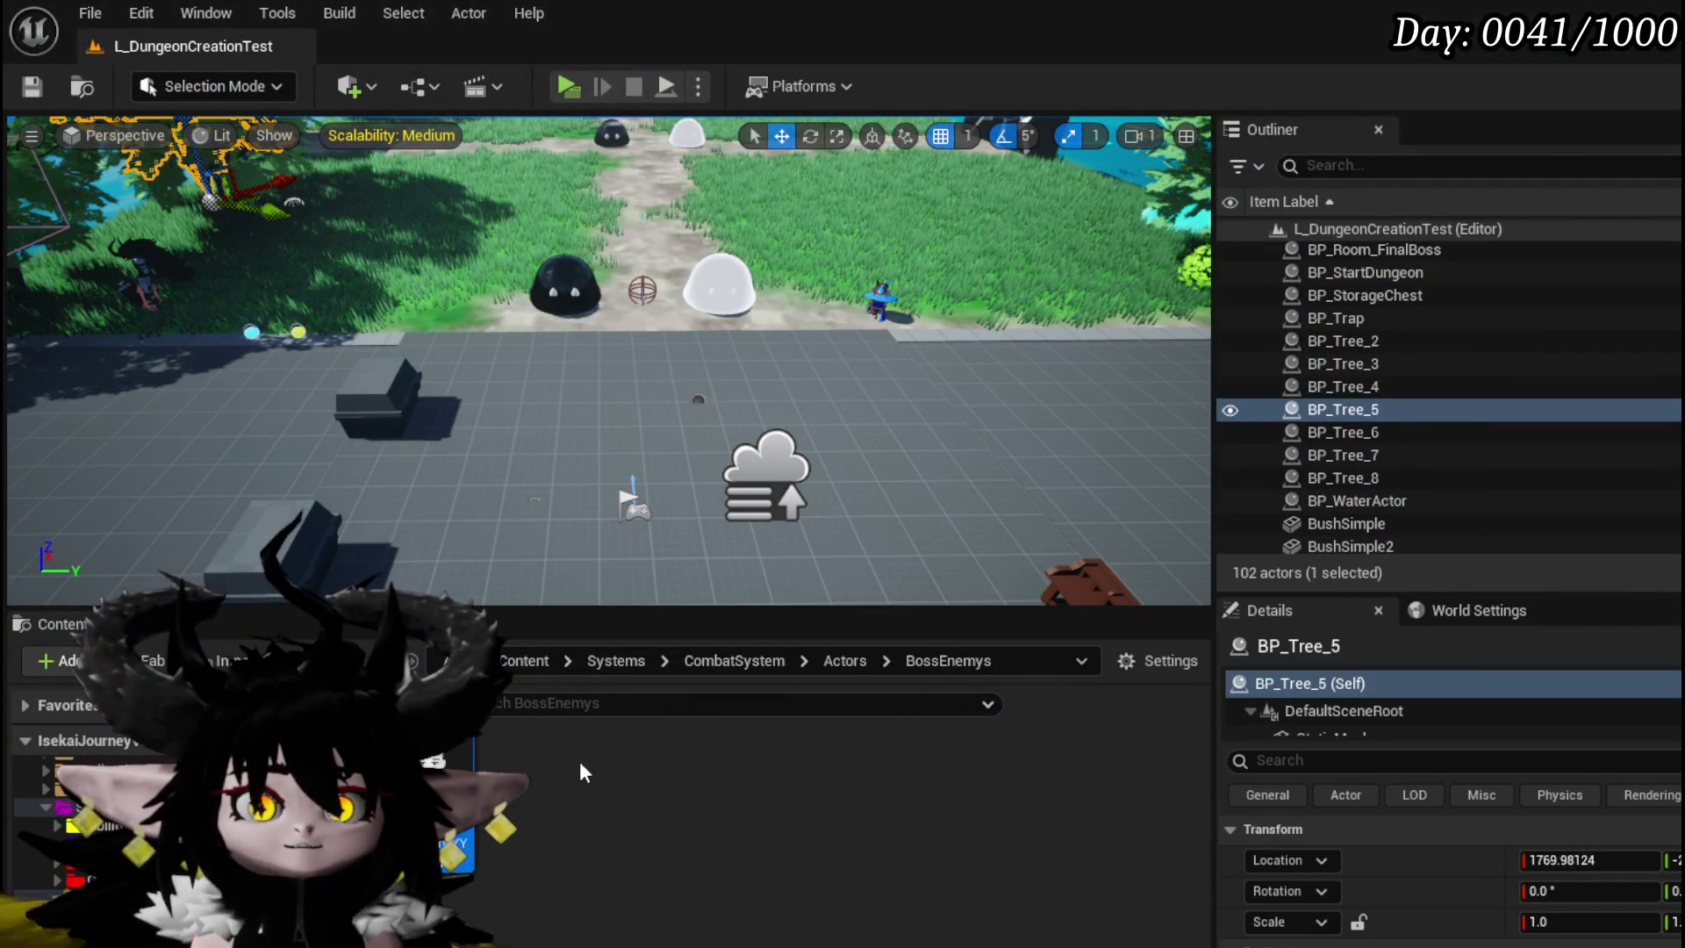
double_click(433, 760)
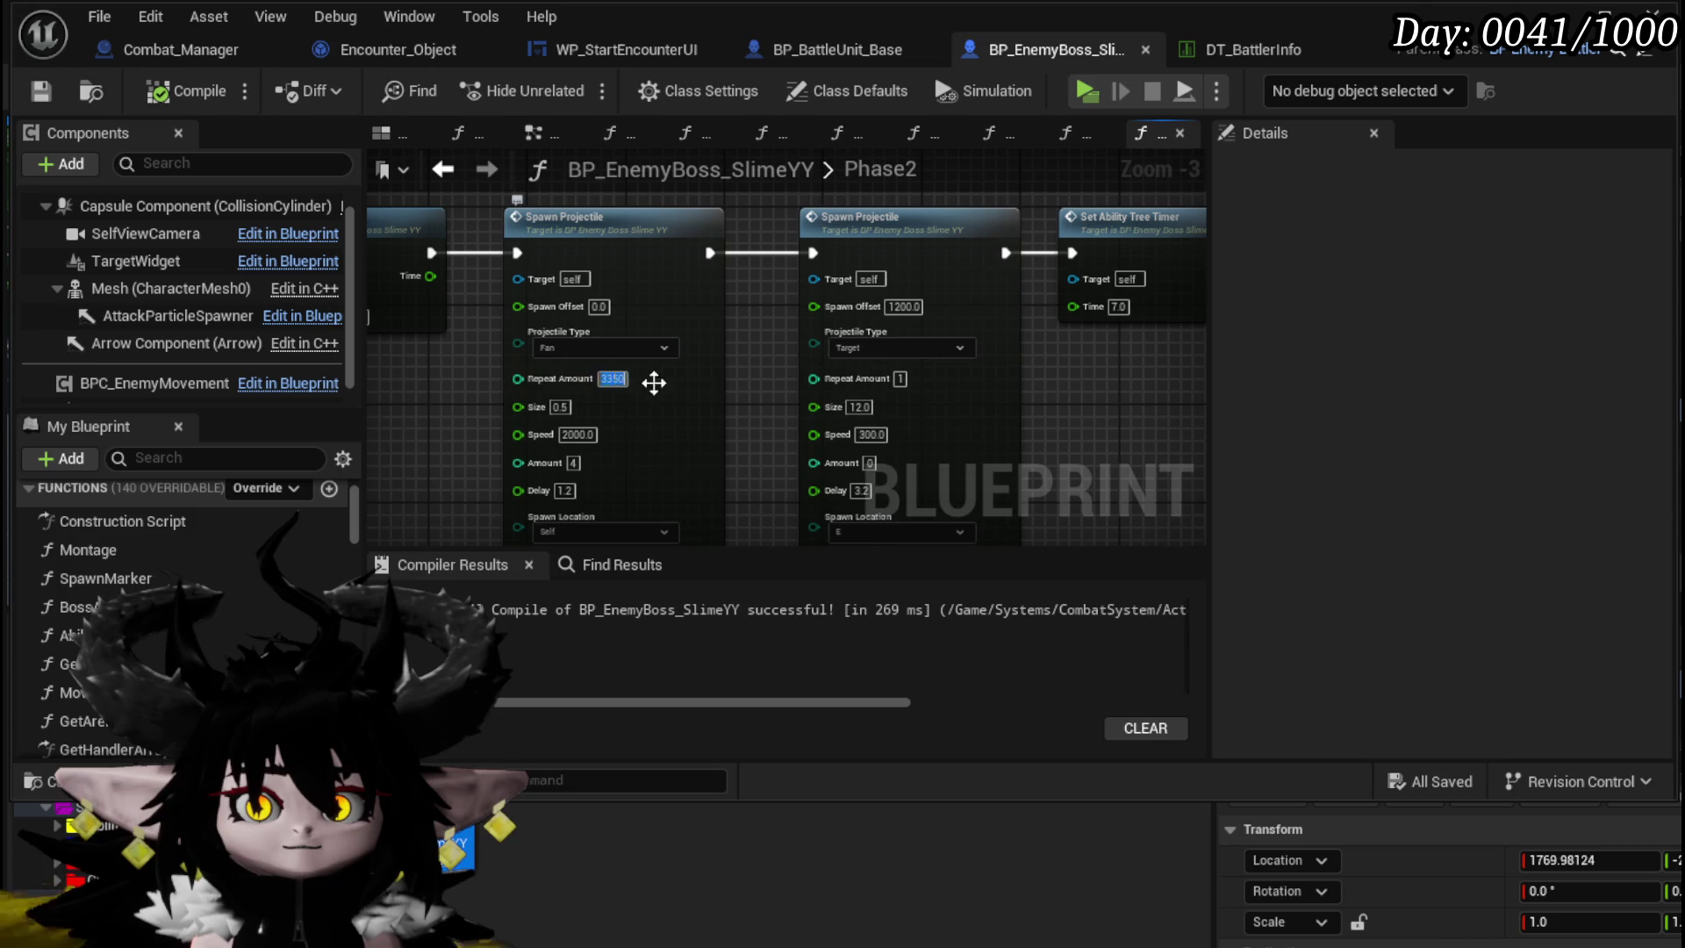
click(723, 389)
scroll(723, 388, down, 3)
scroll(696, 445, up, 5)
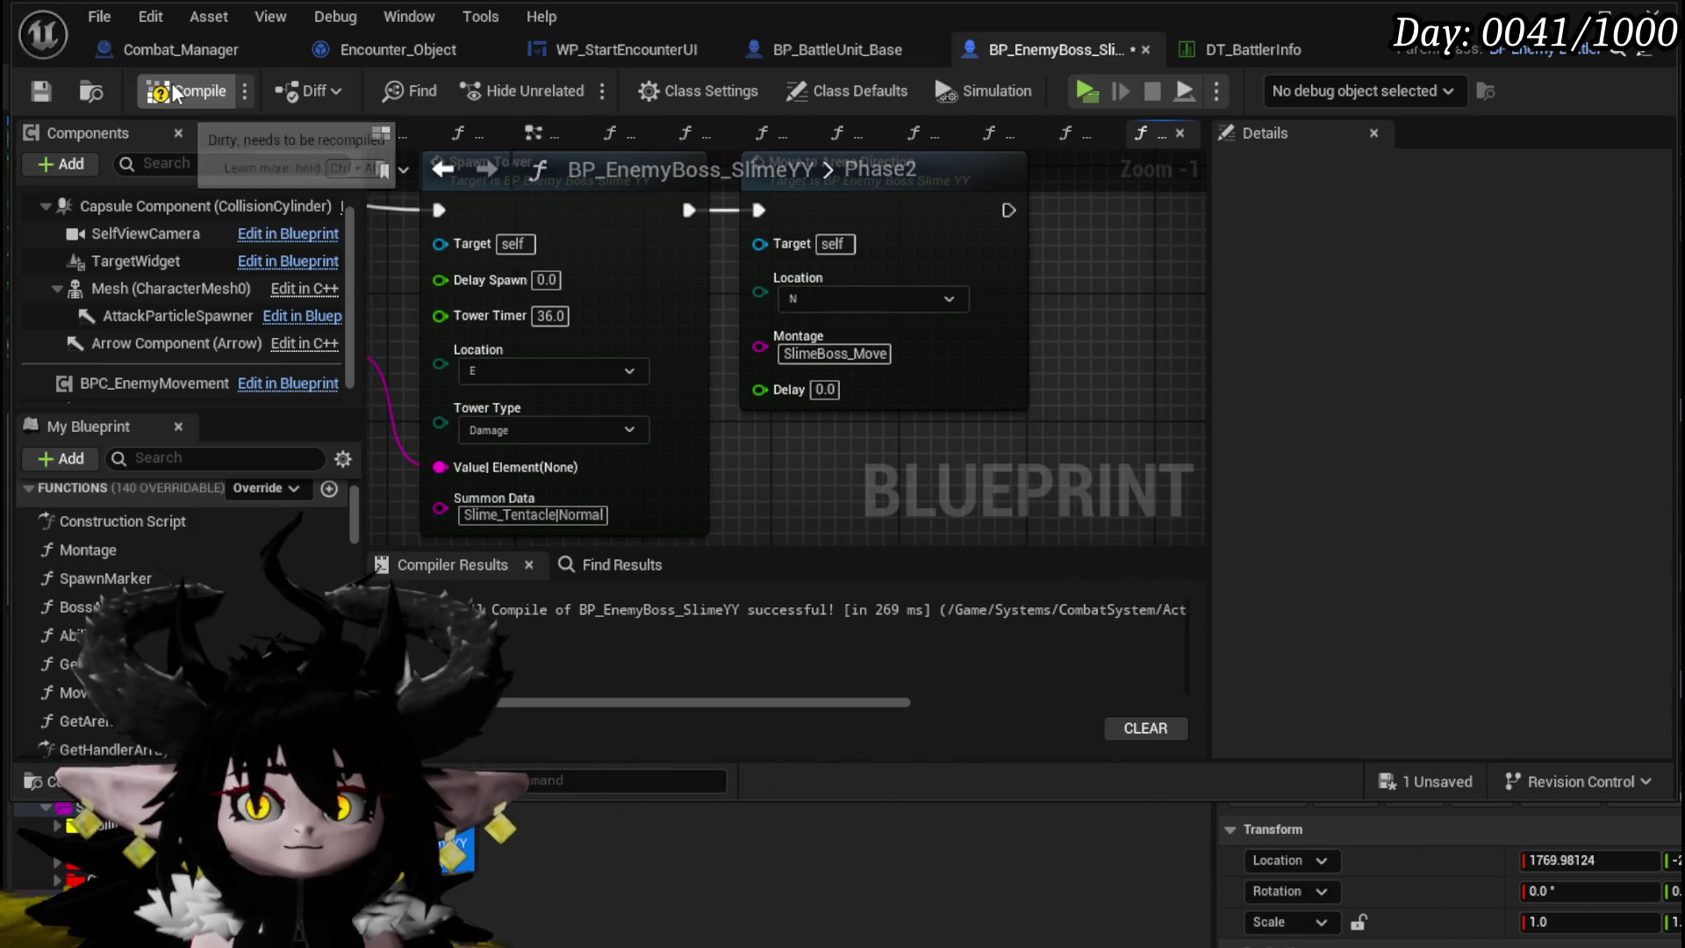
scroll(897, 465, down, 4)
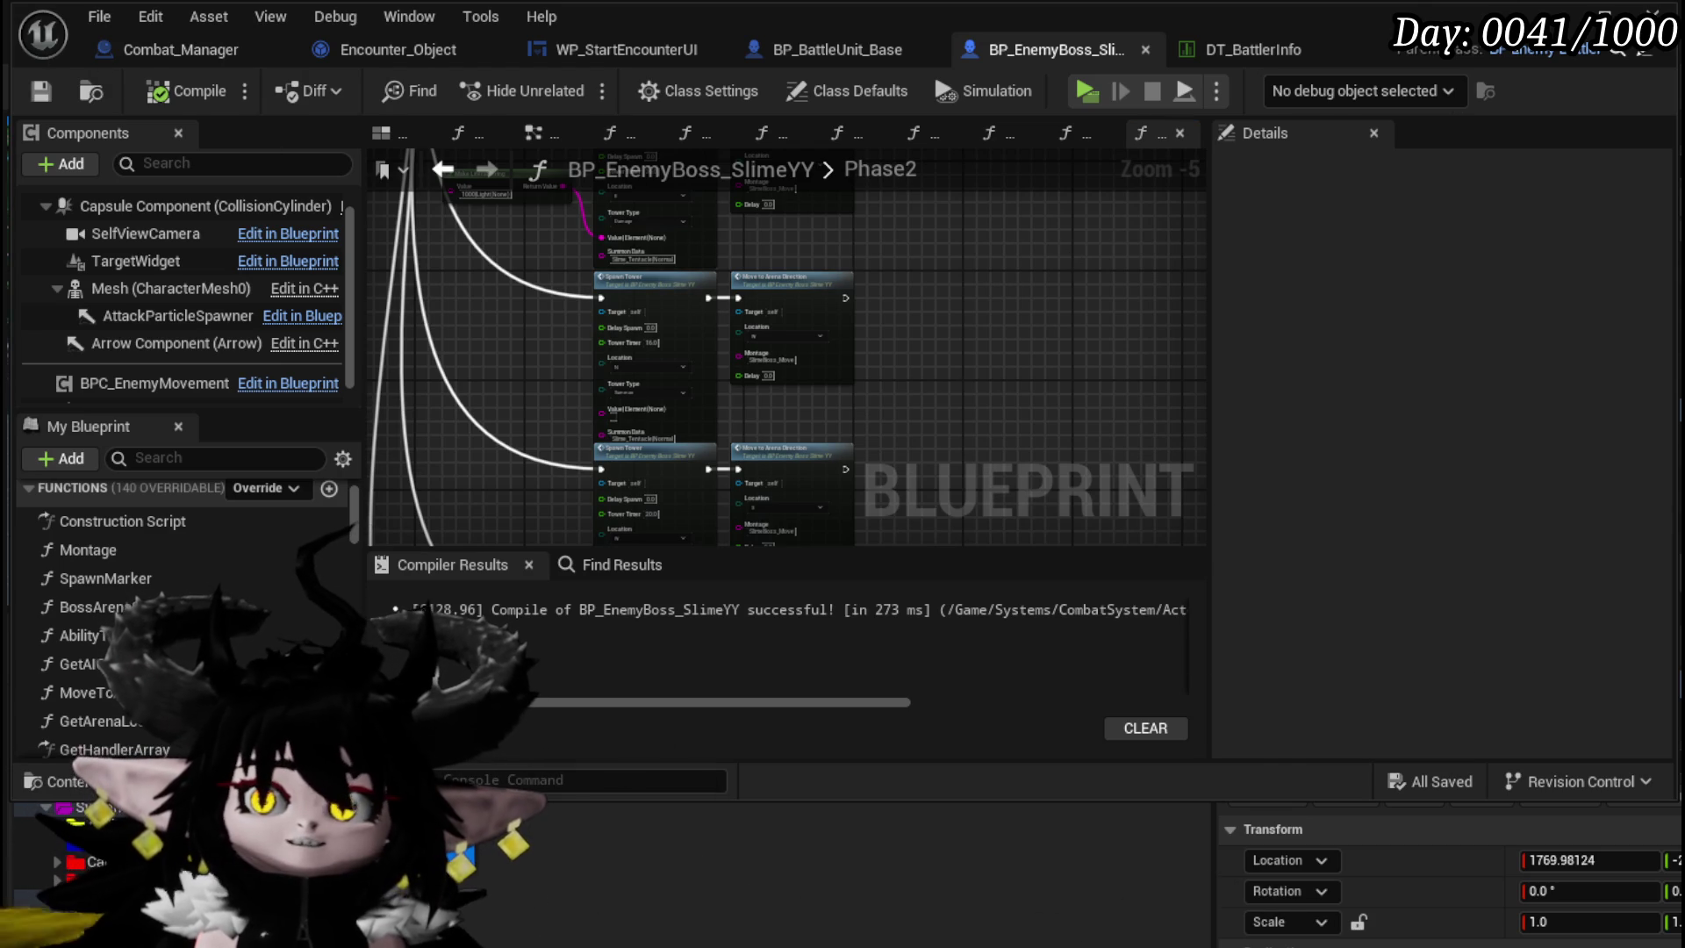
key(alt+Tab)
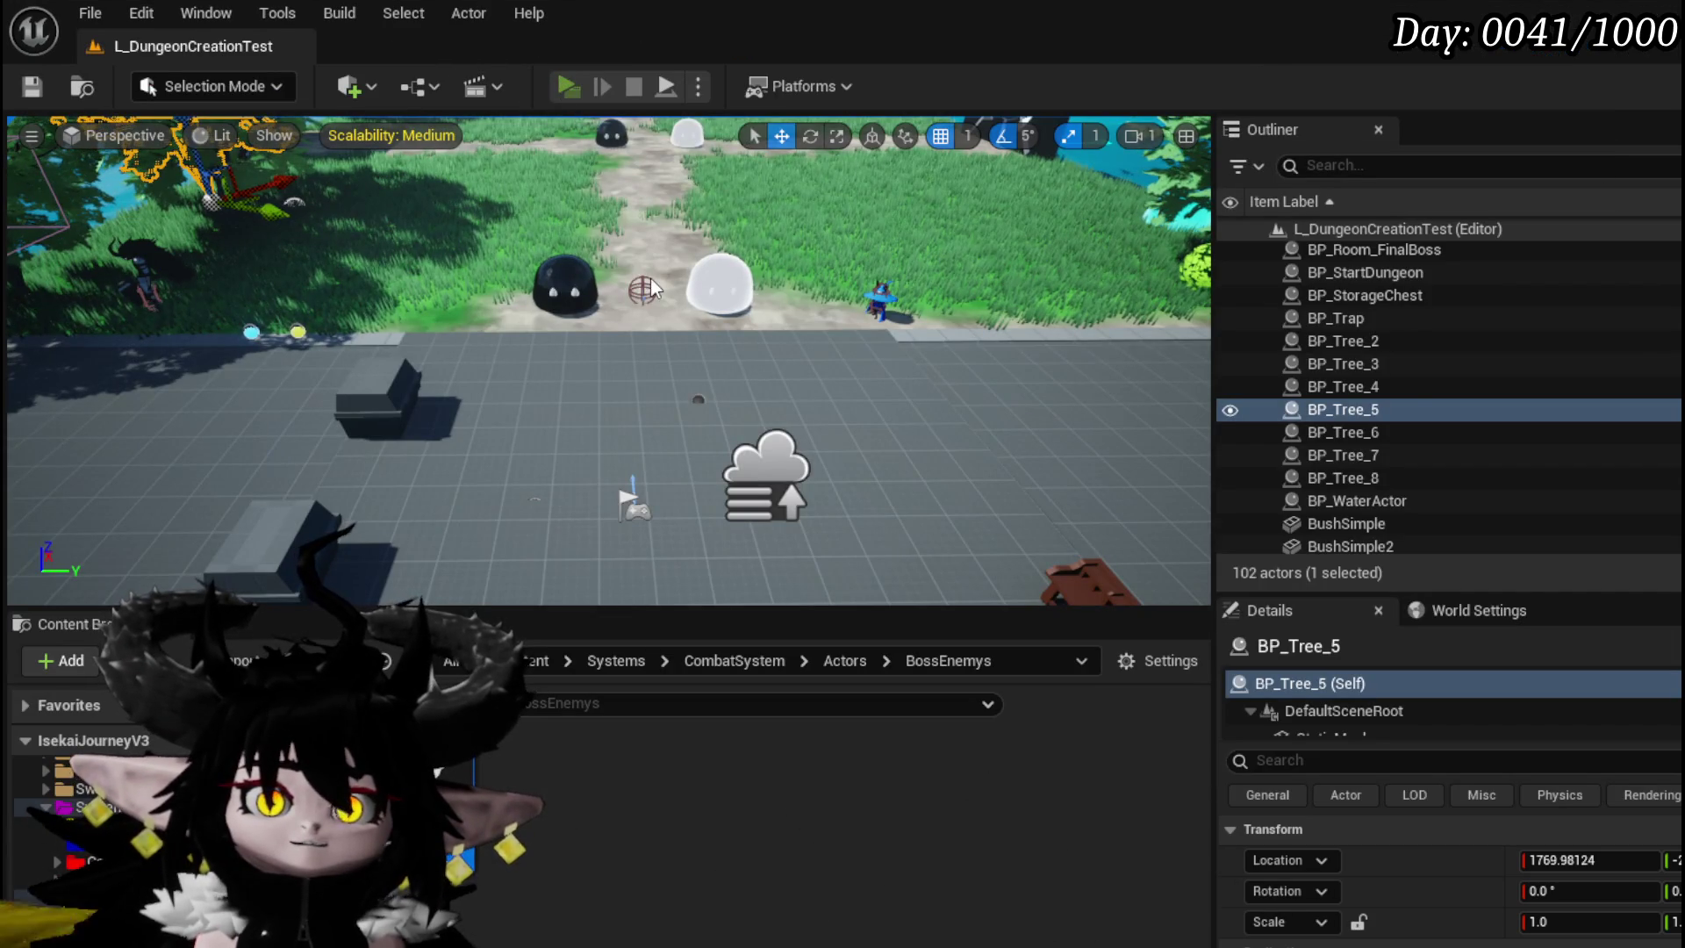
- Playtest the Slime_YY boss fight on the 36.0 tower timer, then stop and return to L_DungeonCreationTest
key(alt+Tab)
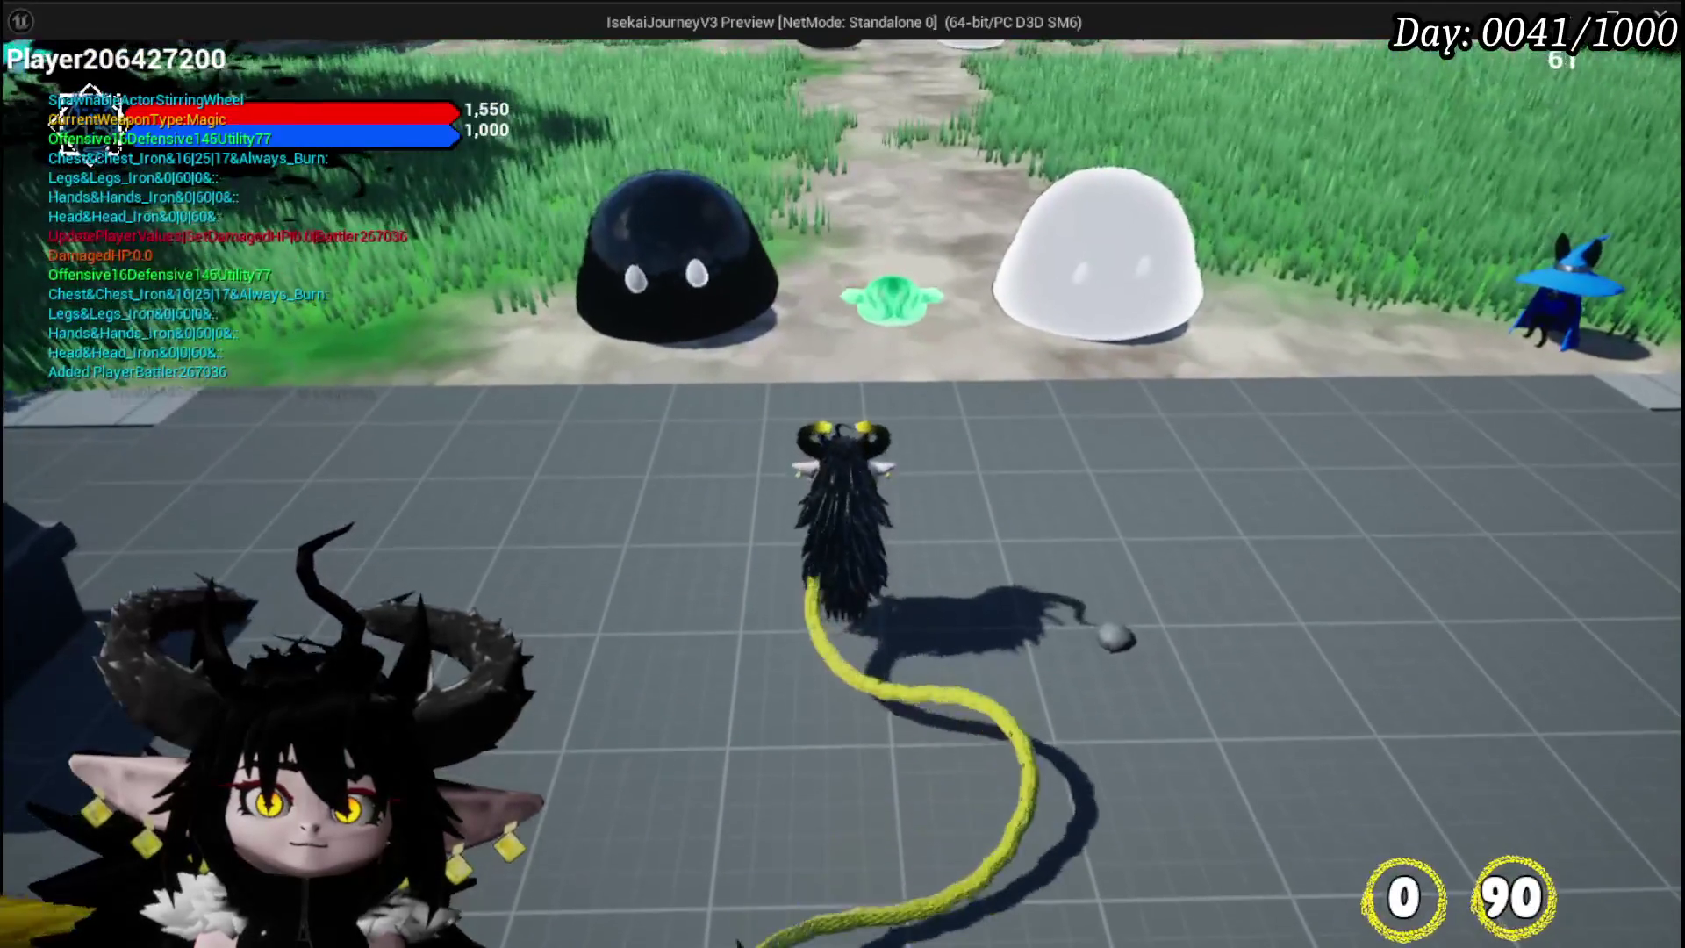
scroll(843, 474, down, 5)
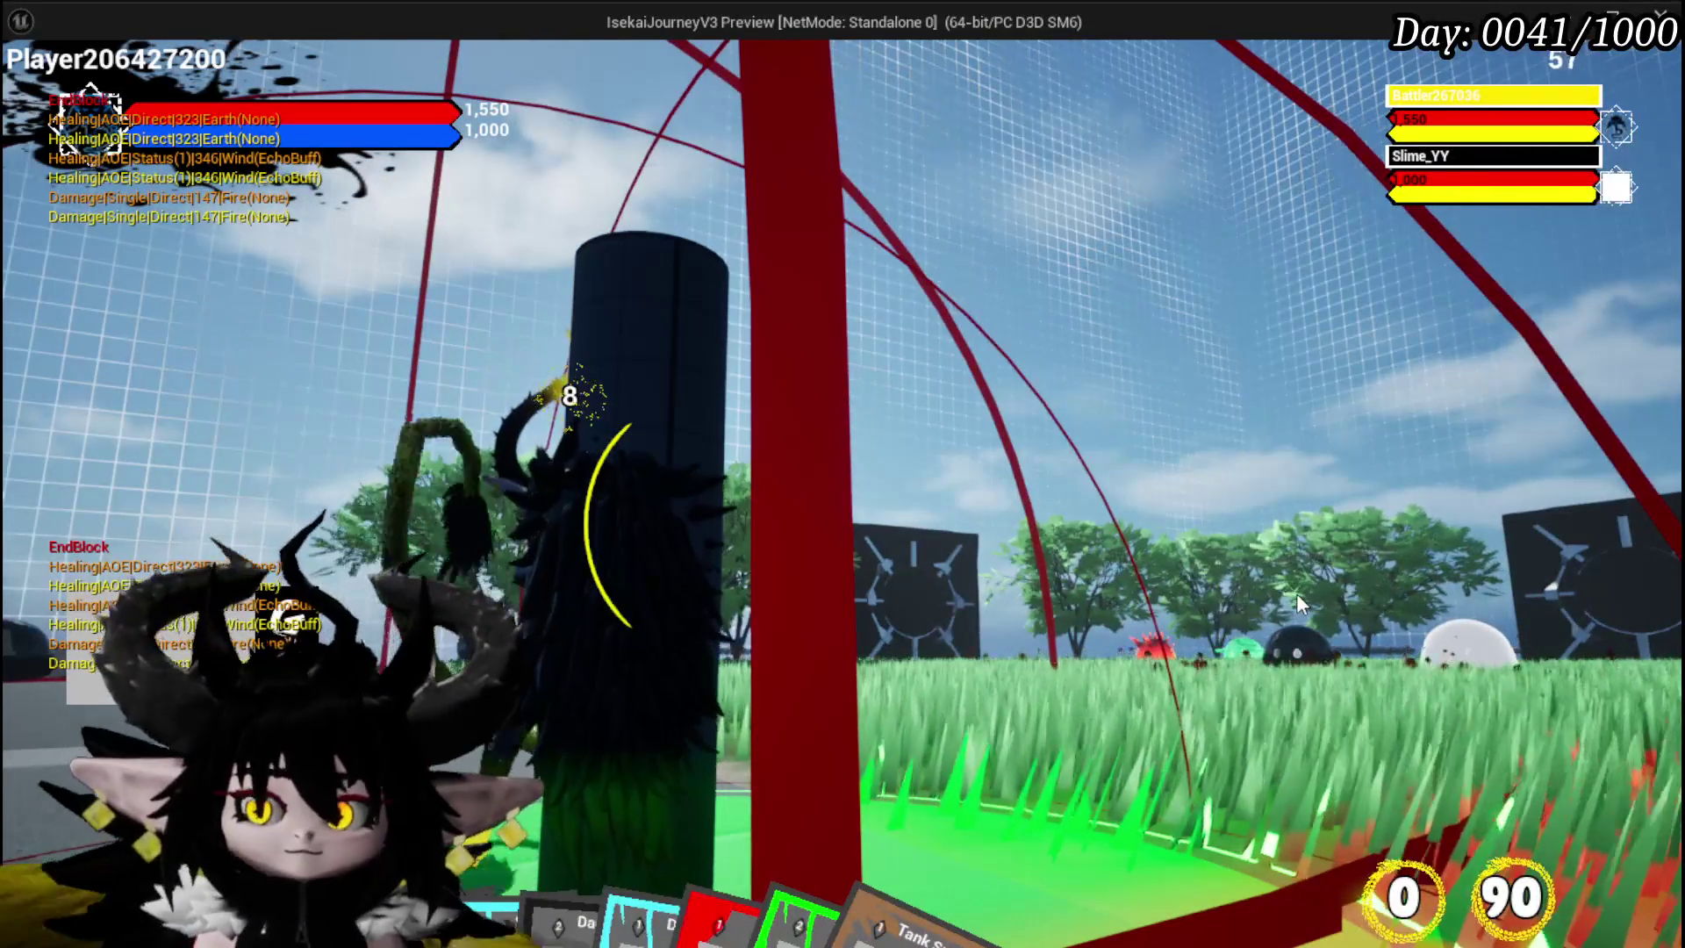
key(Escape)
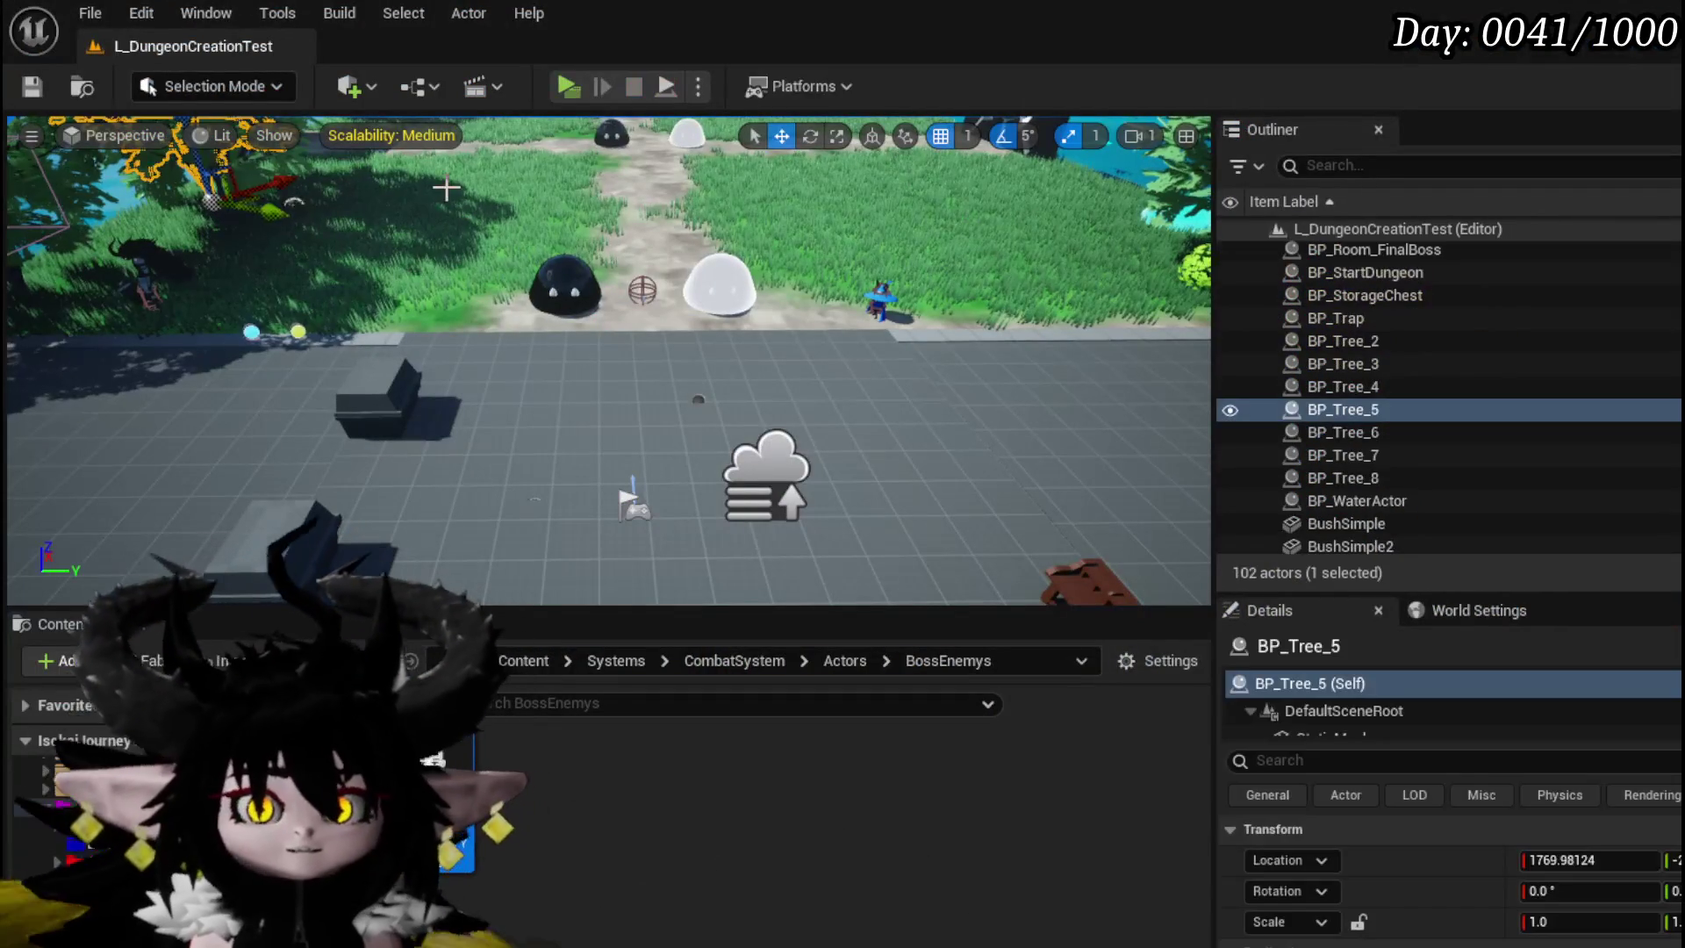
- Save the level, open BP_EnemyBoss_SlimeYY, and set the first projectile's Spawn Location to Center
key(ctrl+s)
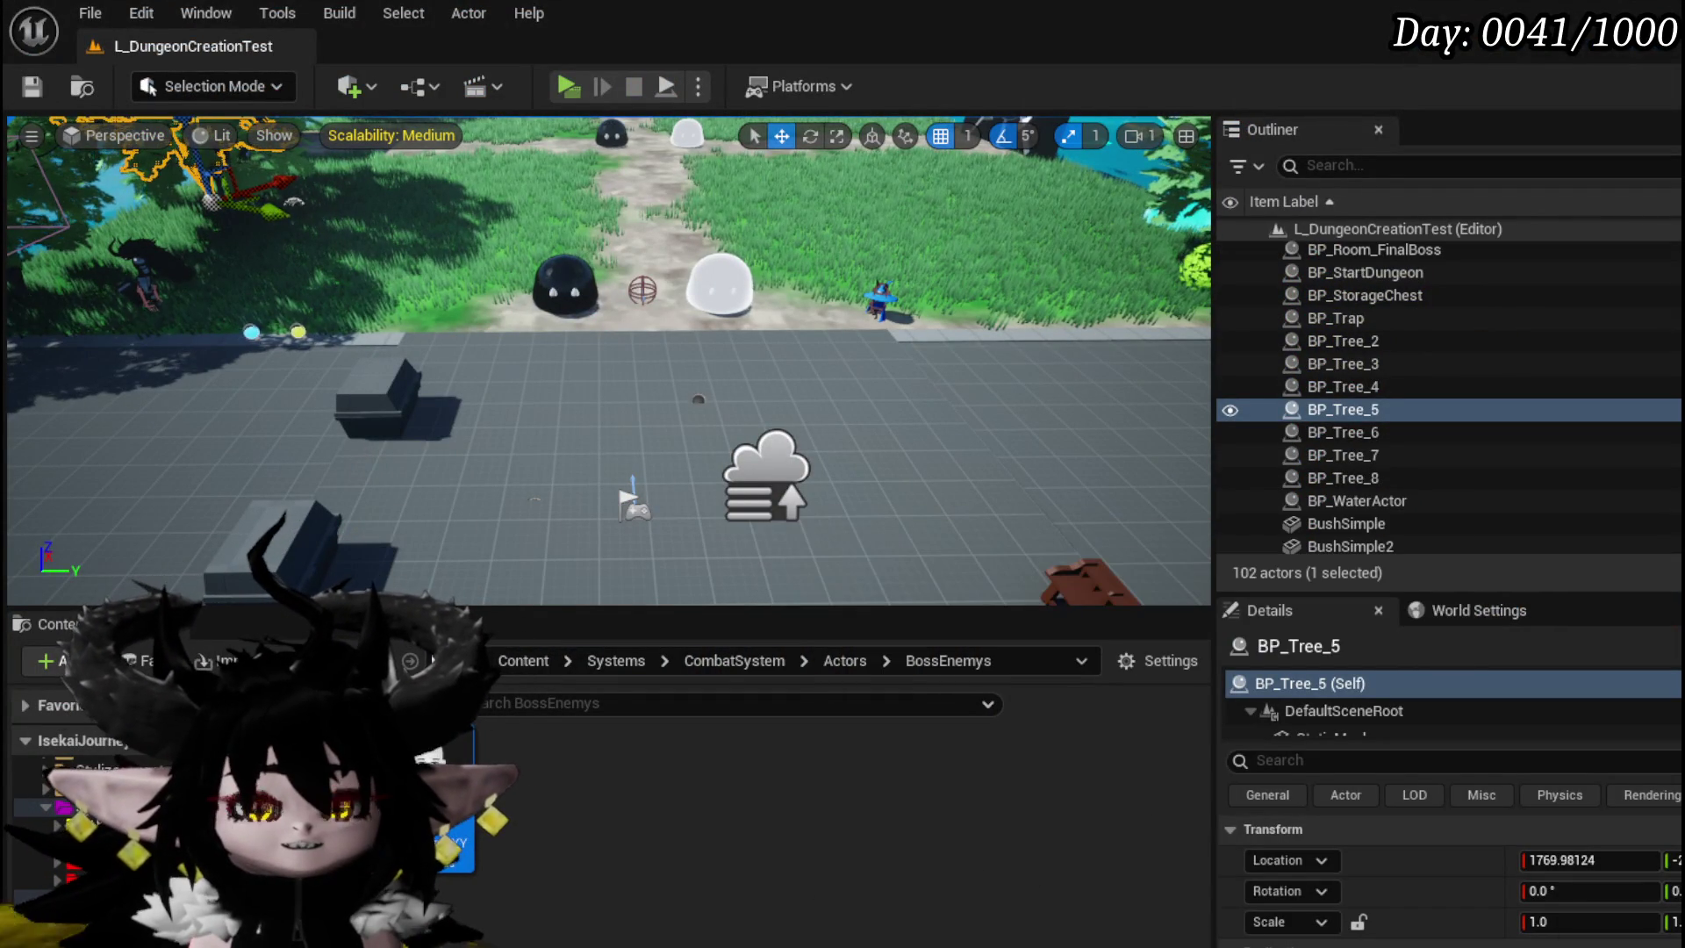
double_click(430, 764)
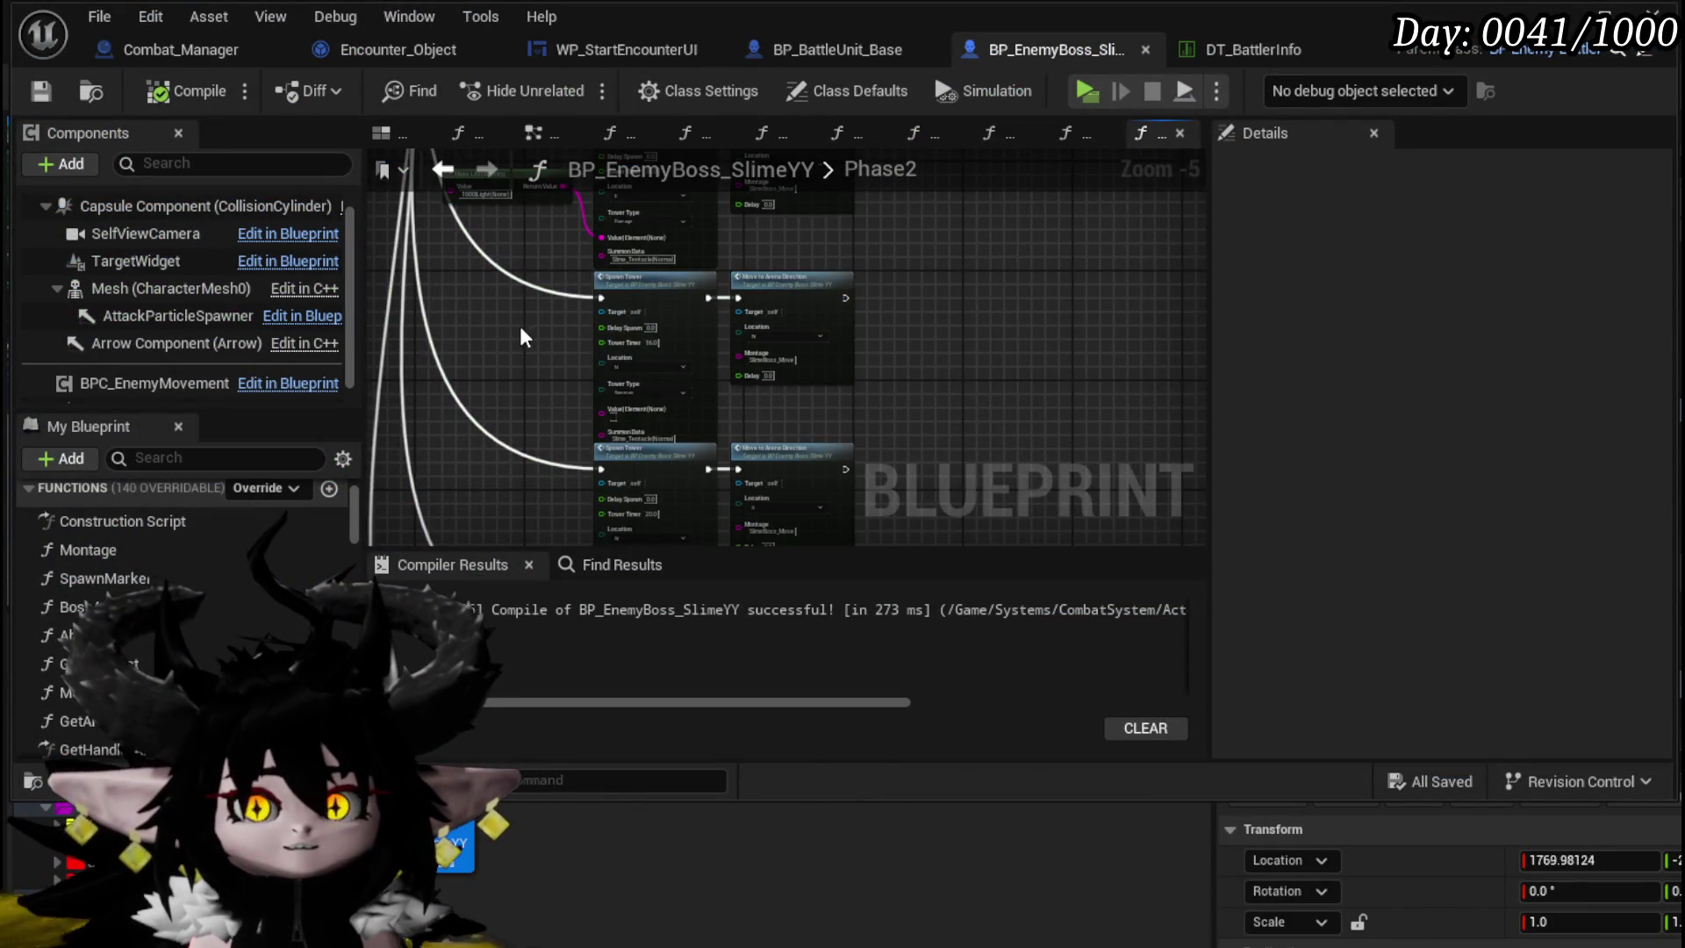
scroll(688, 346, up, 4)
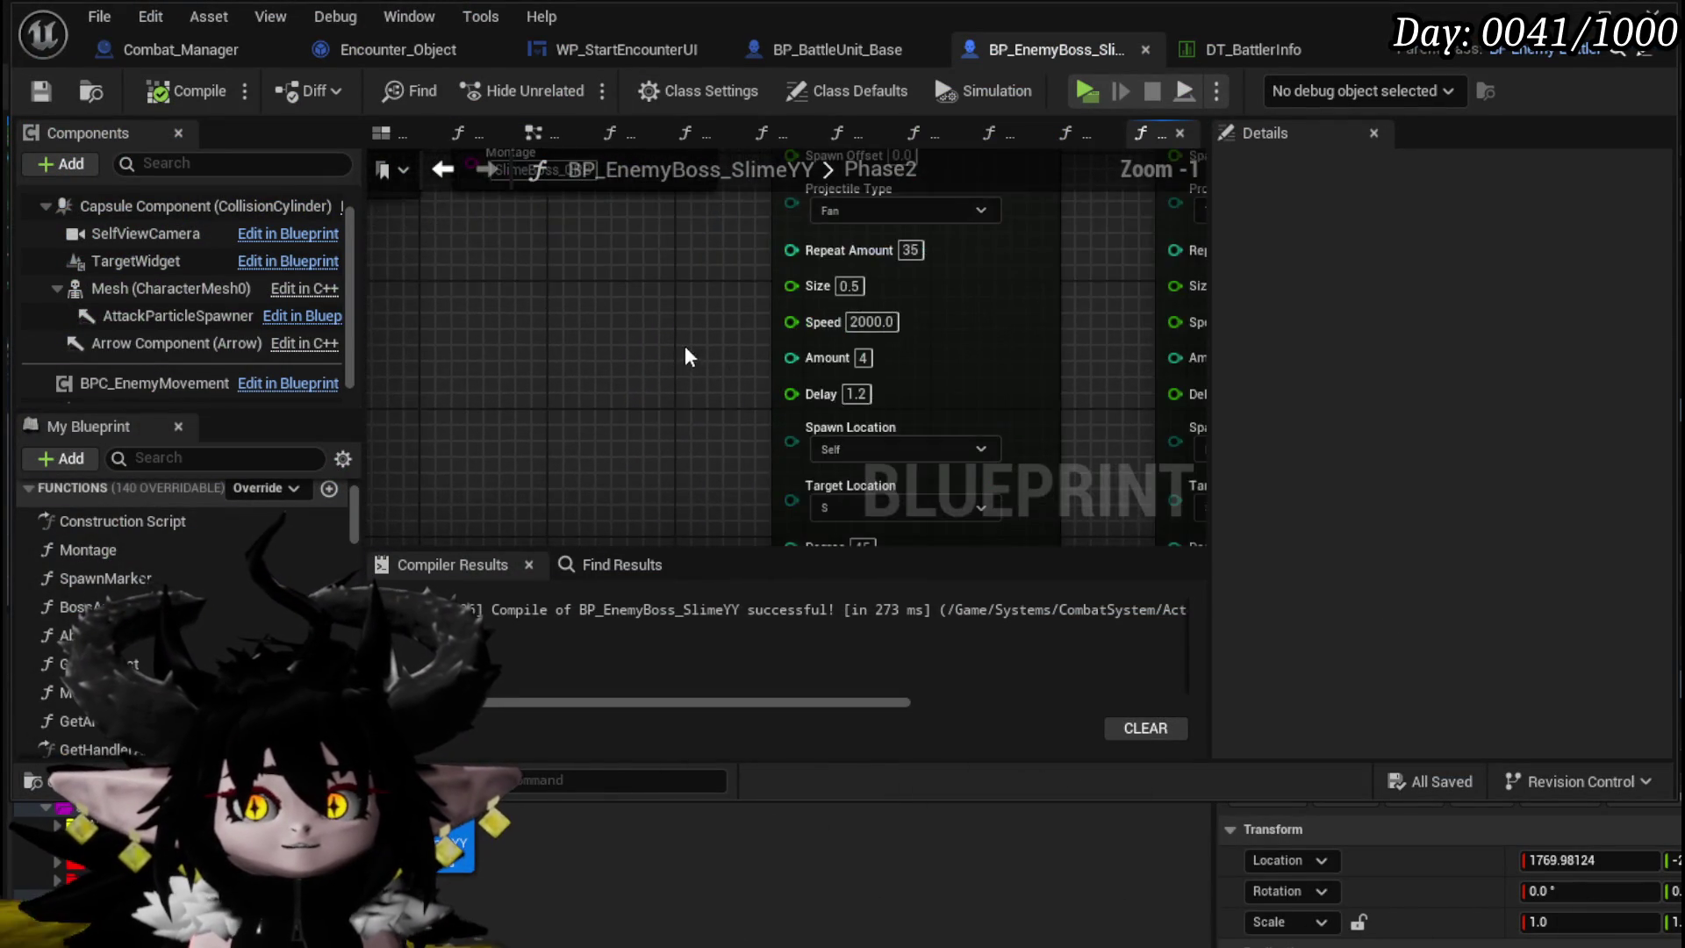
drag(690, 356, 520, 273)
click(729, 374)
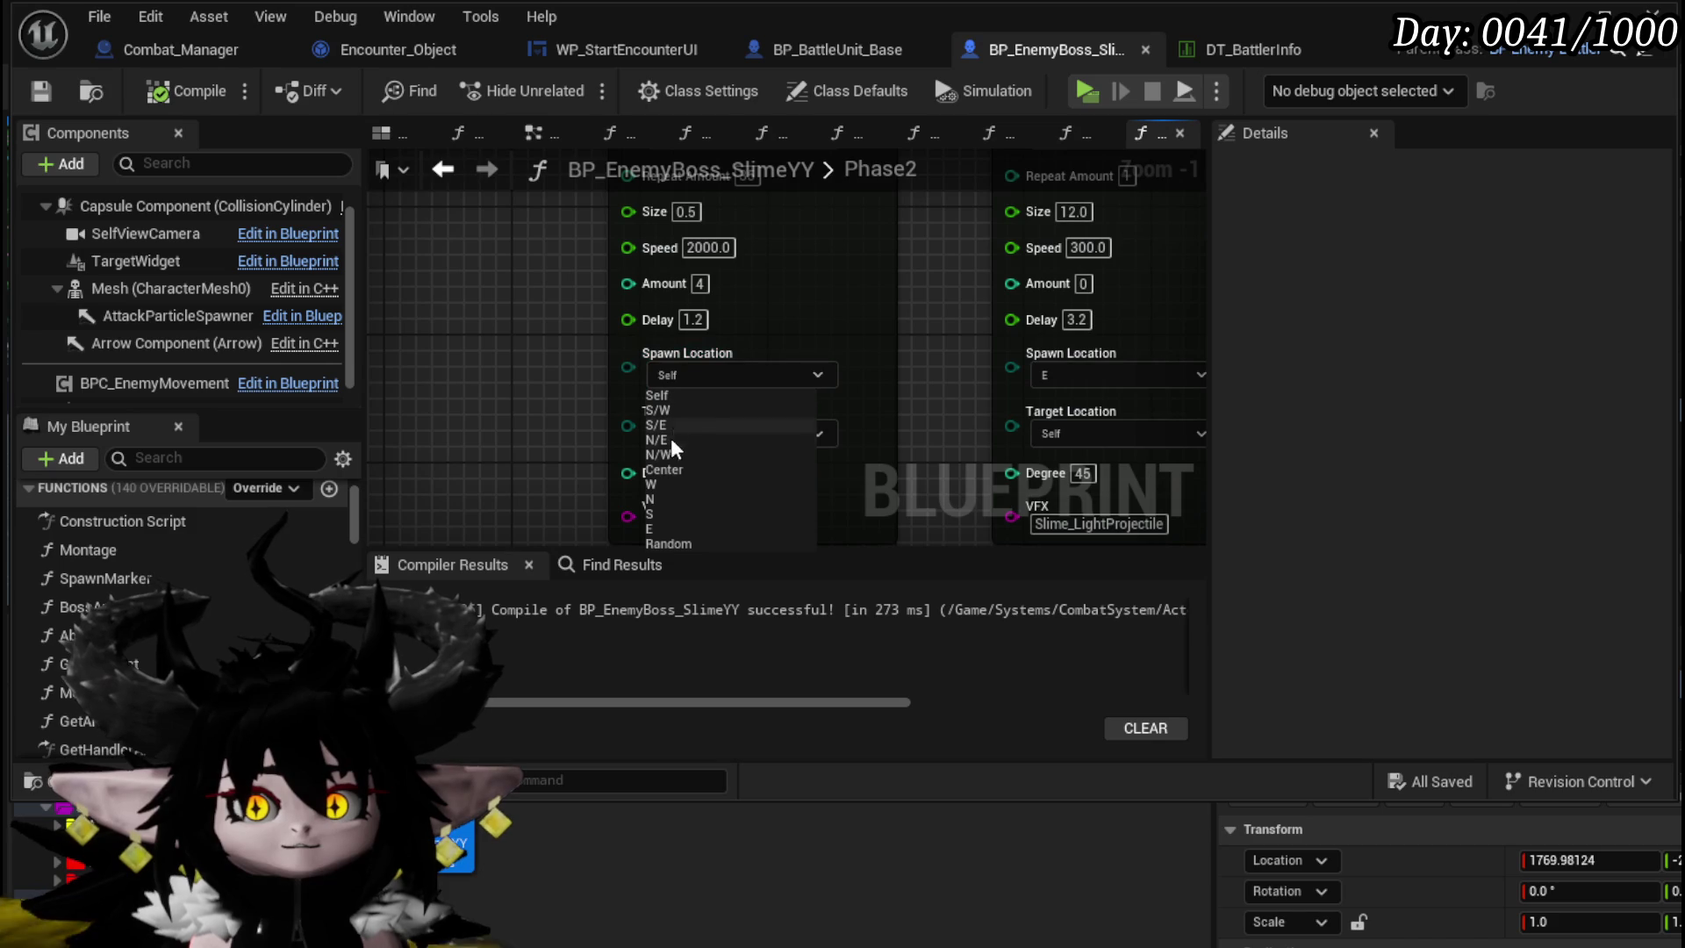
click(665, 471)
scroll(542, 393, down, 1)
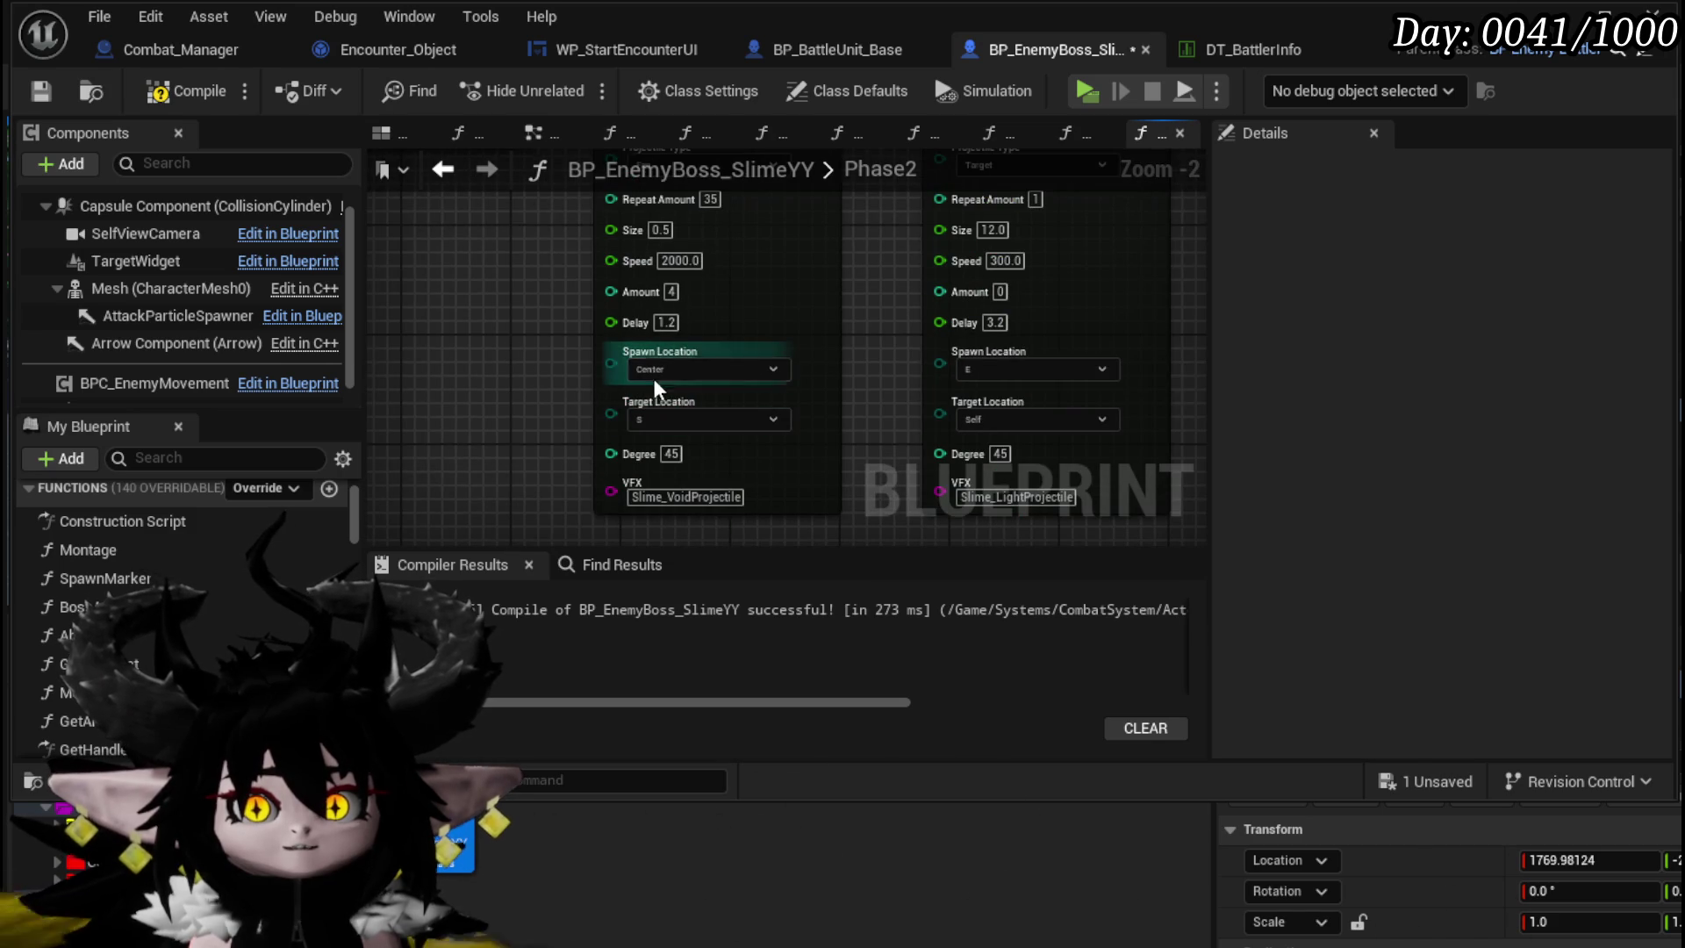
- Change the Phase2 Spawn Tower's Tower Timer to 34.0 and compile the Blueprint
drag(521, 328, 516, 376)
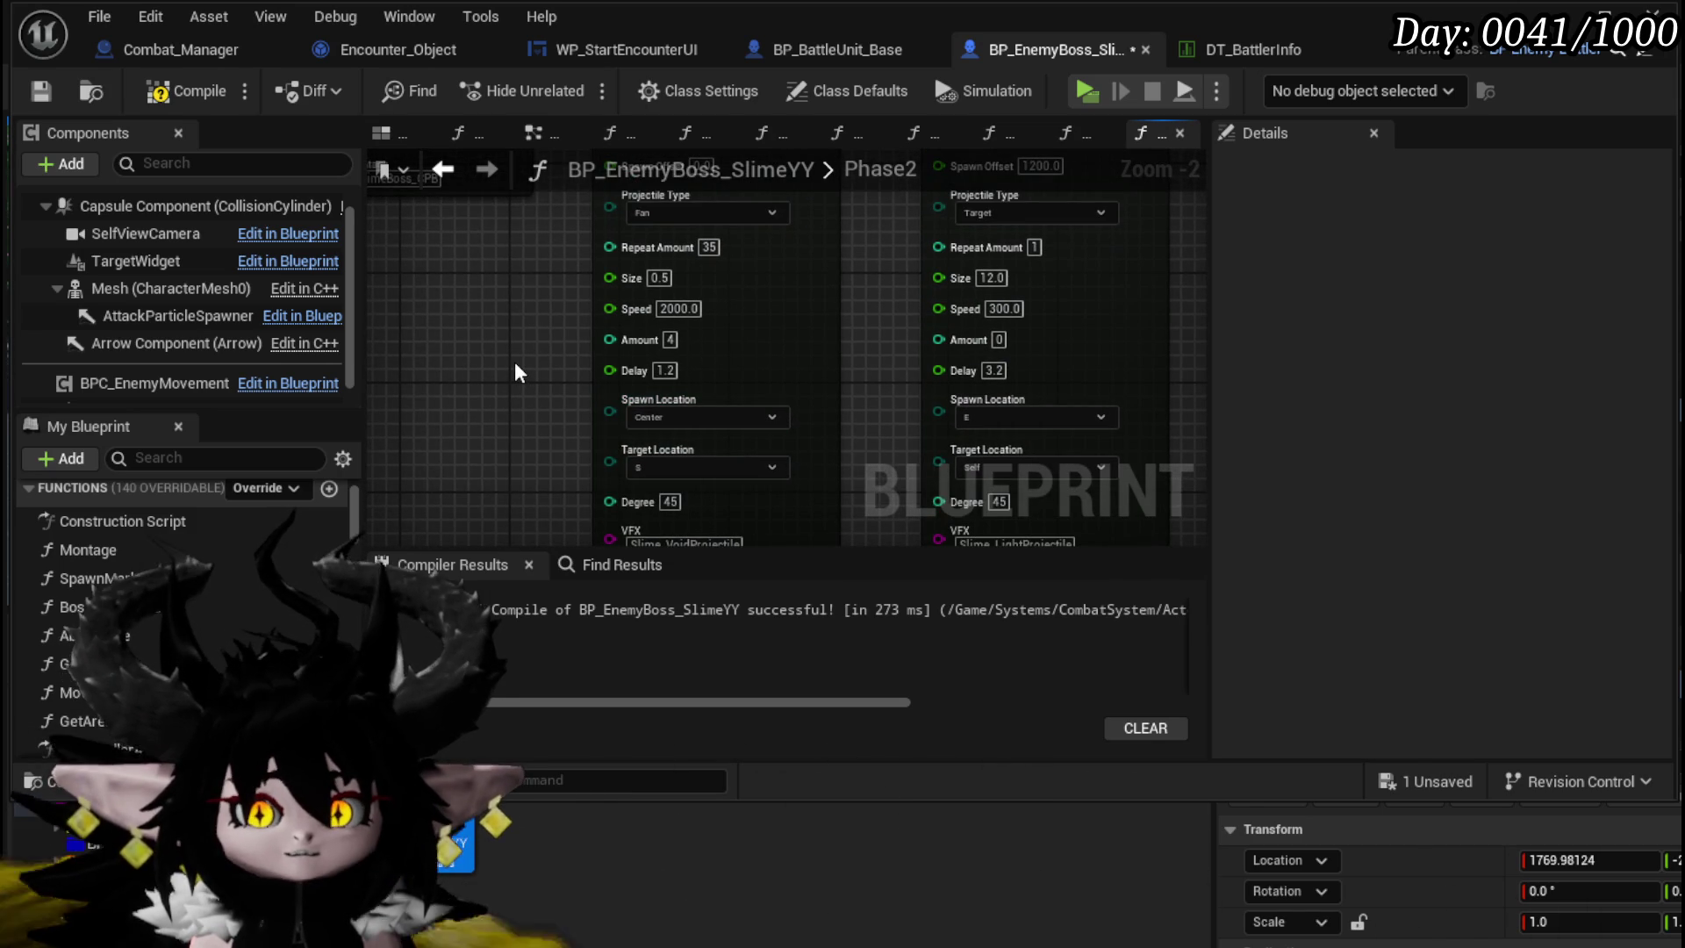
scroll(514, 362, down, 3)
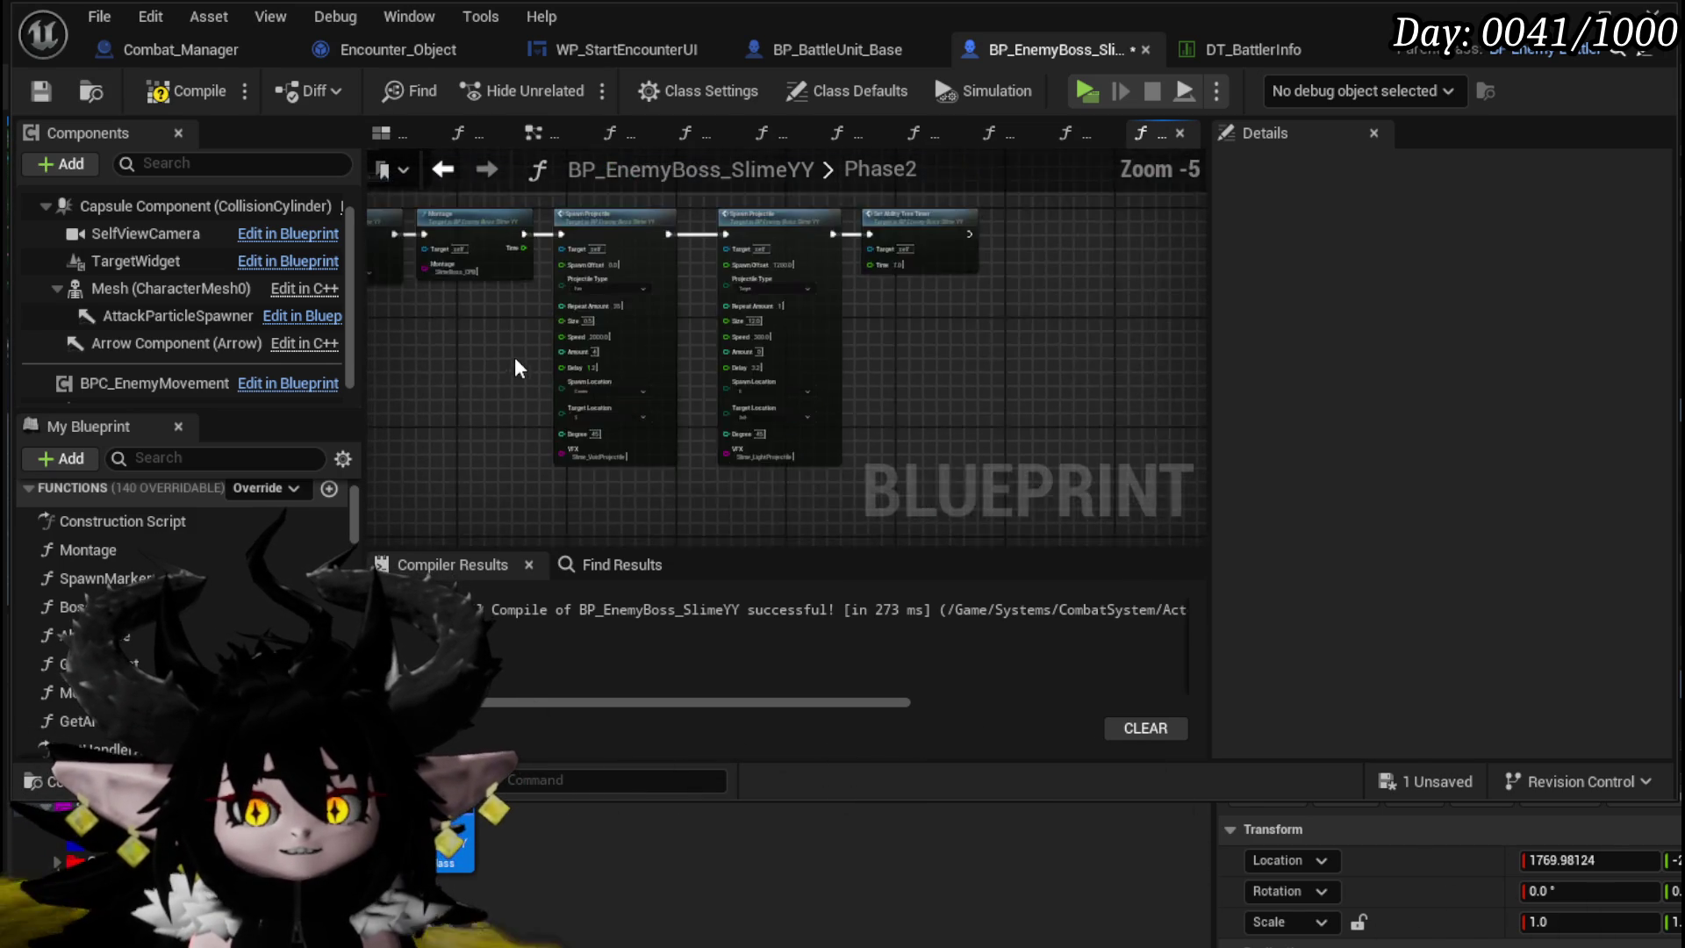
drag(514, 357, 937, 413)
scroll(791, 351, up, 4)
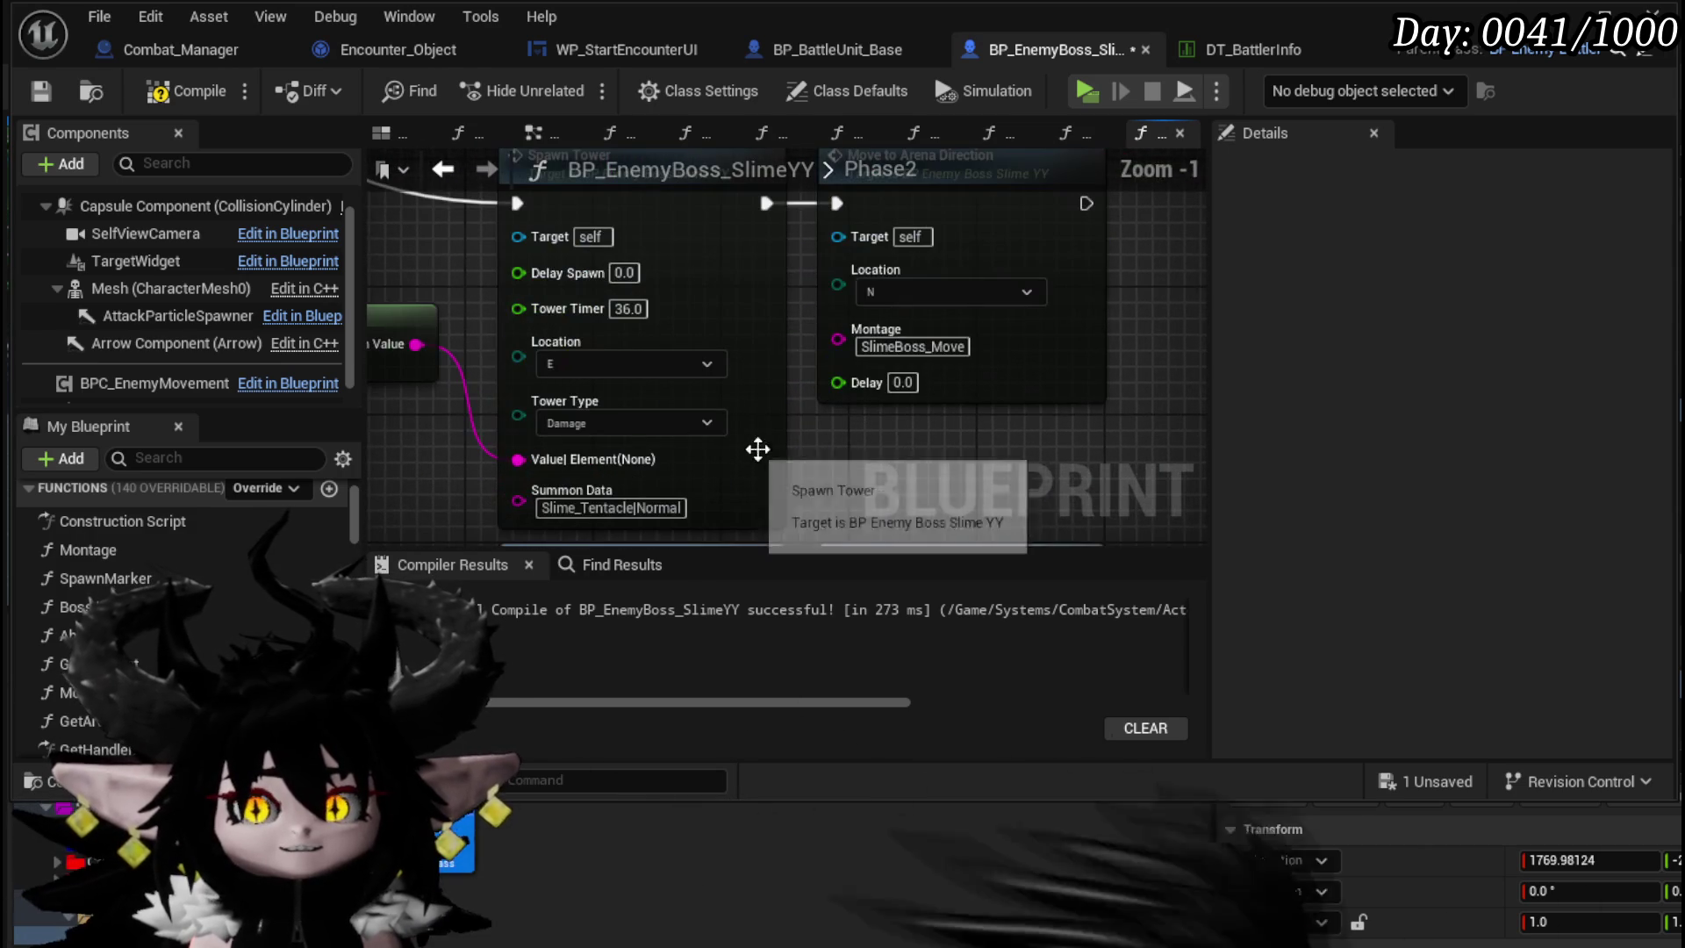
click(625, 309)
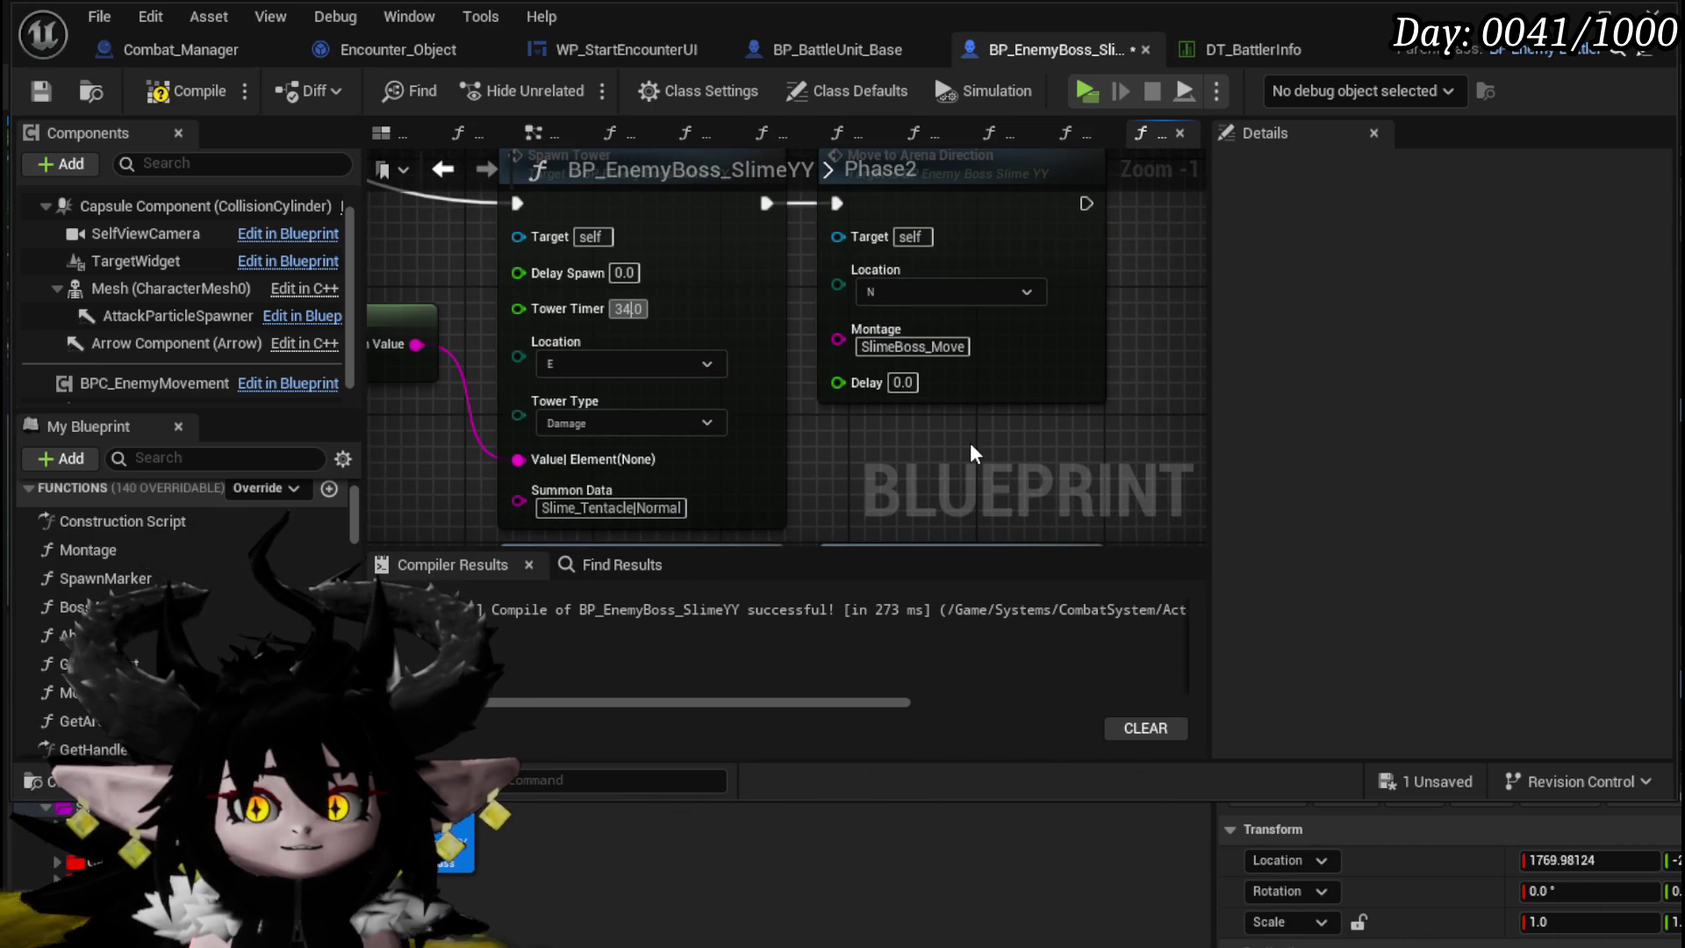
click(180, 91)
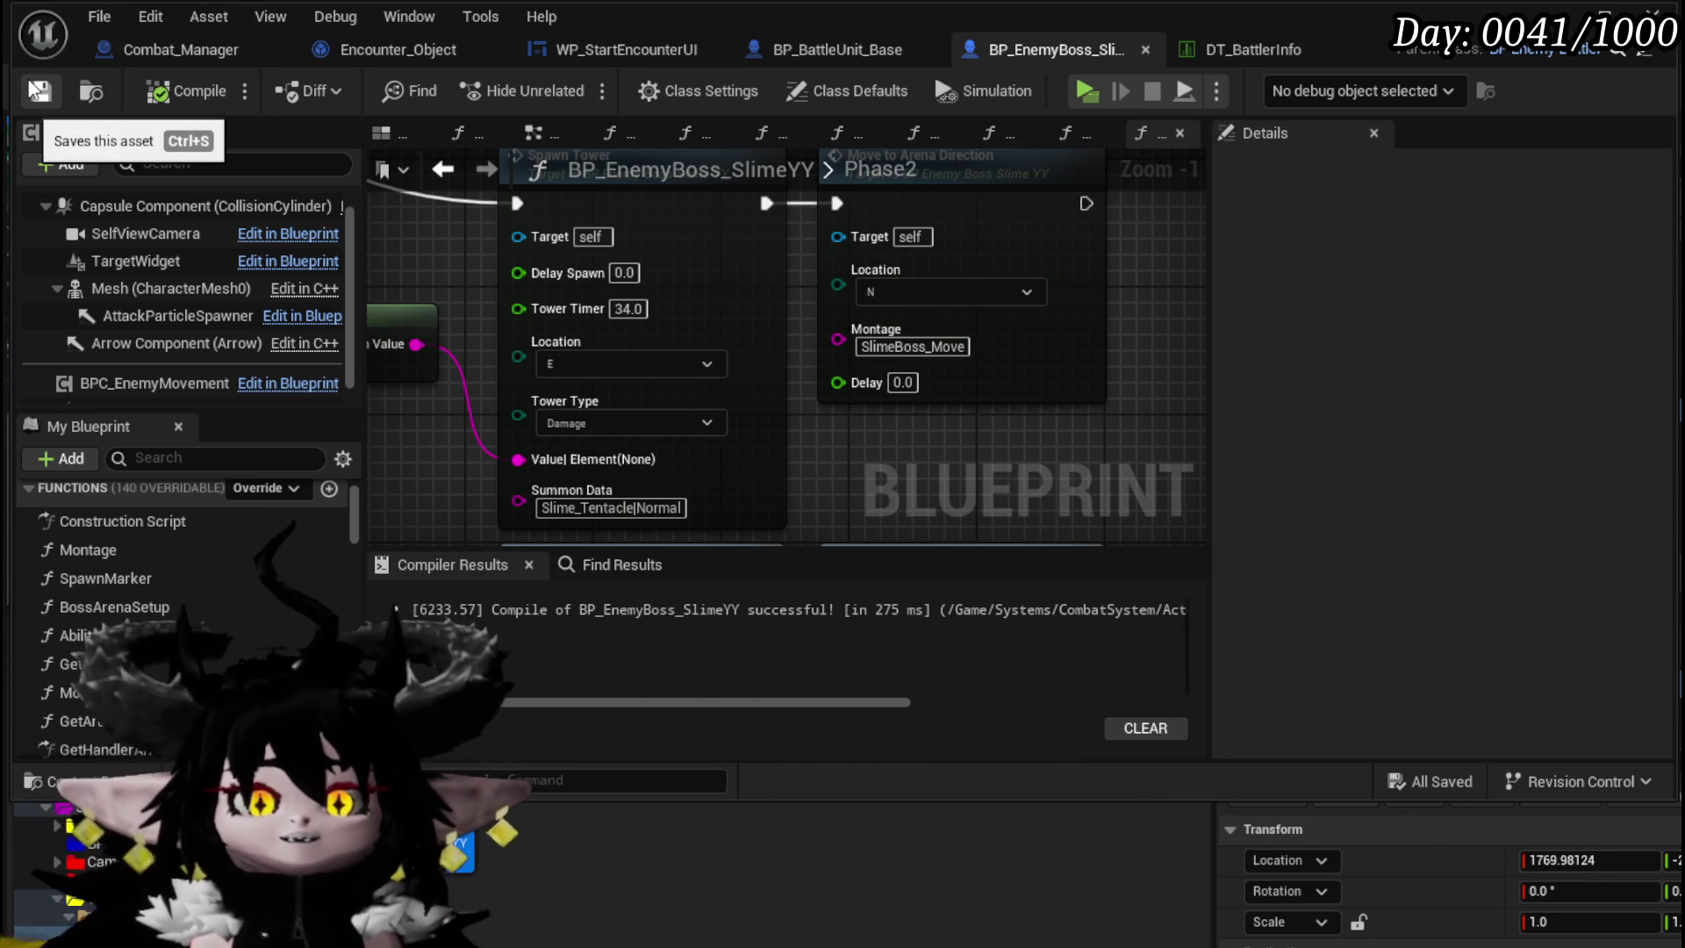
scroll(888, 382, down, 9)
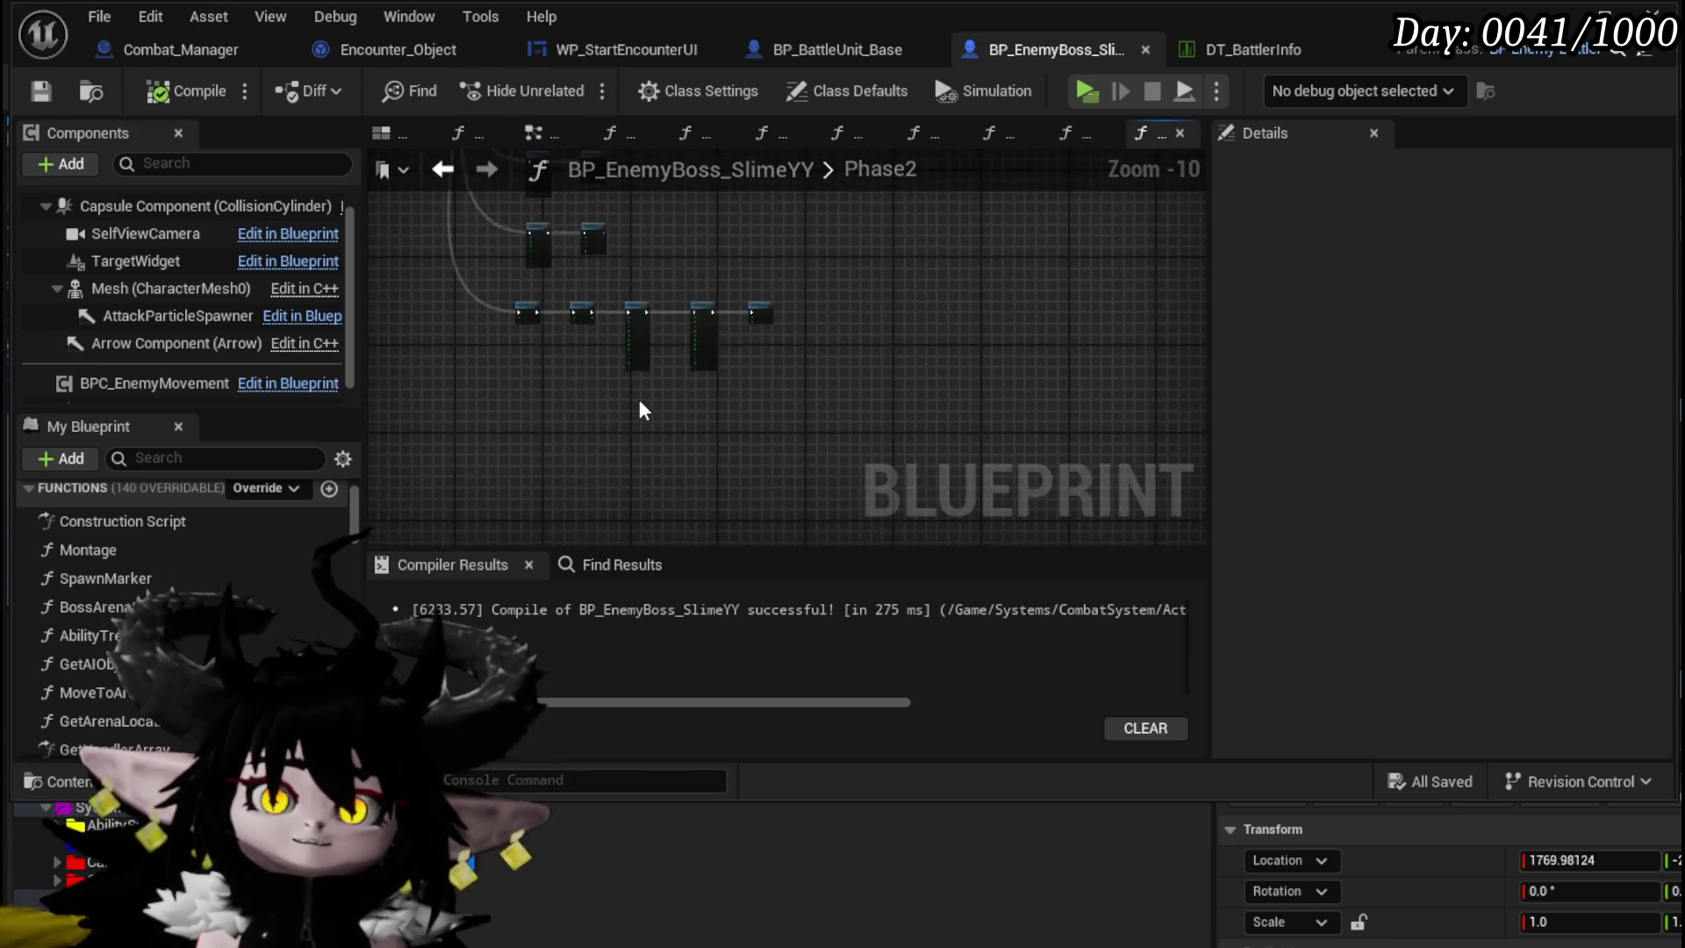
- Select the Spawn Projectile nodes, save BP_EnemyBoss_SlimeYY, and close the Blueprint editor
scroll(716, 368, up, 6)
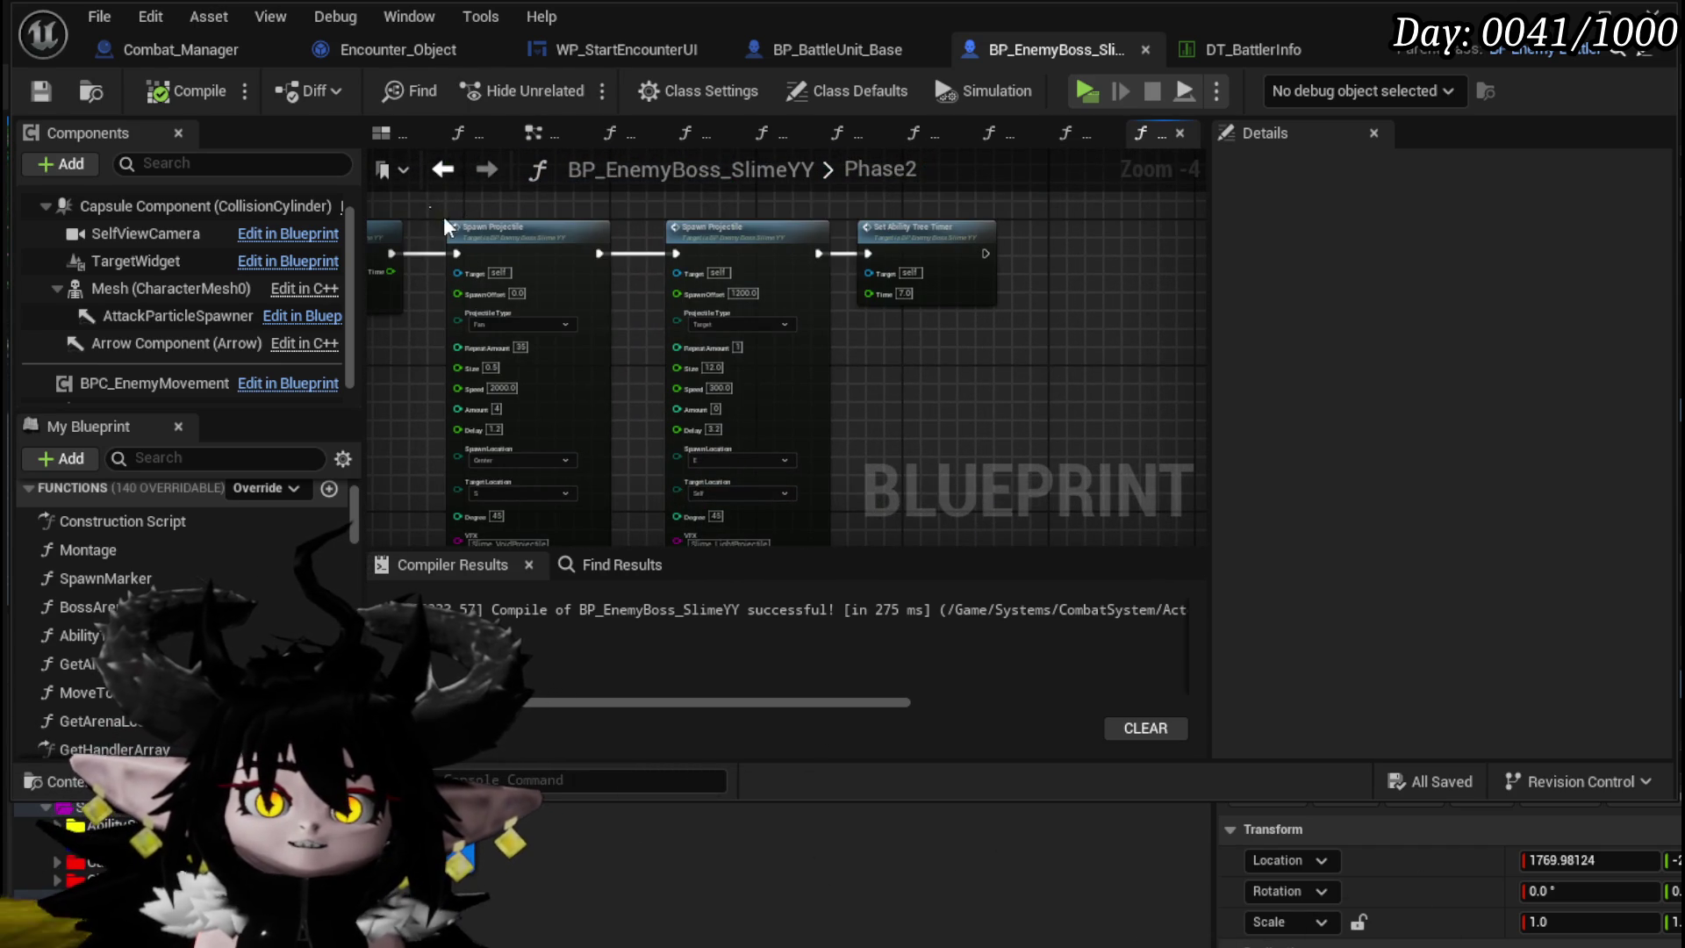
drag(808, 513, 807, 380)
drag(864, 330, 800, 394)
click(42, 97)
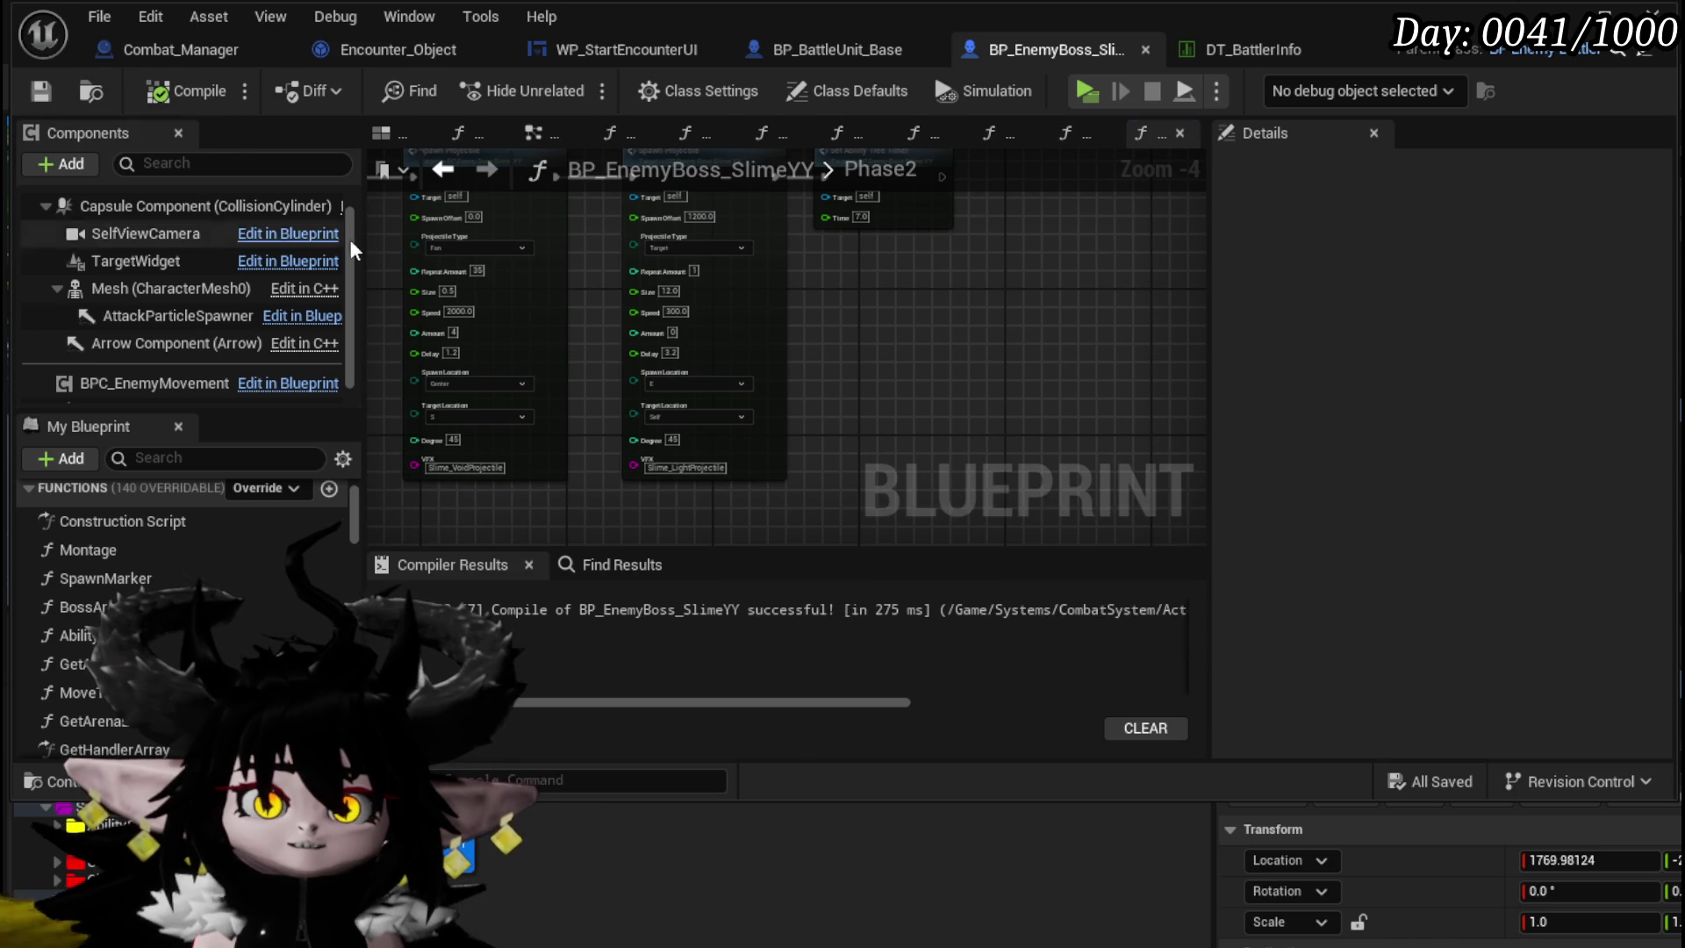
drag(597, 301, 679, 390)
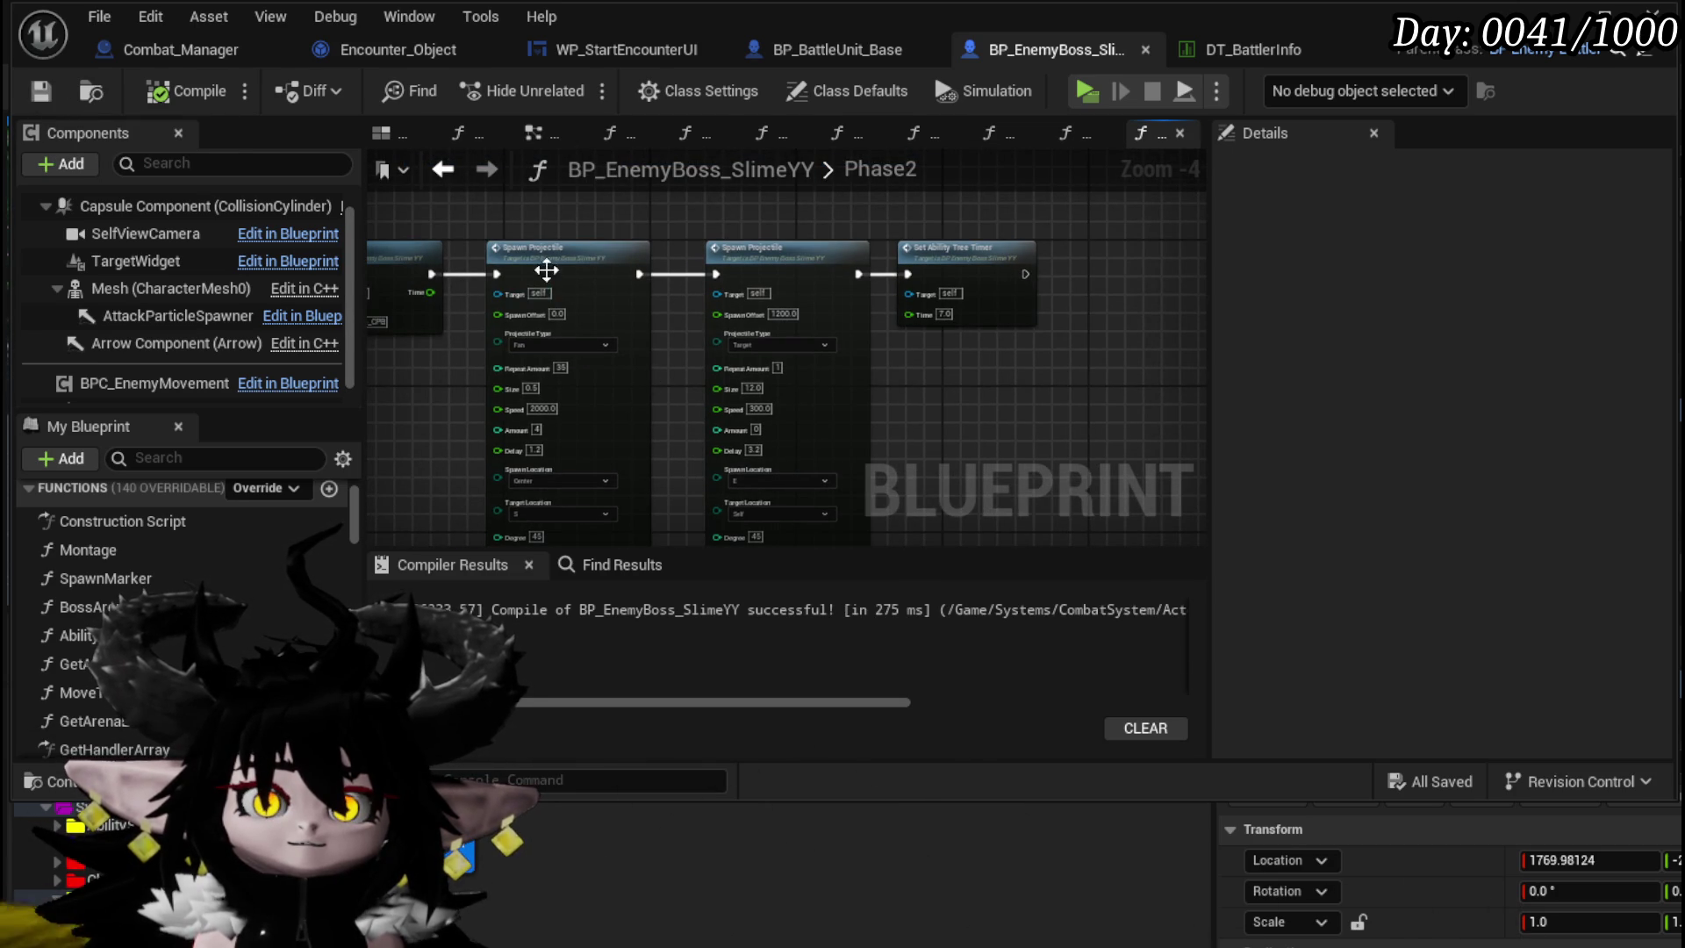
click(515, 248)
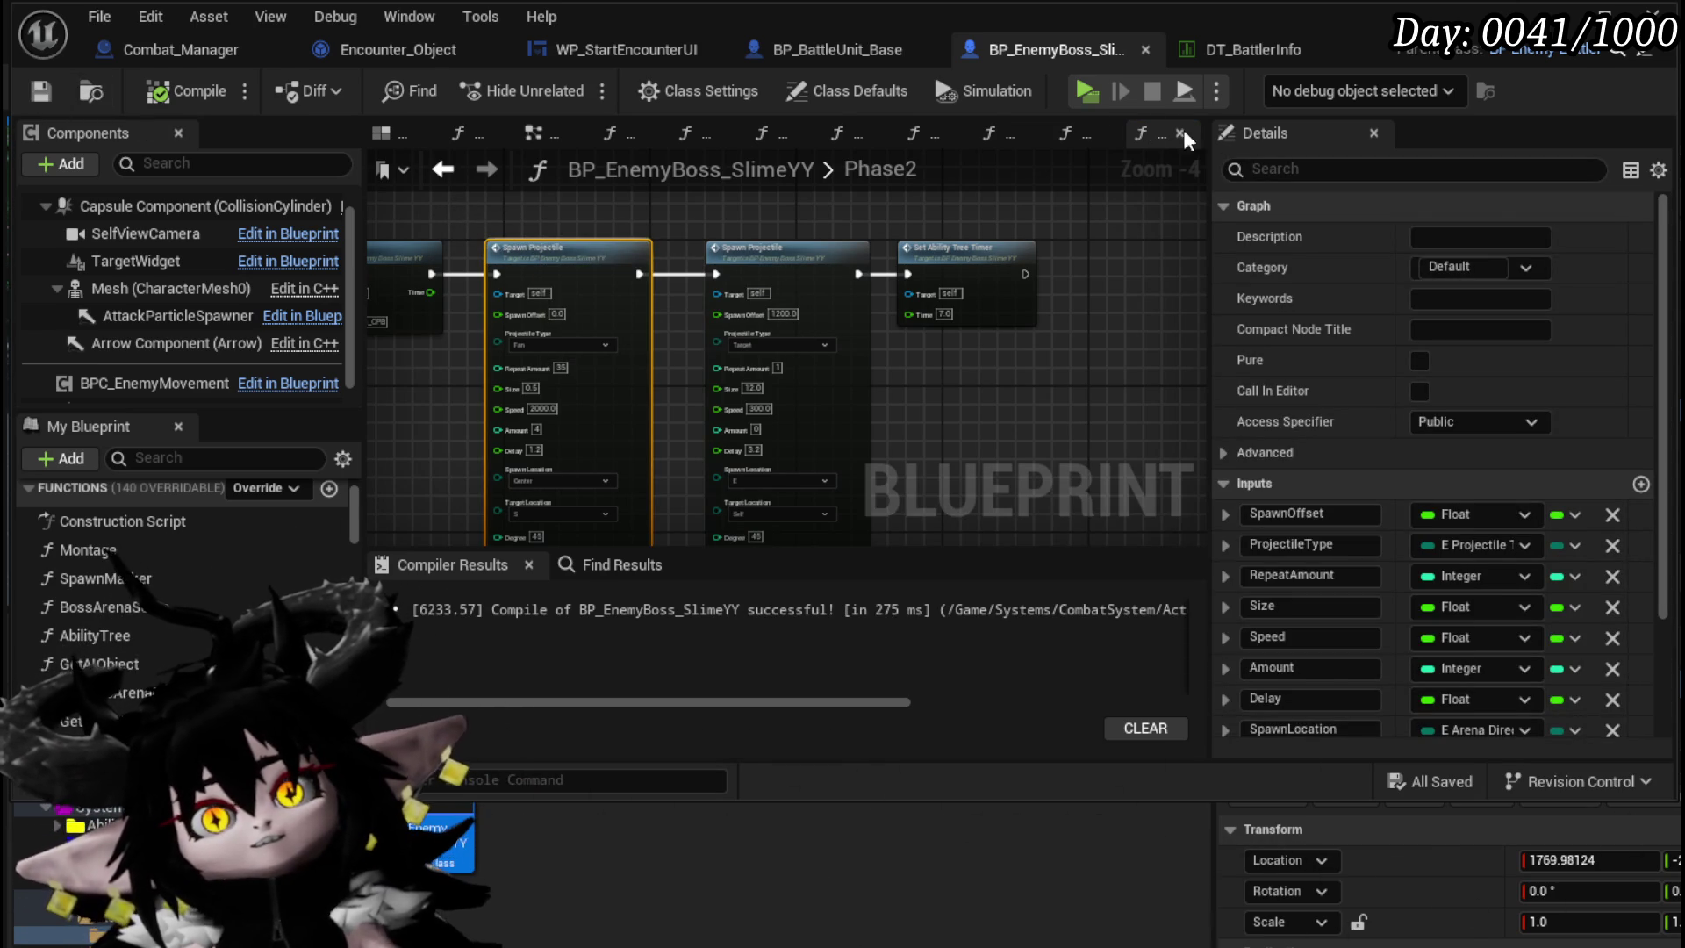
click(1558, 17)
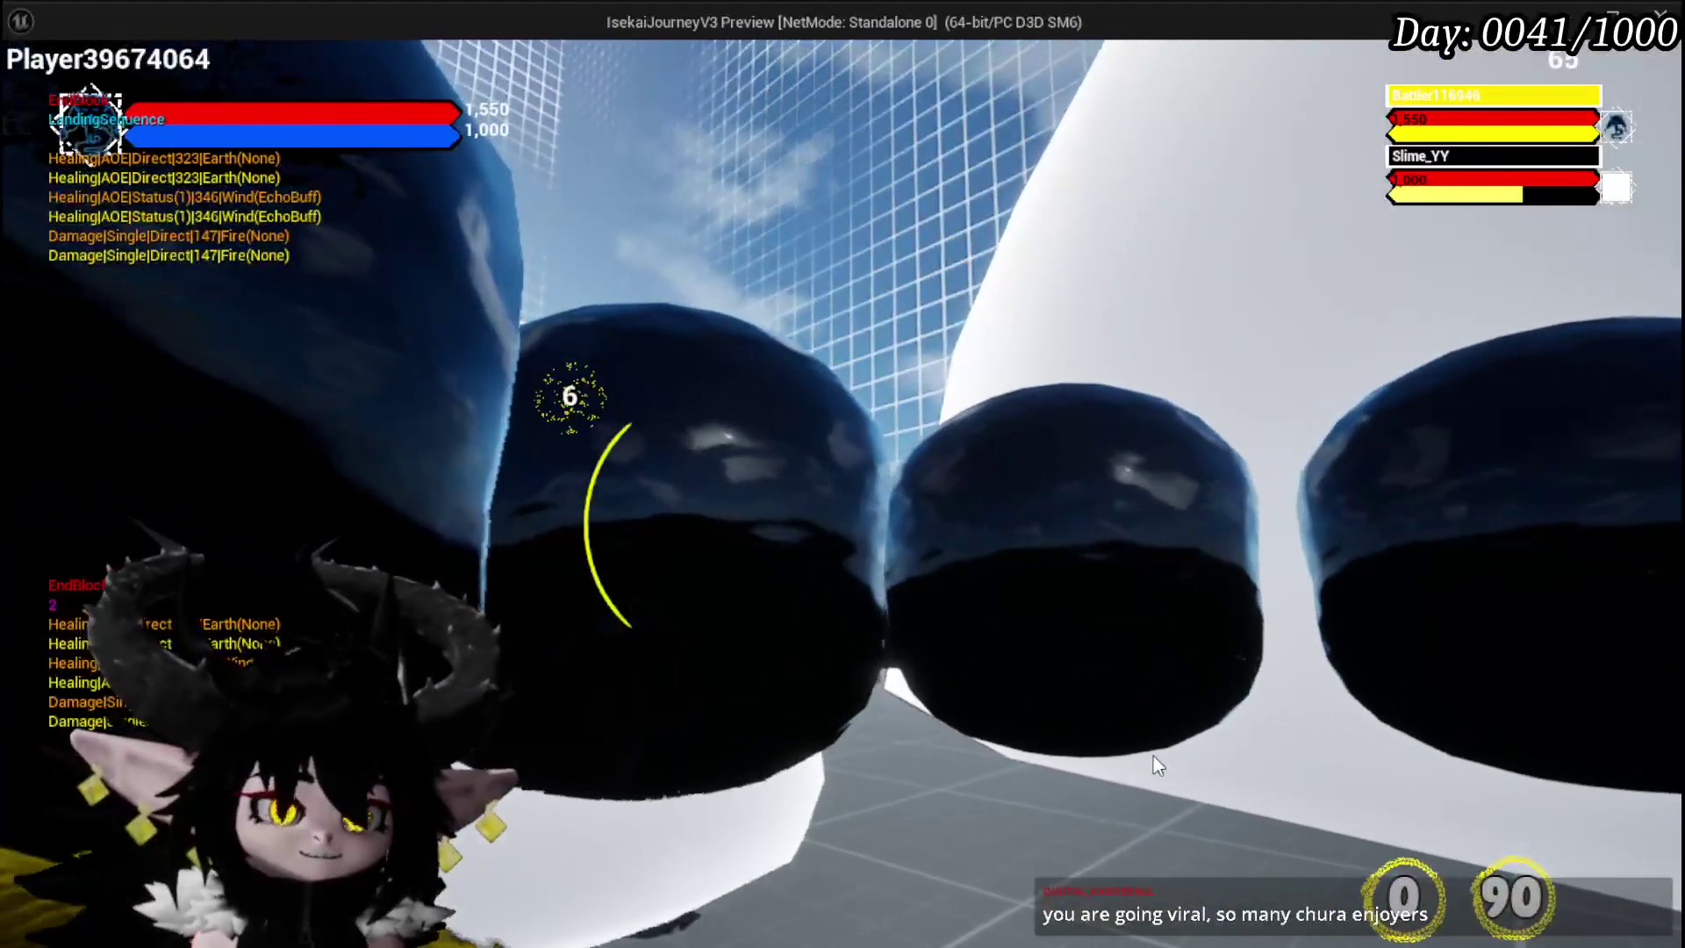
- Fight Slime_YY in the standalone preview, toggling wireframe (F1) and lit (F3) views, then end it
key(F1)
key(F3)
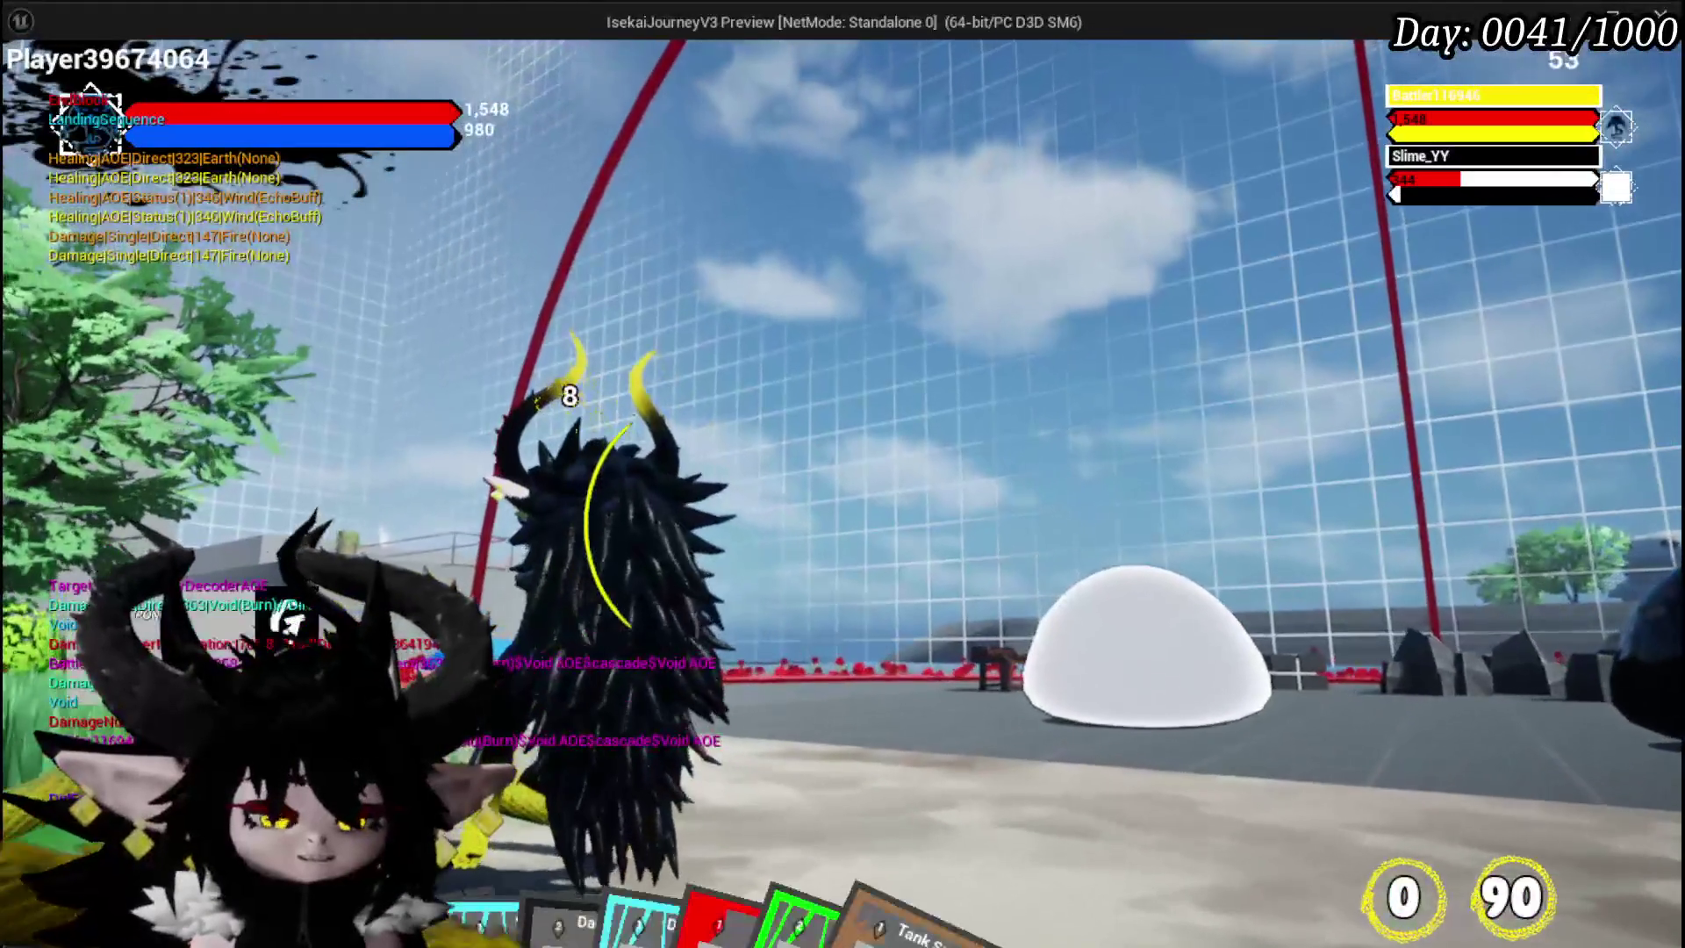
key(Escape)
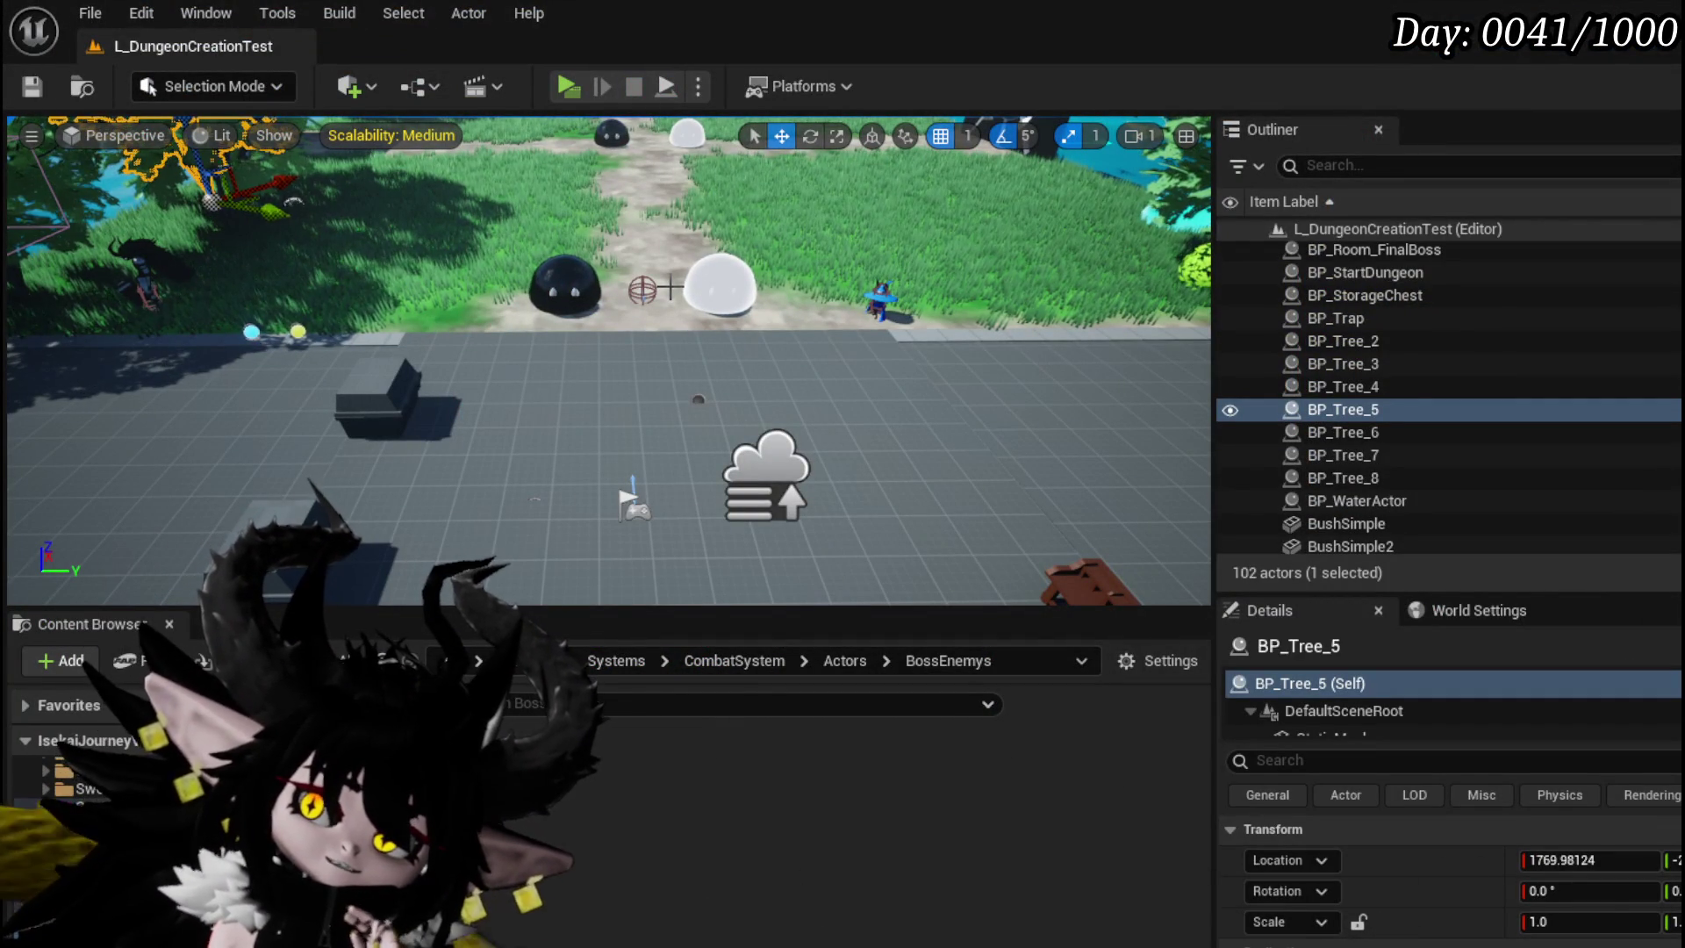
- Save the level and bring BP_EnemyBoss_SlimeYY's Phase2 graph back to the front
click(32, 87)
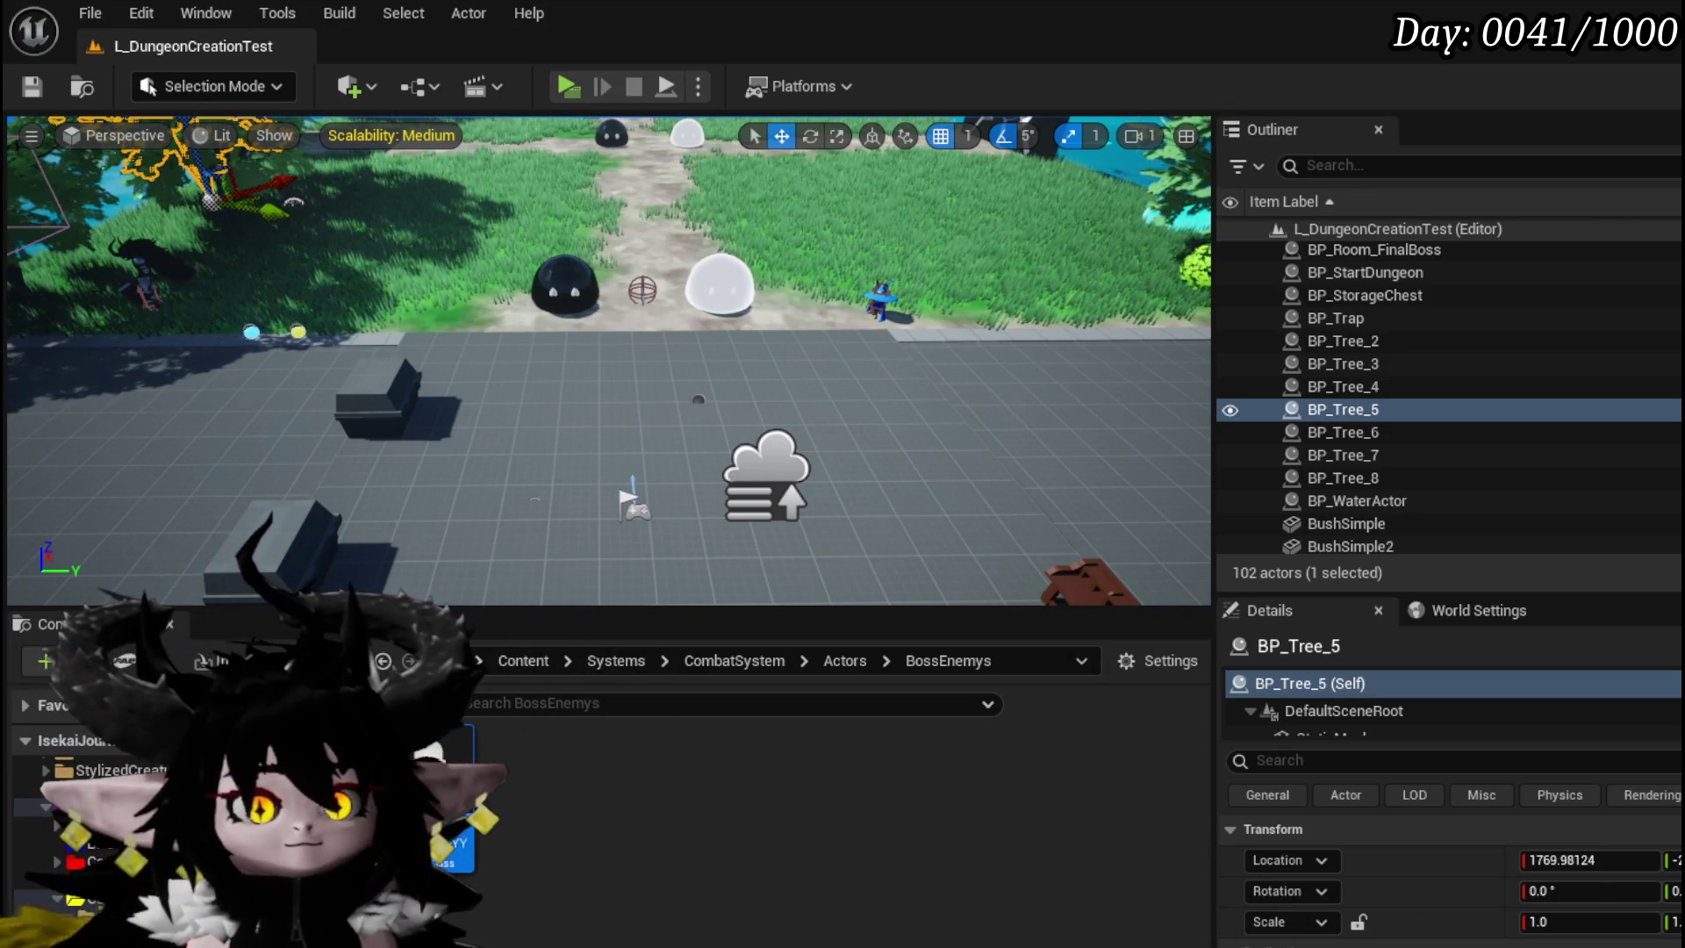
key(alt+Tab)
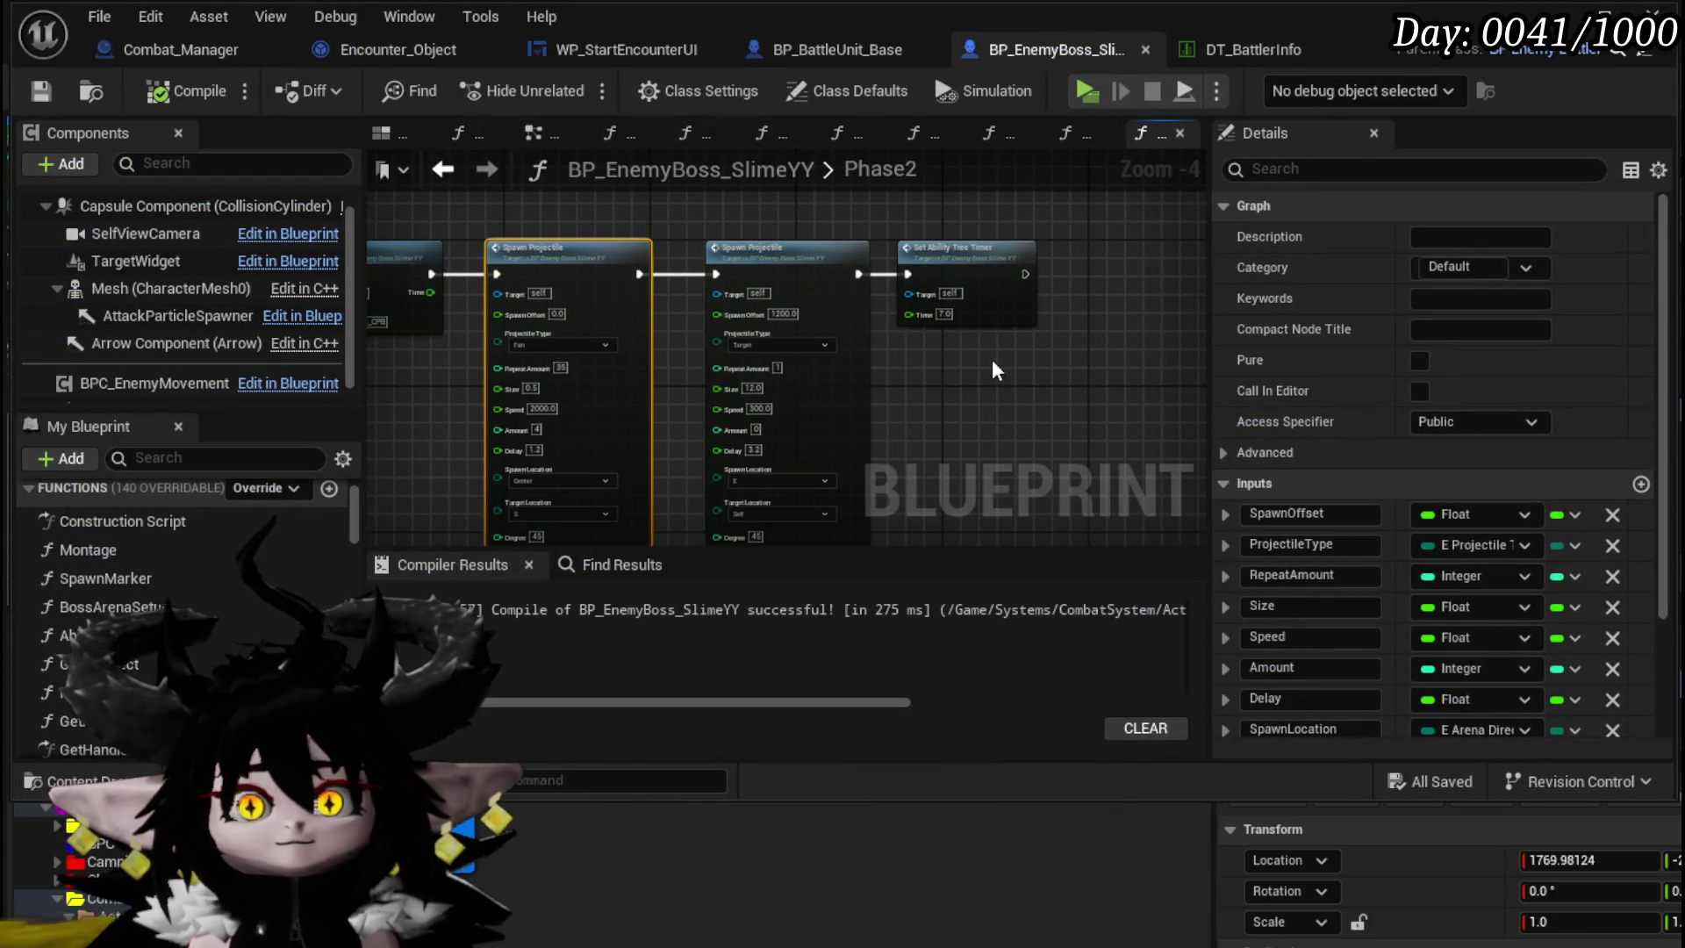
scroll(943, 355, up, 2)
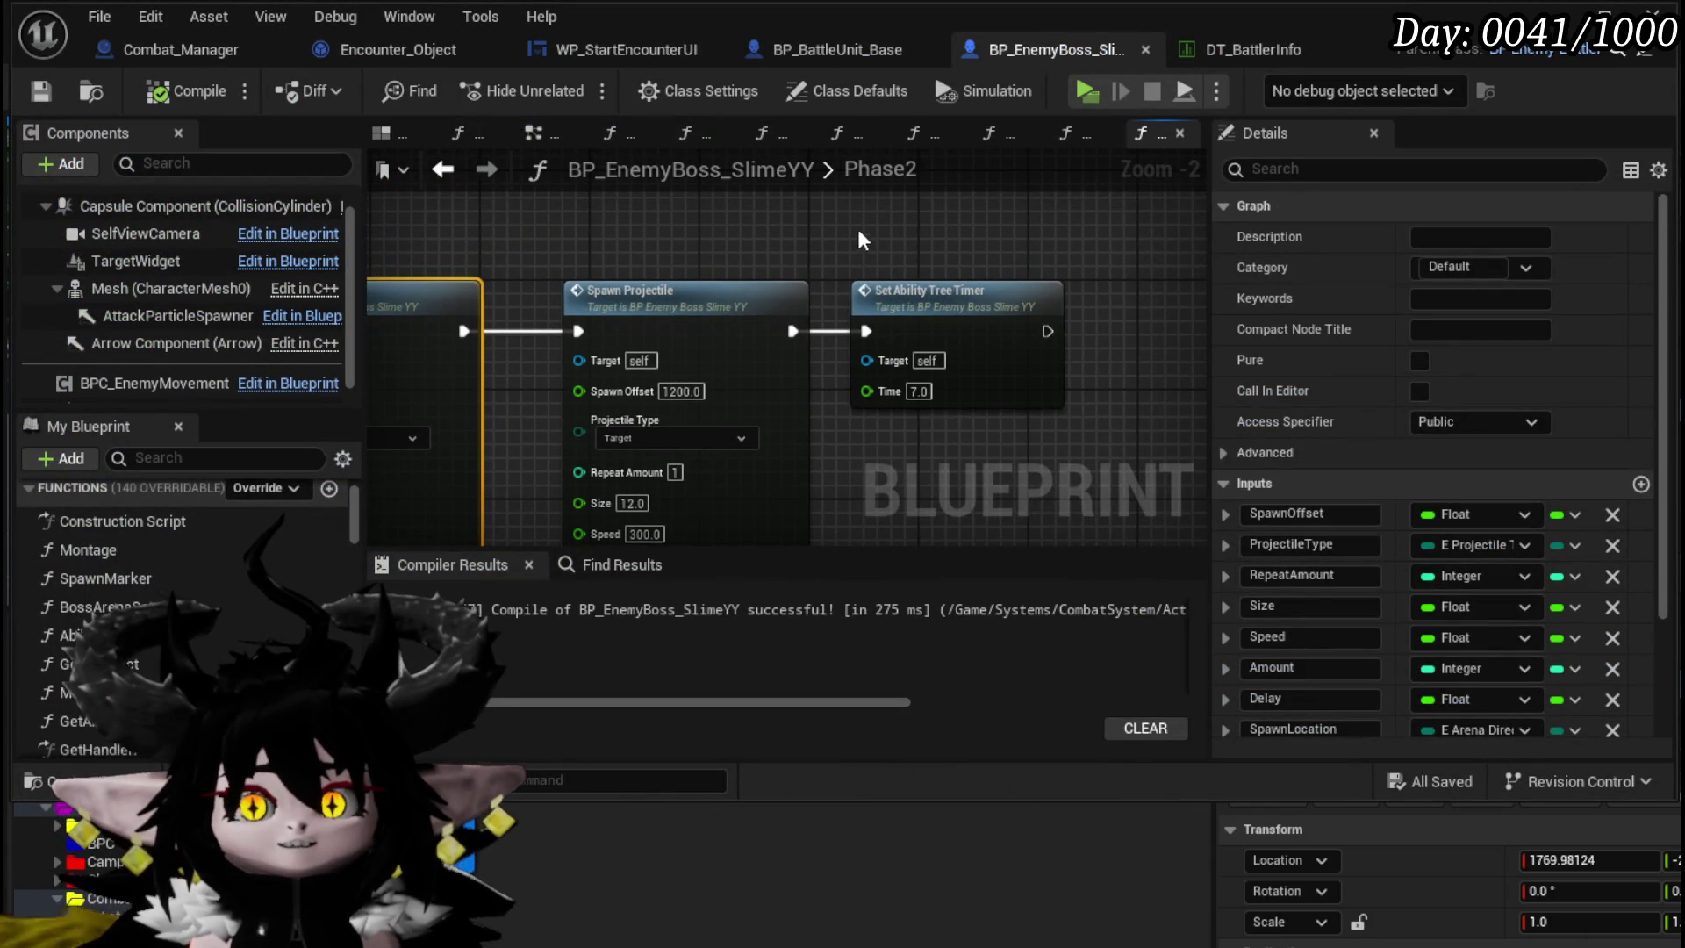
click(878, 299)
scroll(929, 462, down, 3)
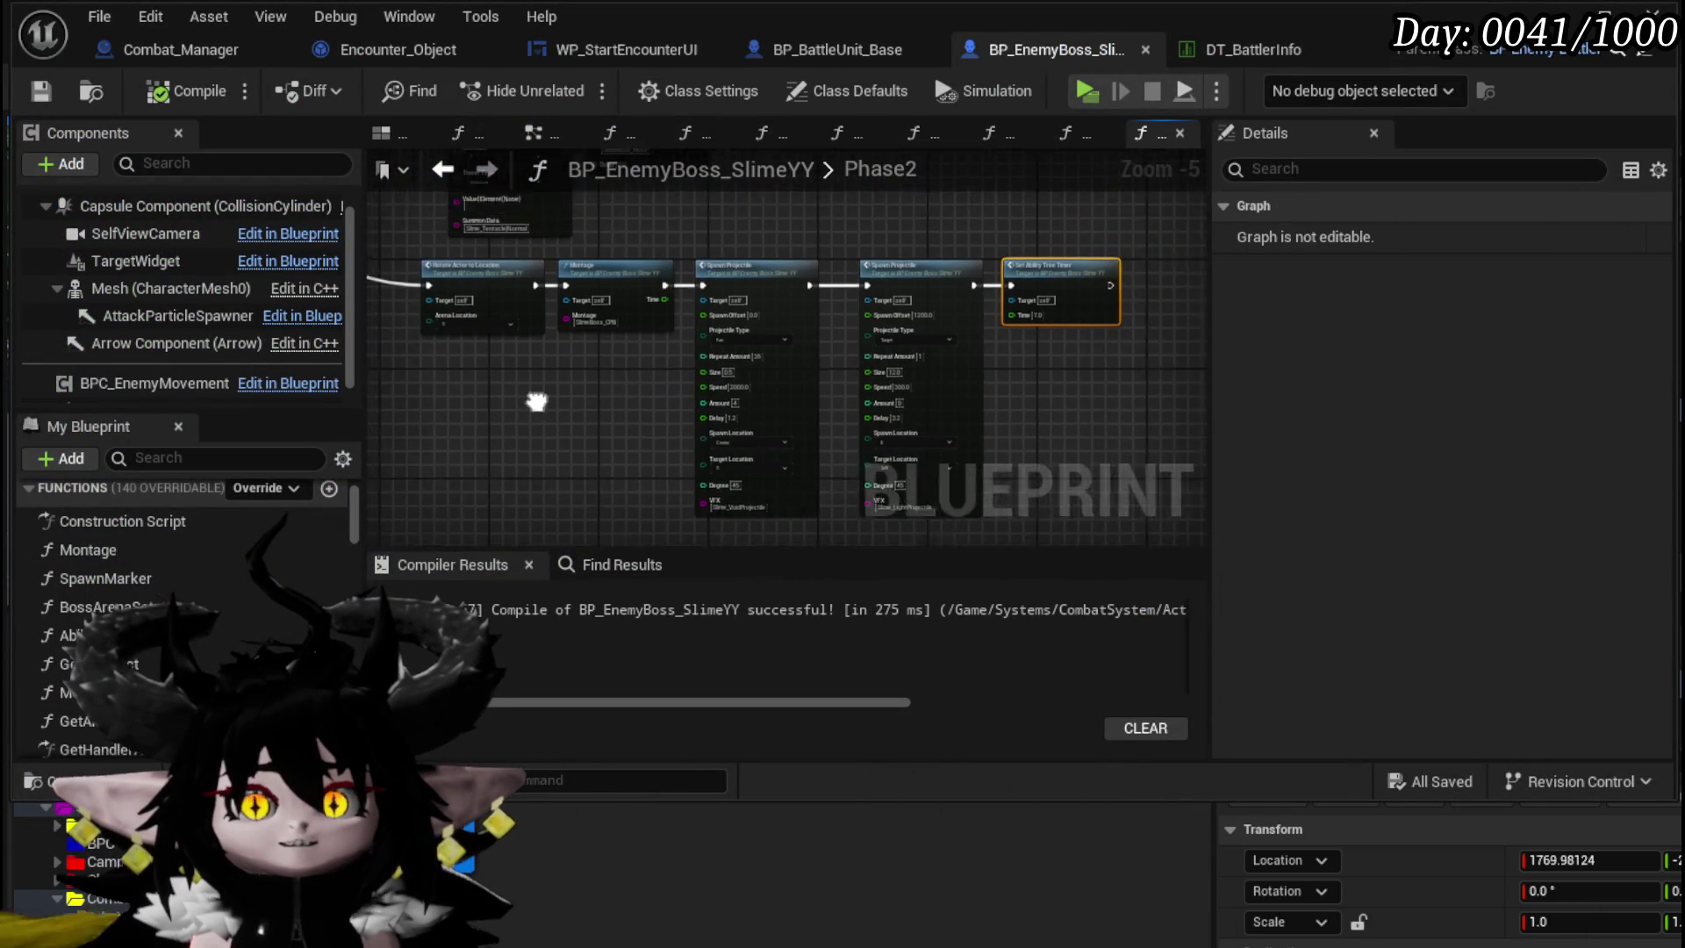
scroll(614, 421, down, 3)
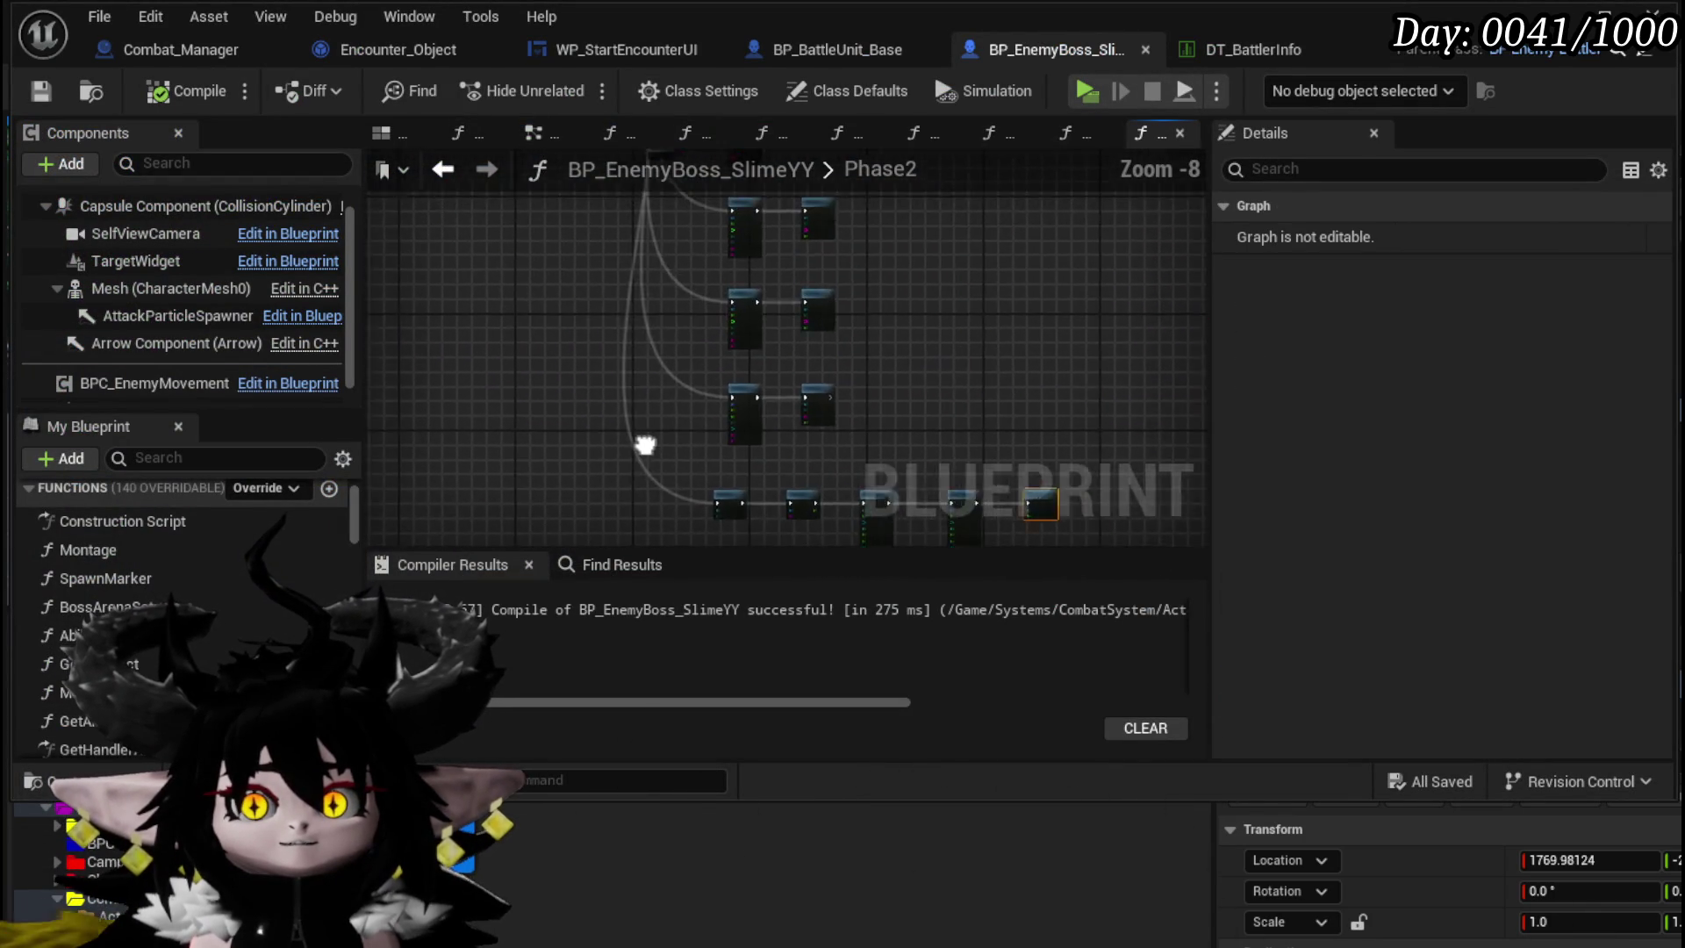
drag(647, 444, 598, 309)
scroll(614, 336, up, 4)
scroll(616, 333, up, 3)
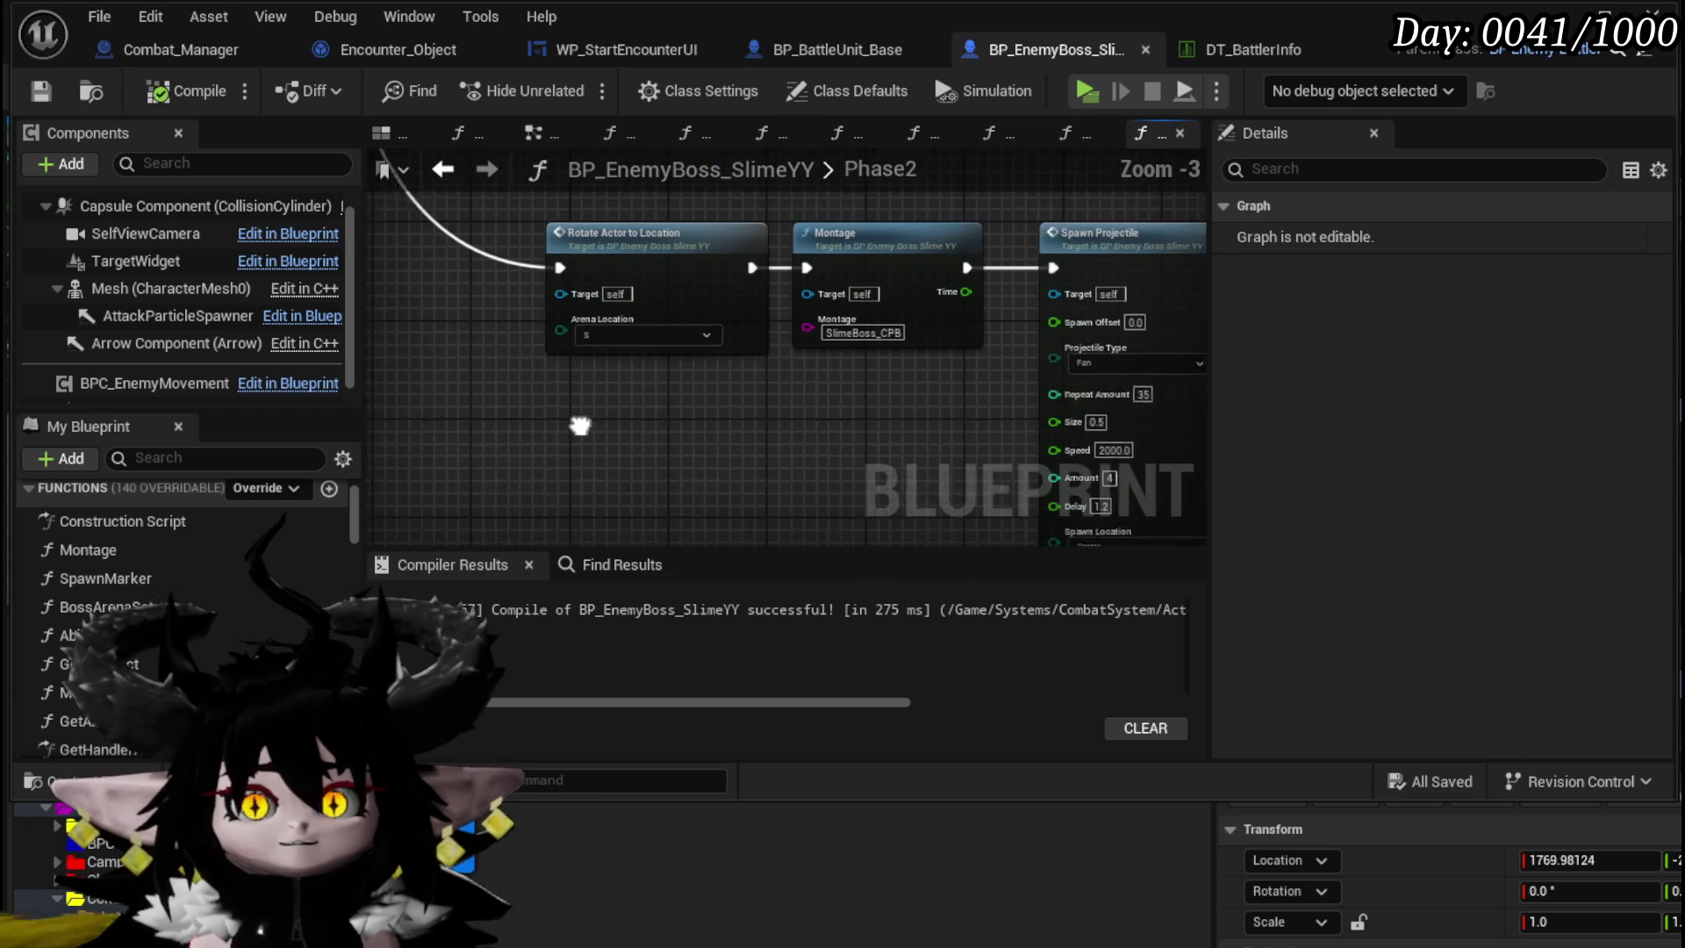
mouse_move(647, 226)
mouse_down()
mouse_move(603, 484)
mouse_move(864, 444)
mouse_move(857, 214)
mouse_move(748, 424)
mouse_move(748, 465)
mouse_up()
scroll(864, 444, down, 1)
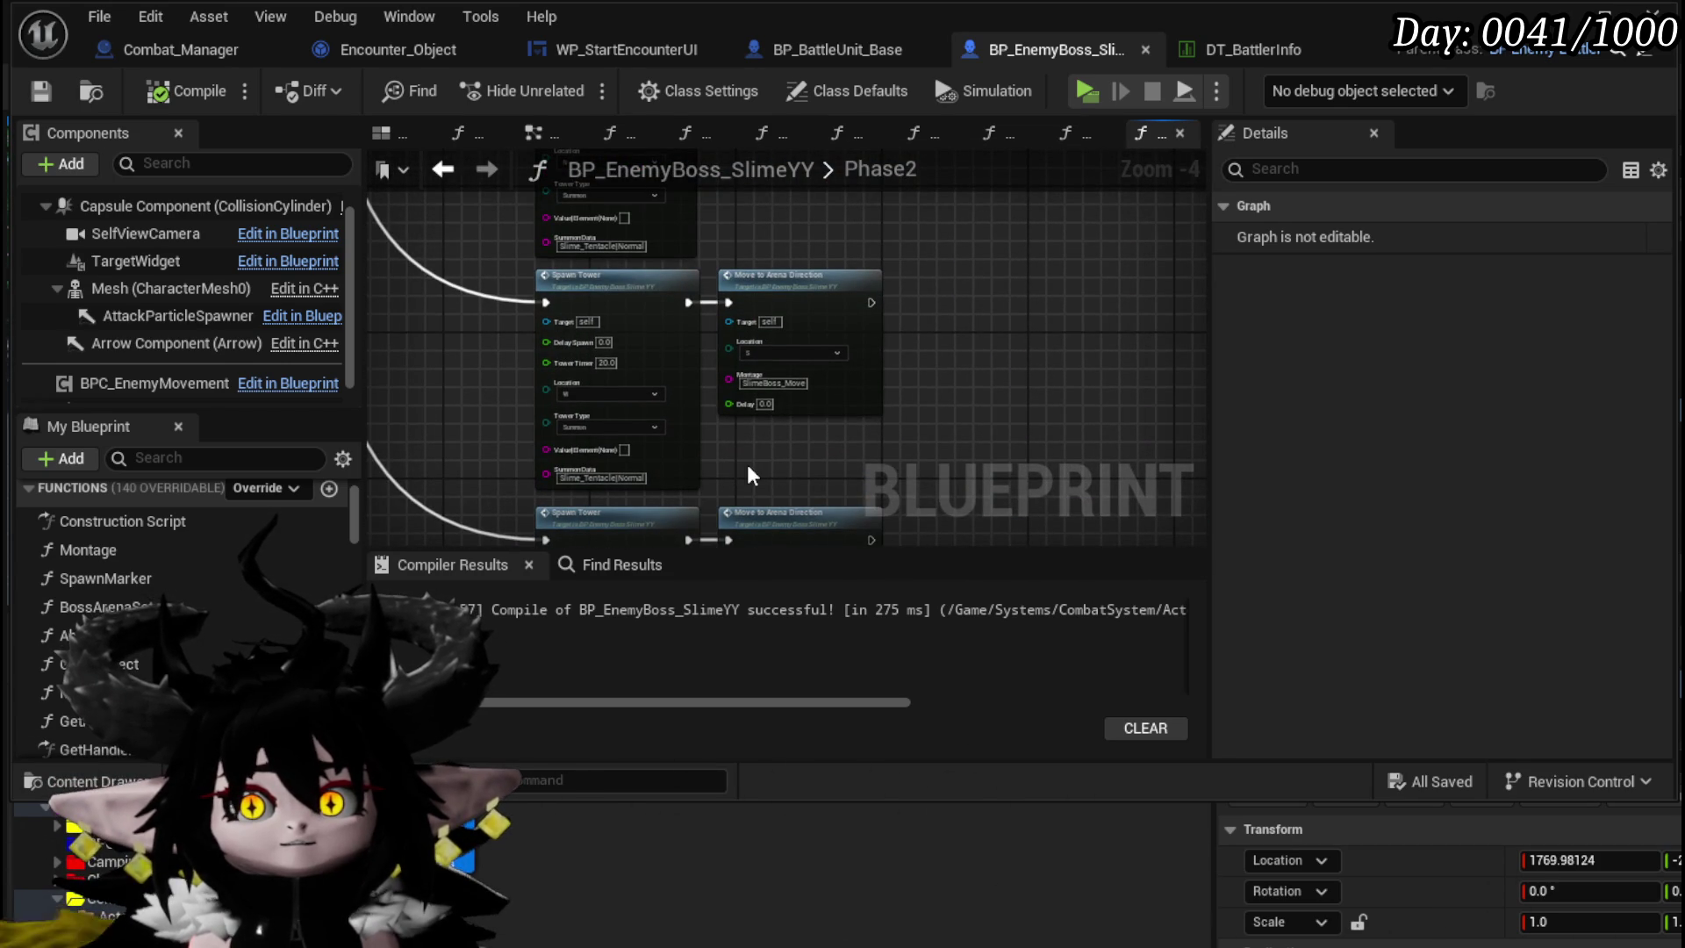
drag(746, 465, 962, 312)
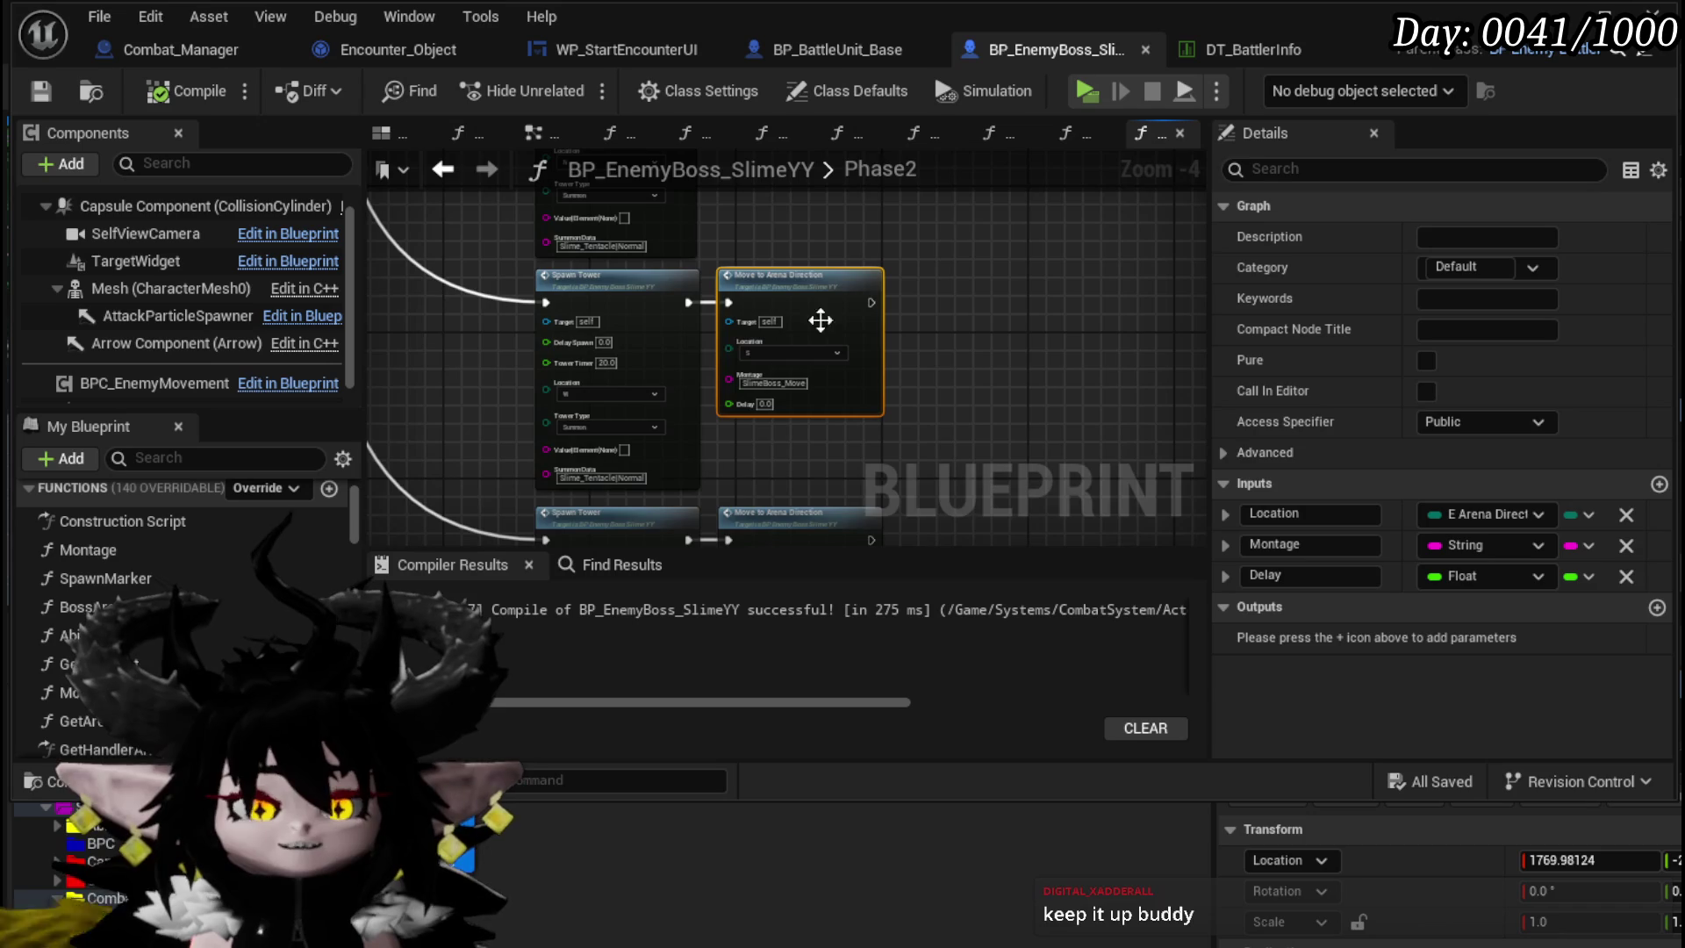
- Select the Spawn Tower, Move to Arena Direction and Get Current Location nodes and nudge them into place
drag(916, 230, 923, 303)
scroll(925, 309, up, 2)
scroll(925, 309, down, 3)
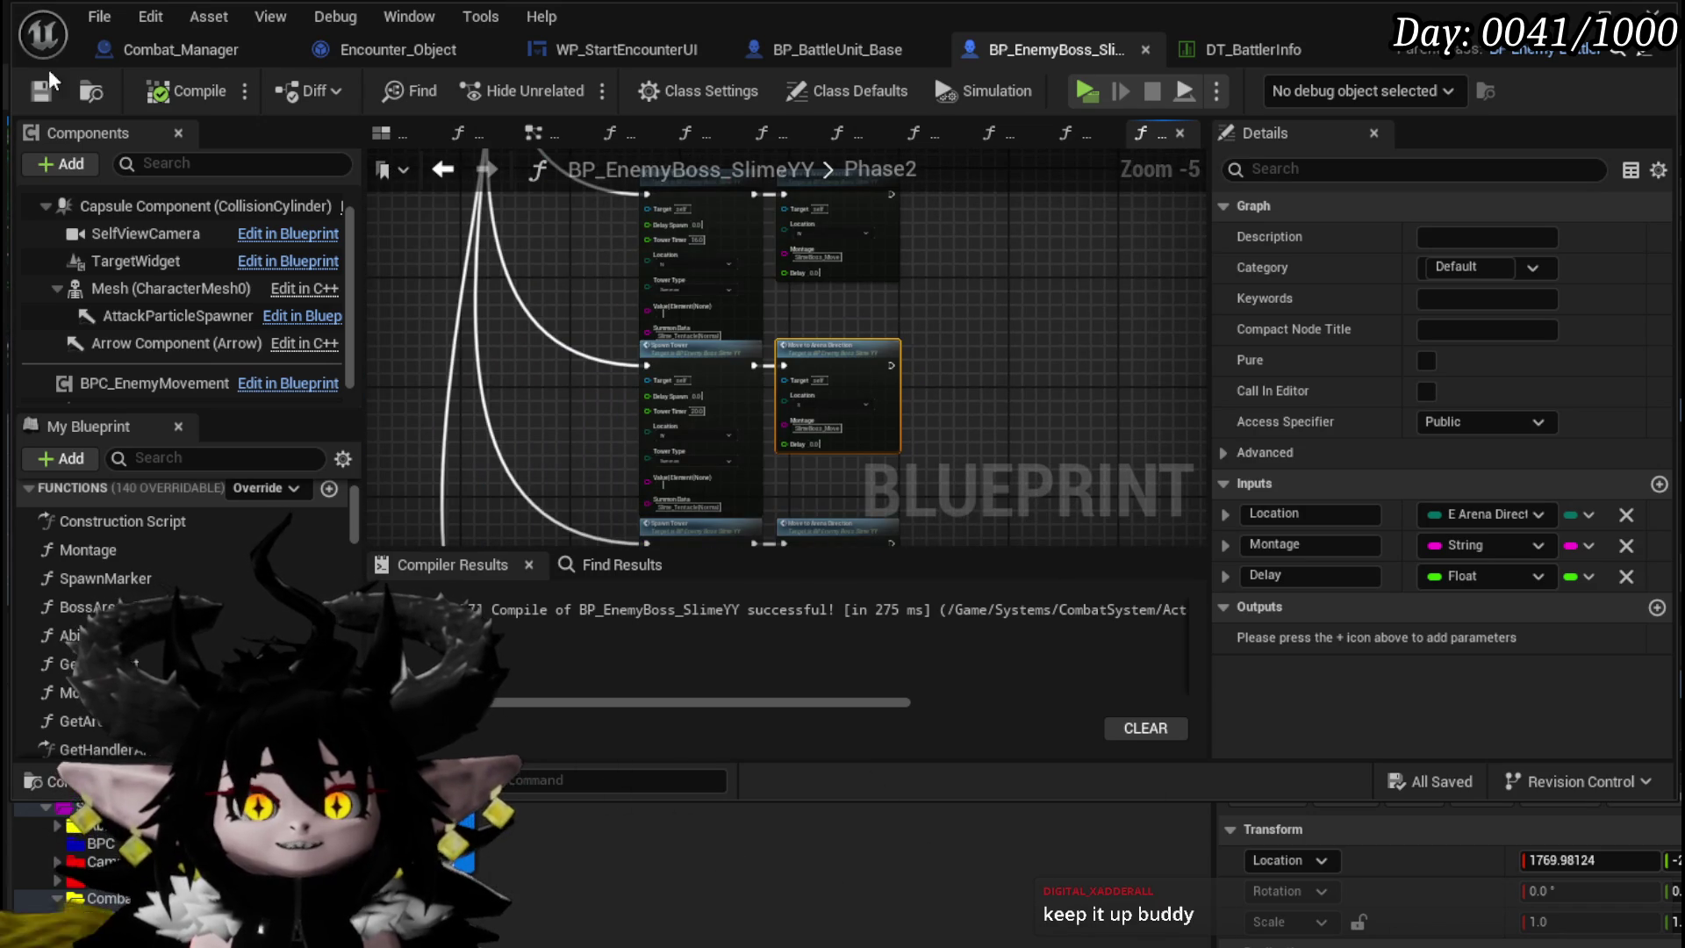
drag(809, 235, 933, 312)
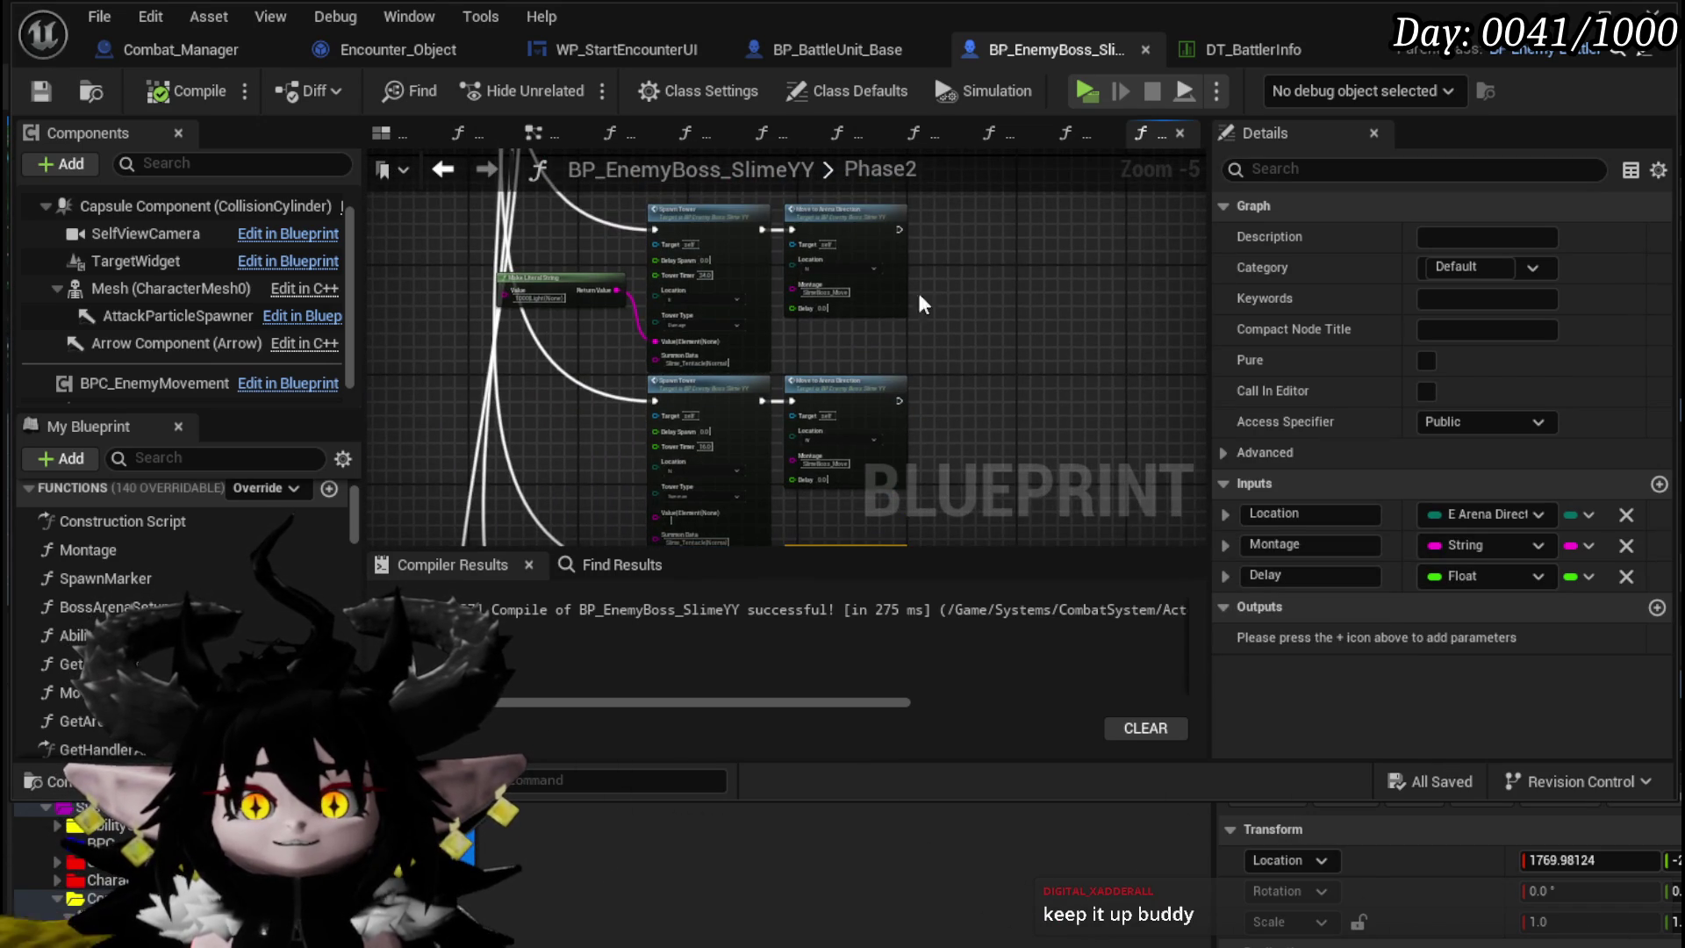
scroll(929, 287, up, 2)
mouse_move(690, 293)
mouse_down()
mouse_move(626, 502)
mouse_move(565, 375)
mouse_up()
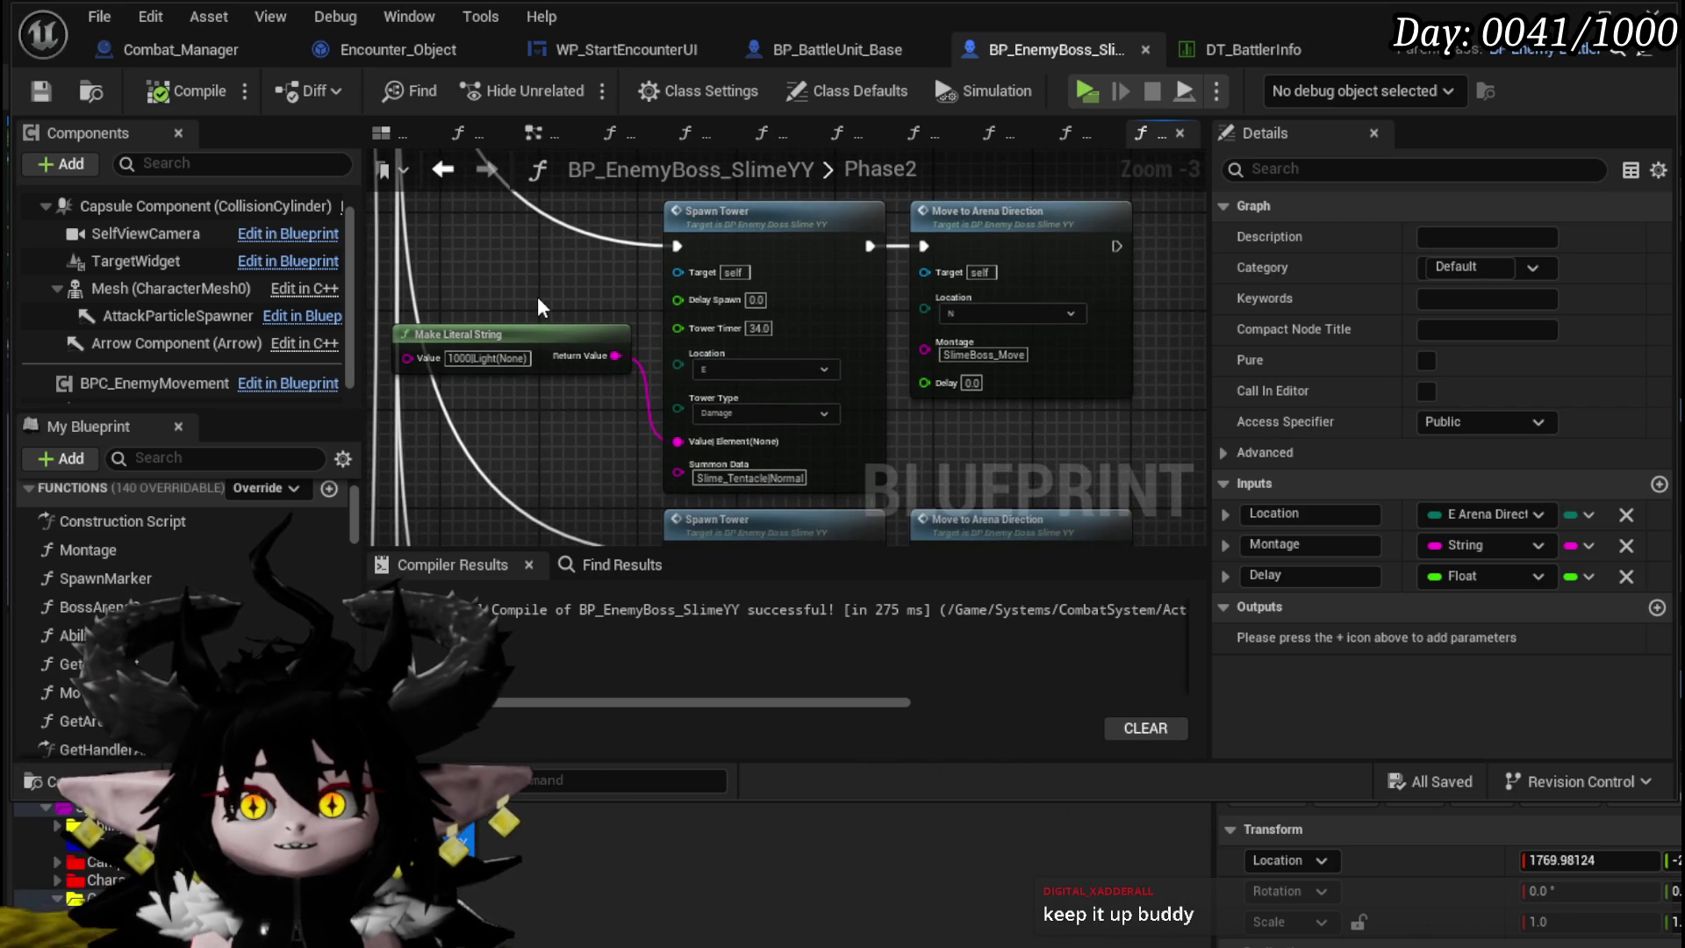
scroll(537, 297, down, 1)
scroll(537, 296, down, 1)
mouse_move(537, 297)
mouse_down()
mouse_move(518, 535)
mouse_move(553, 519)
mouse_move(772, 625)
mouse_up()
mouse_move(700, 368)
mouse_down()
mouse_move(1064, 223)
mouse_move(1004, 250)
mouse_move(1023, 260)
mouse_up()
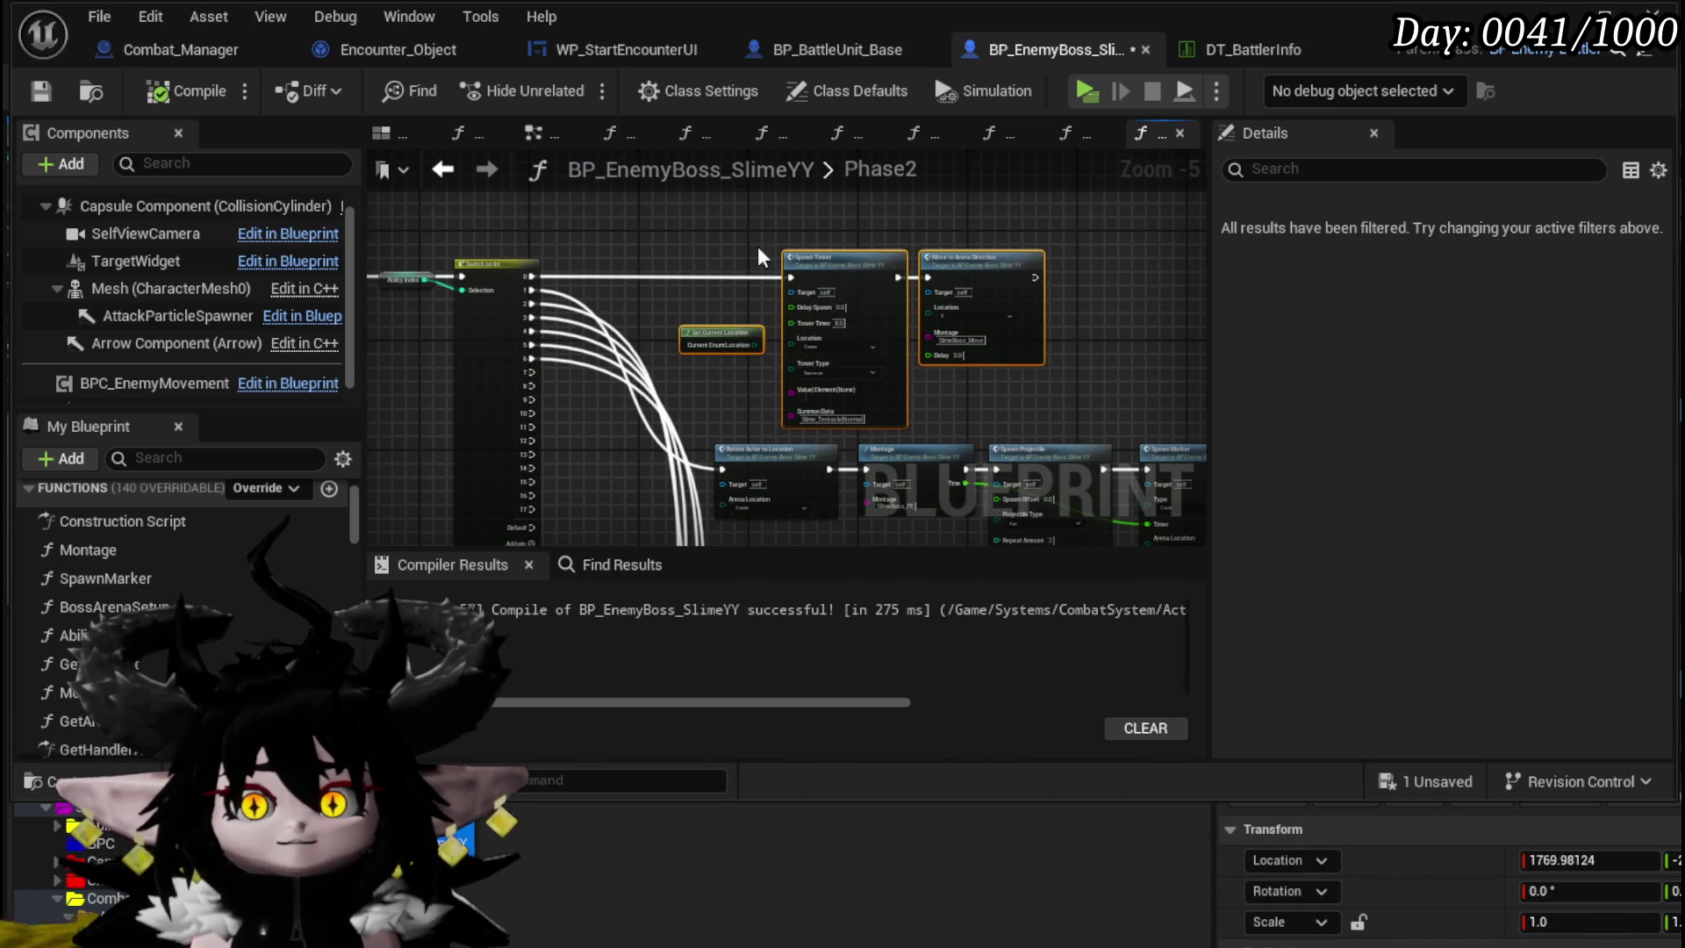
click(657, 246)
- Save the boss Blueprint and nudge the Ability Index node slightly down-left
drag(657, 254, 477, 274)
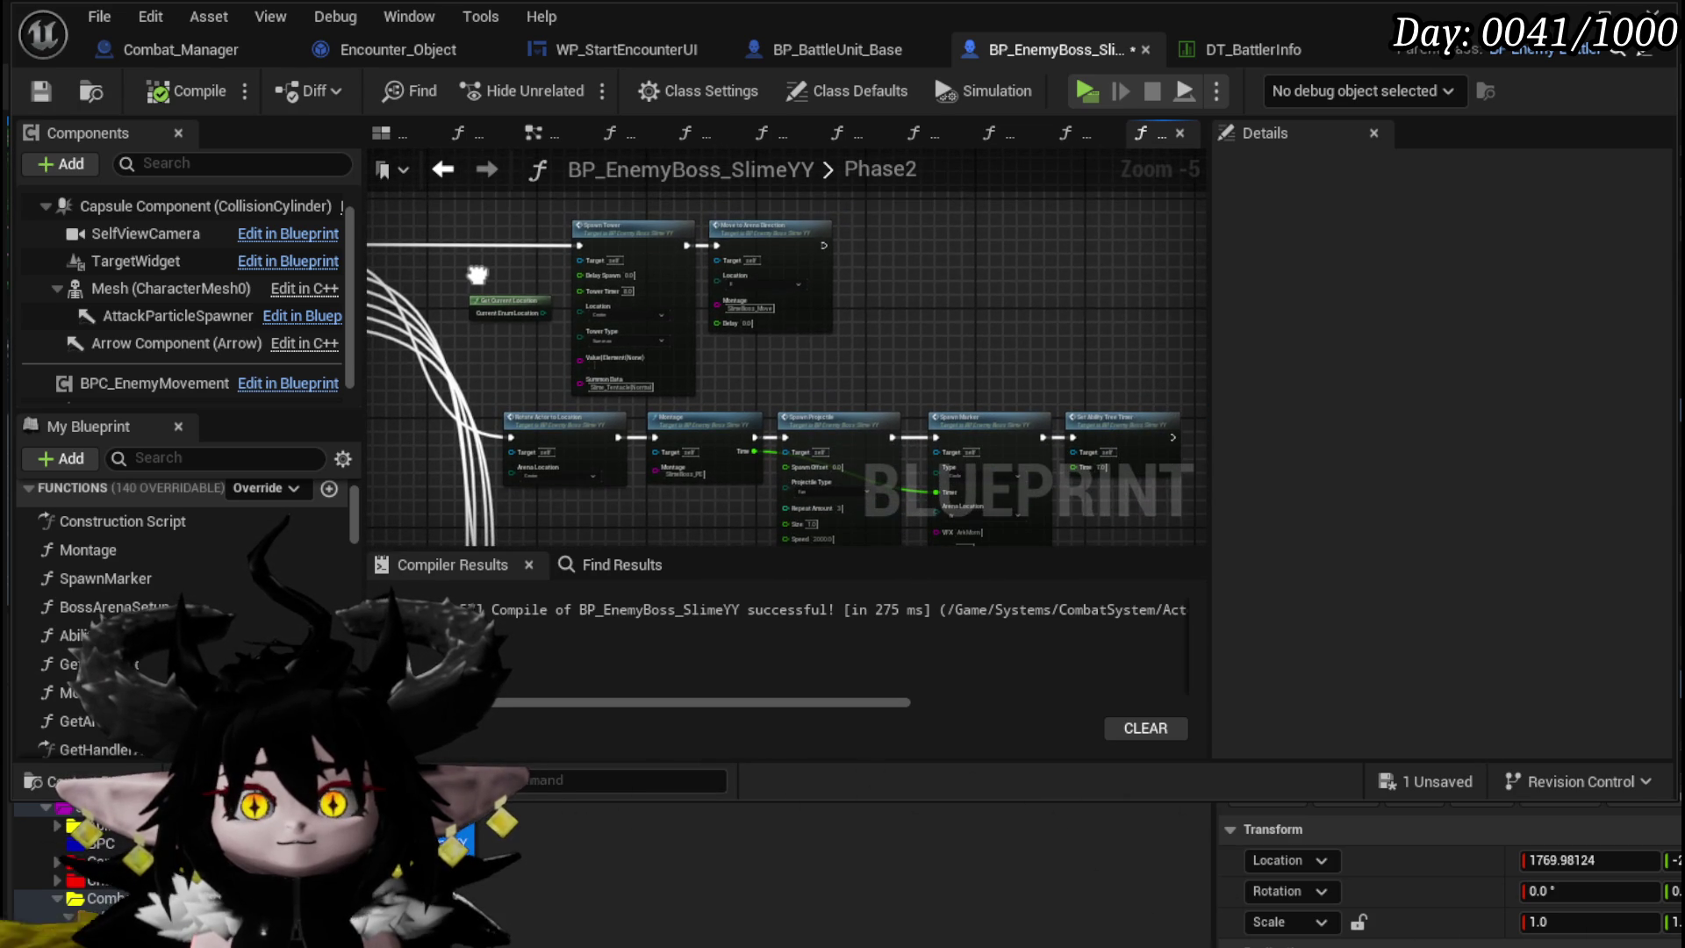
drag(476, 274, 765, 285)
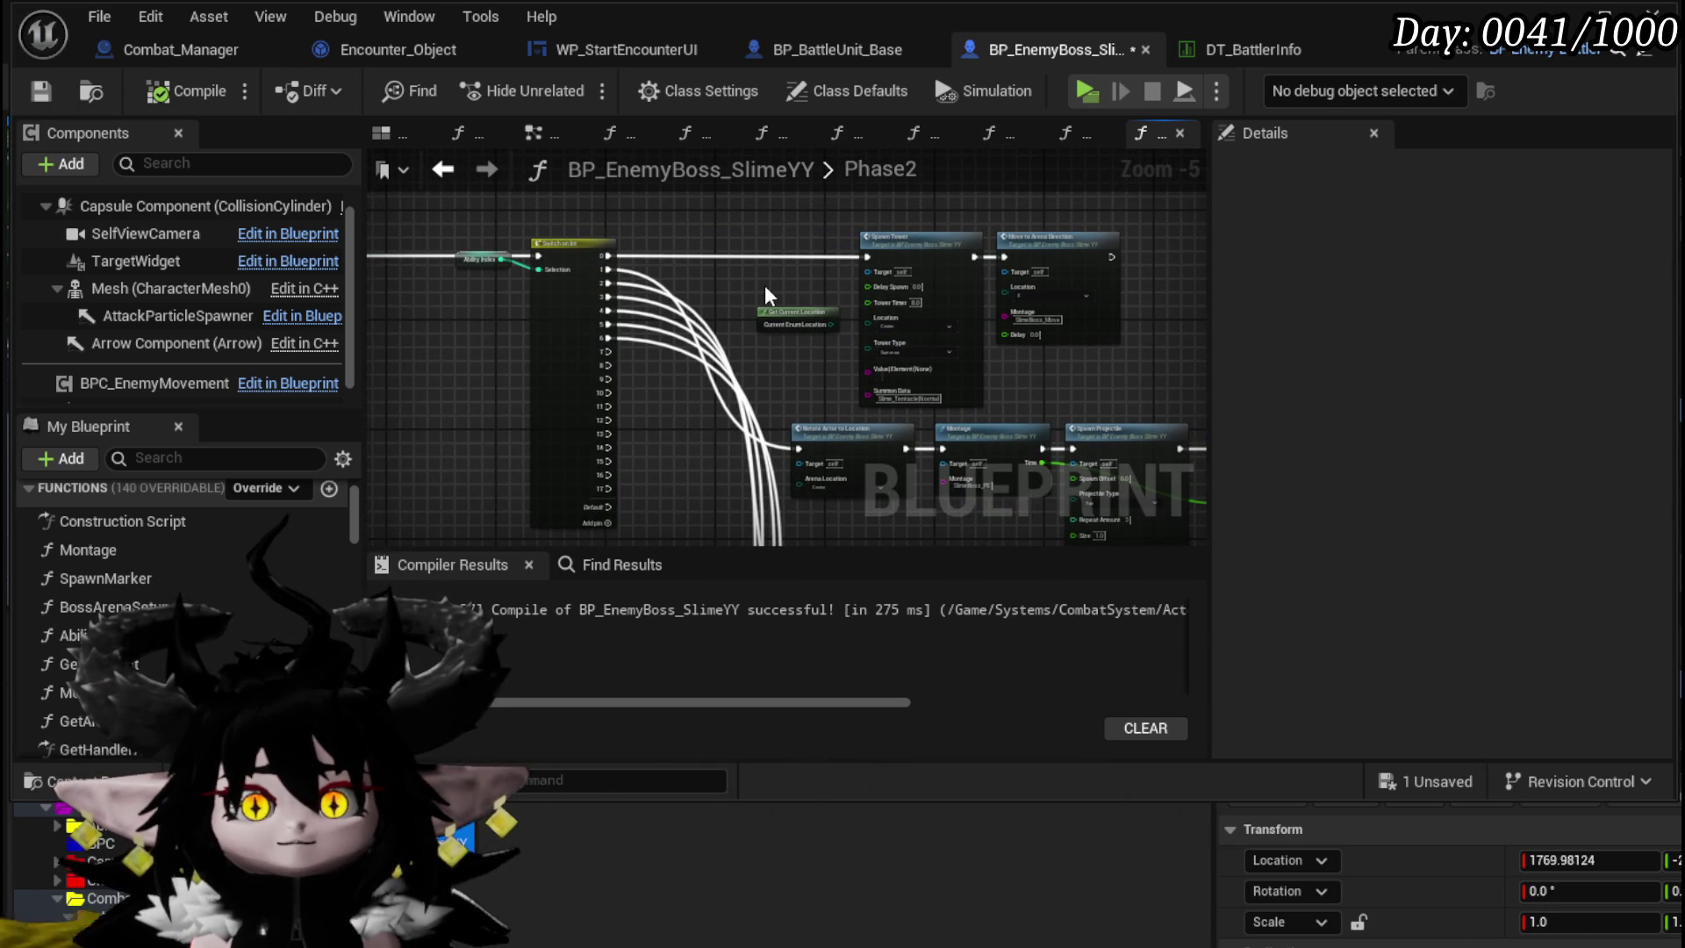
click(45, 92)
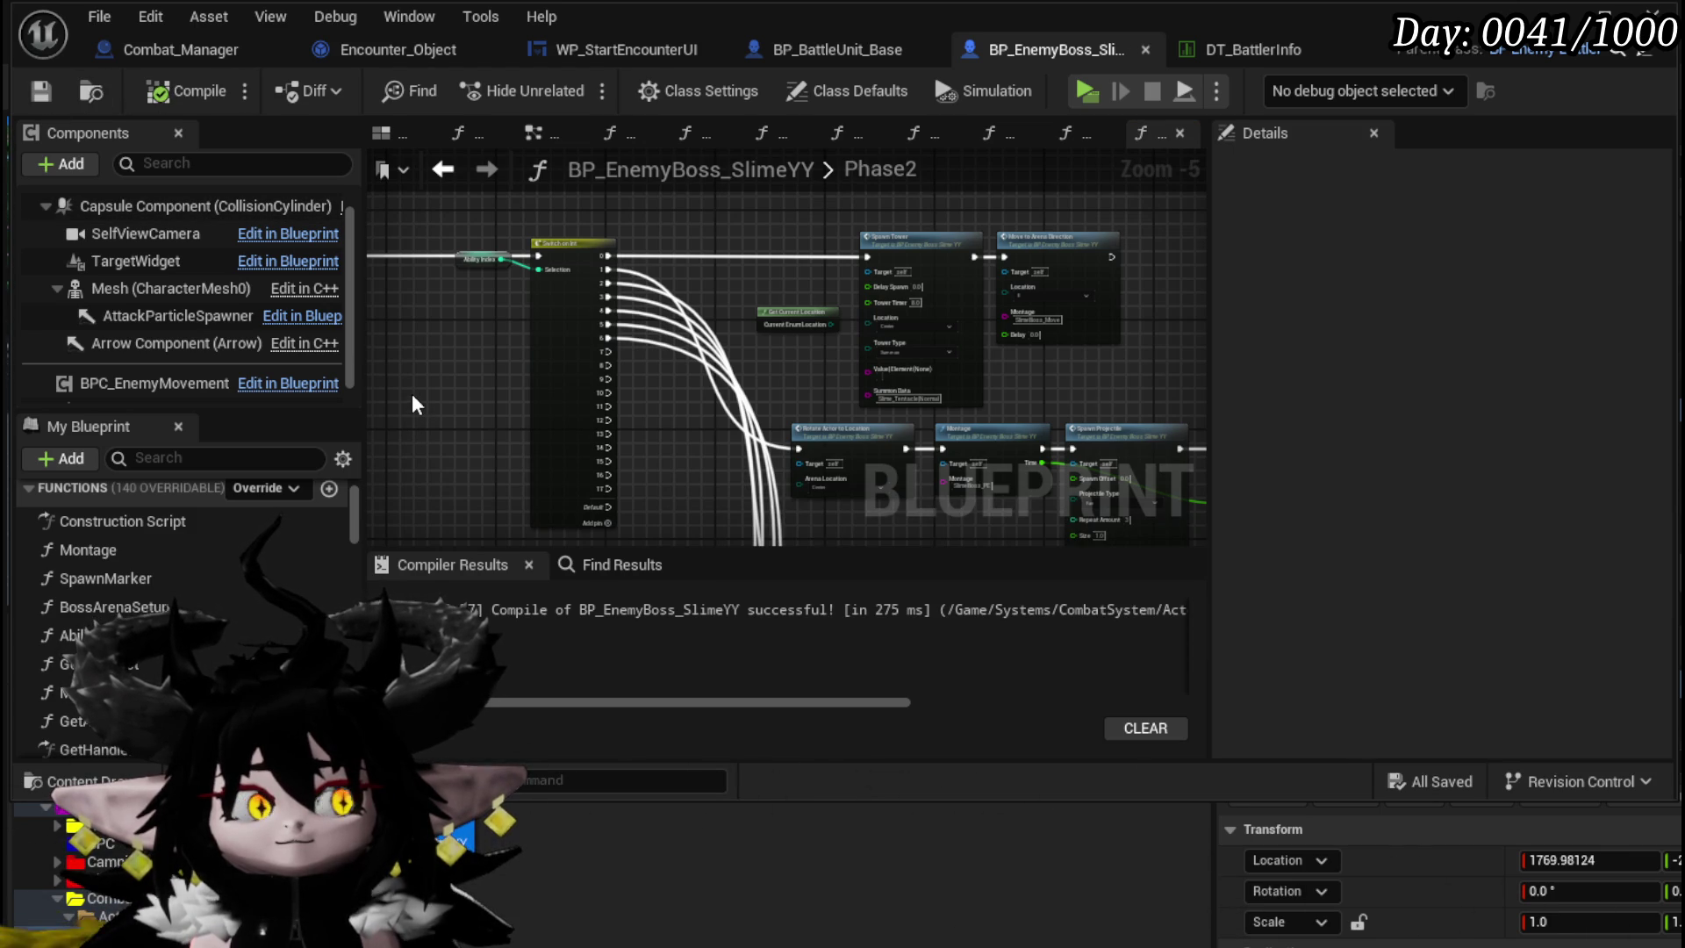
mouse_move(414, 402)
mouse_down()
mouse_move(591, 395)
mouse_move(773, 353)
mouse_up()
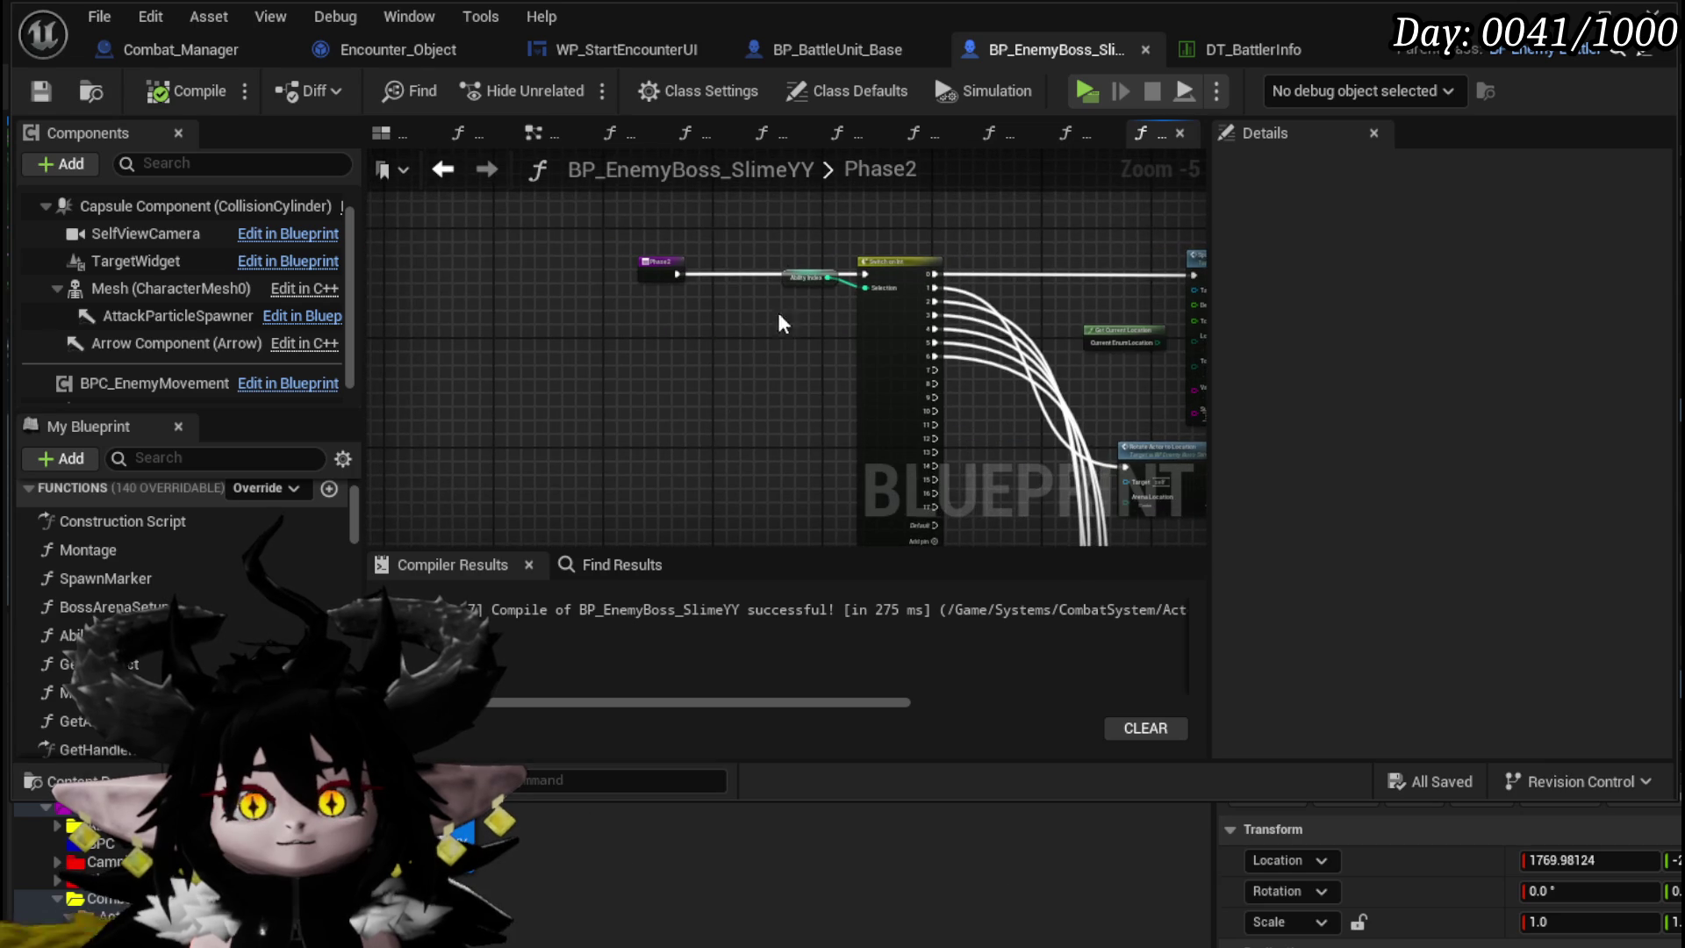
drag(790, 285, 785, 299)
click(677, 243)
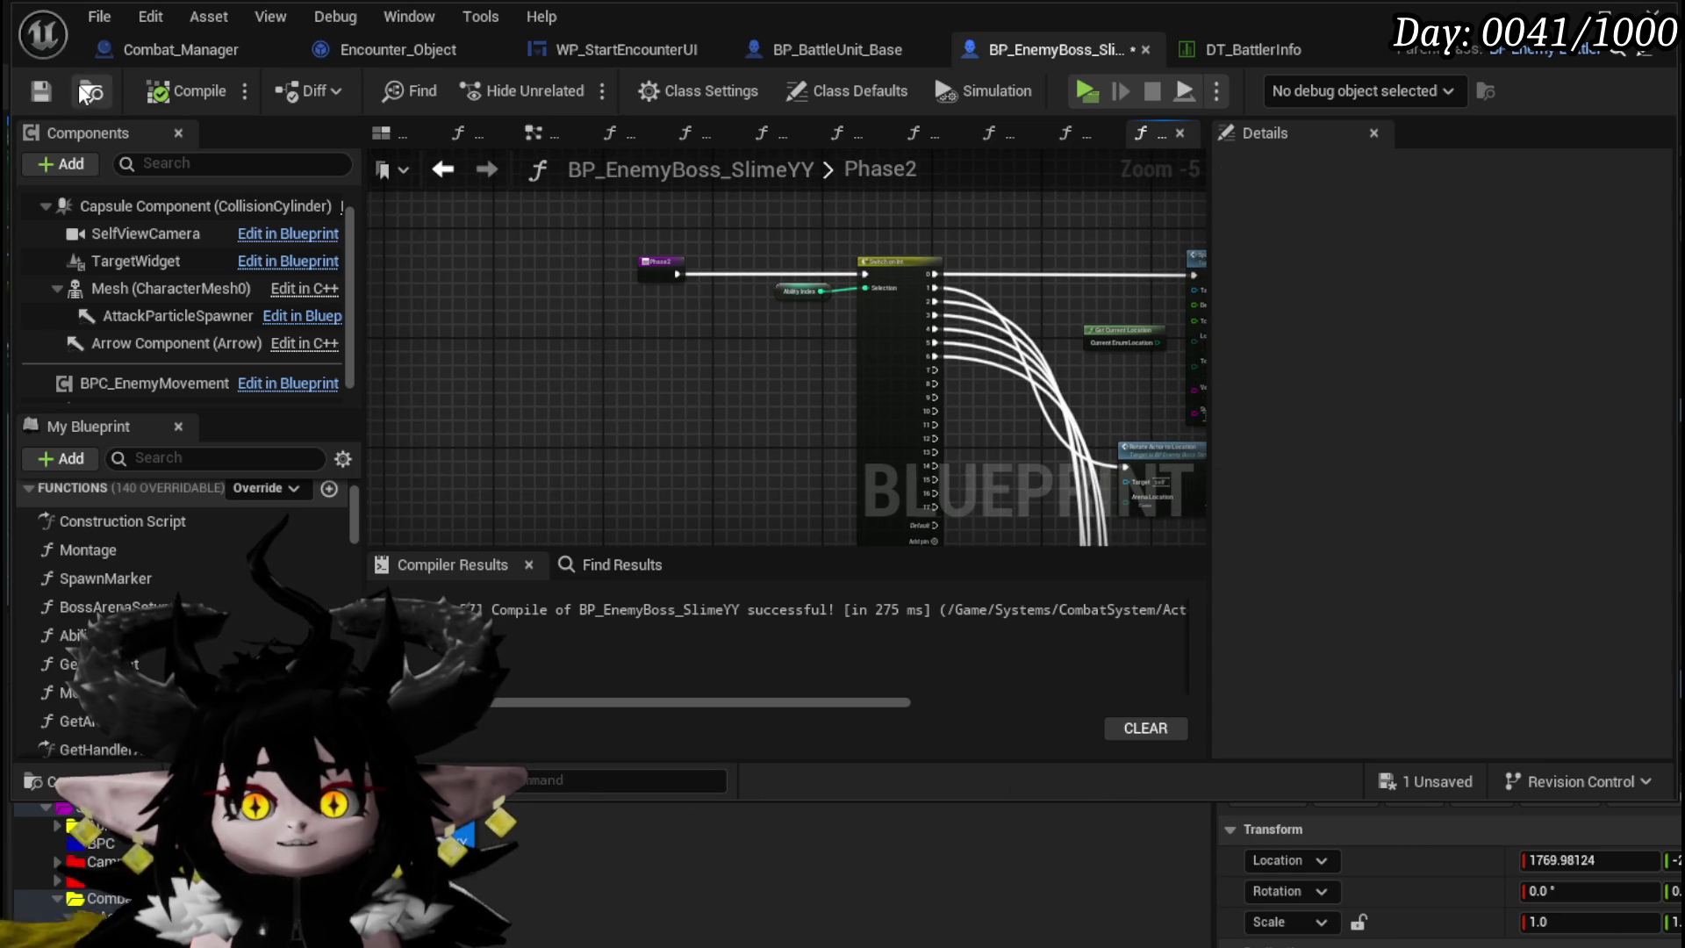
- Save the Blueprint, return to the AbilityTree graph, and select its nodes
click(41, 93)
click(442, 171)
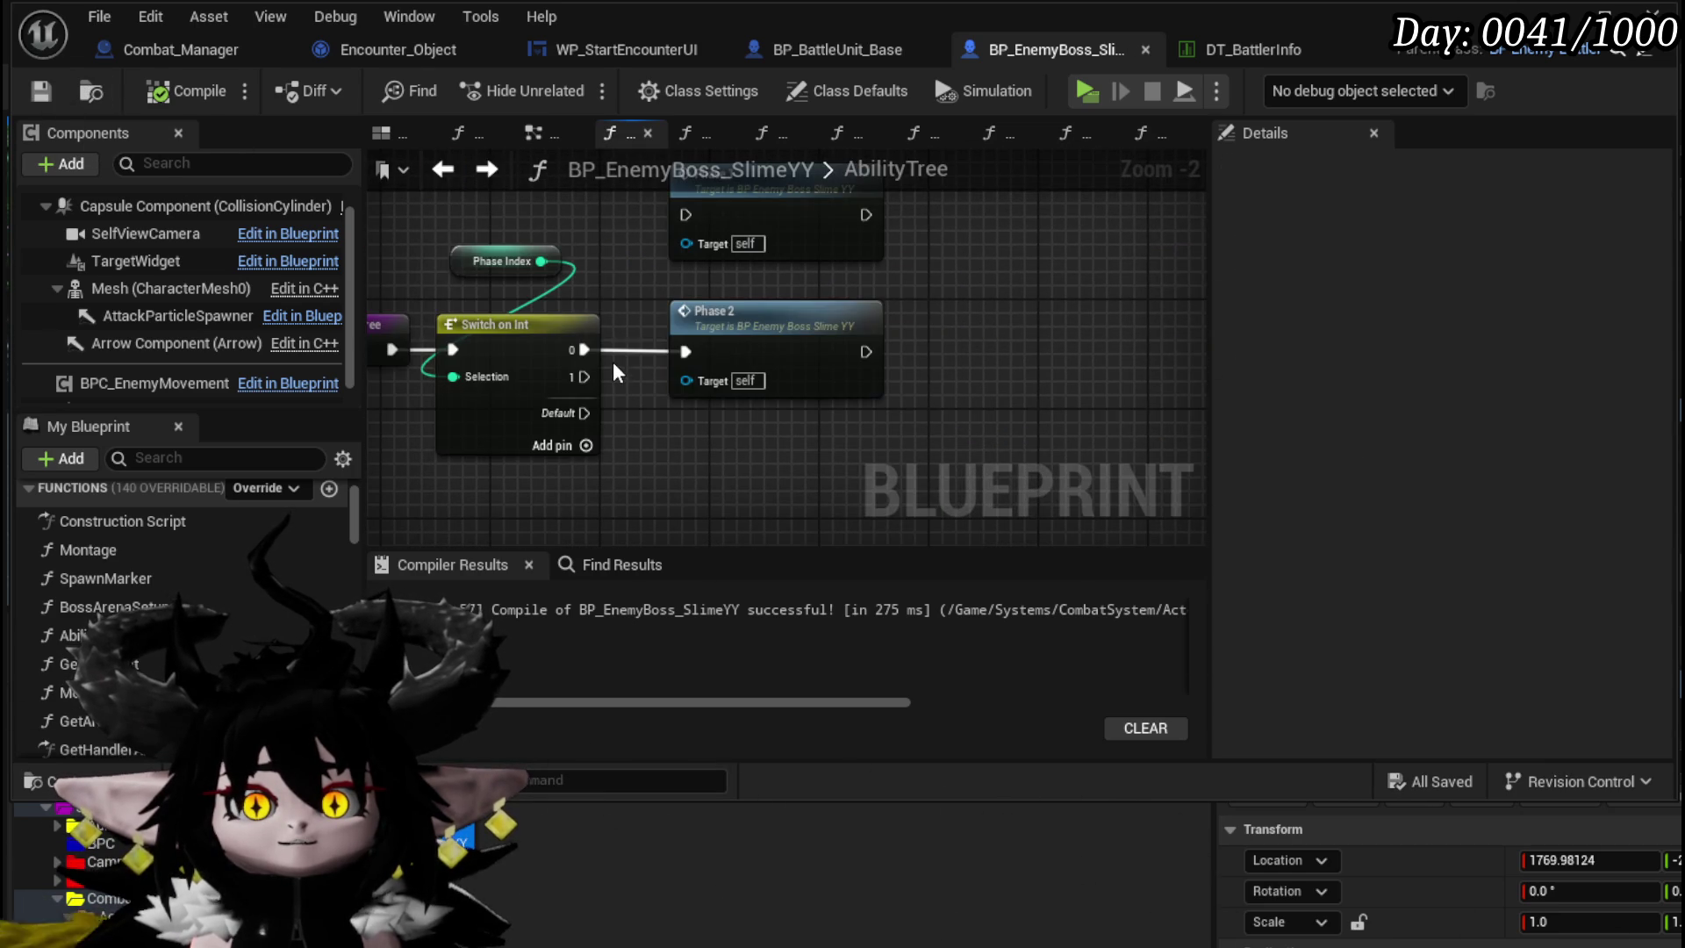
scroll(612, 361, down, 5)
scroll(613, 483, down, 1)
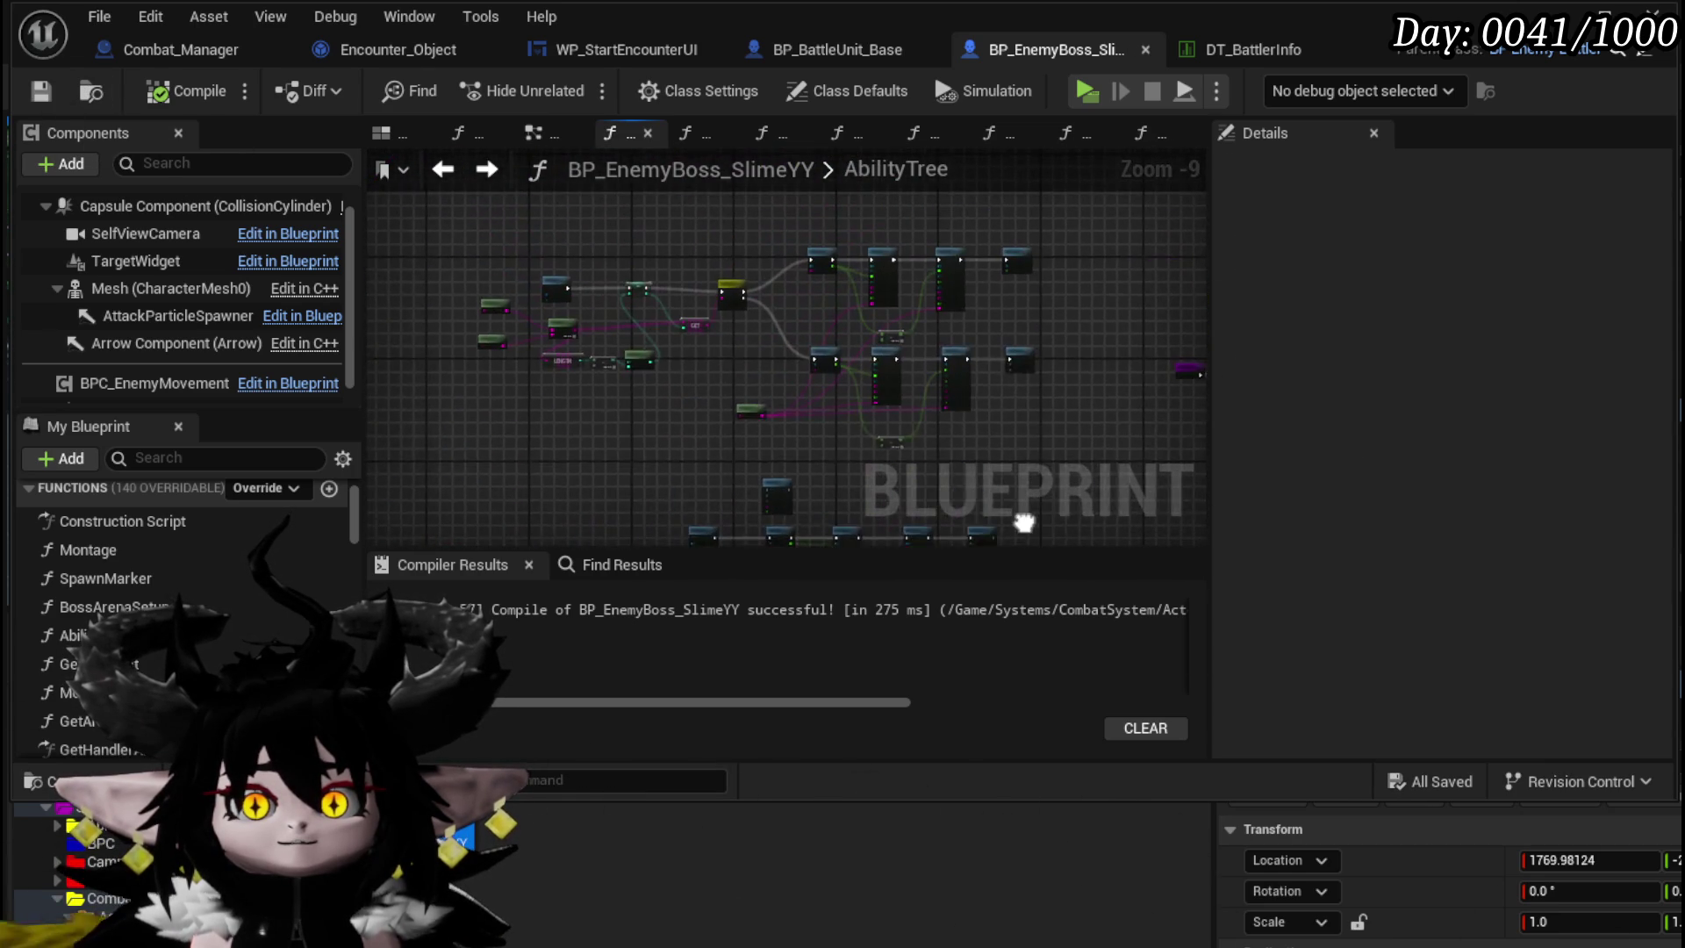
mouse_move(461, 409)
mouse_down()
mouse_move(913, 292)
mouse_move(1041, 234)
mouse_up()
drag(443, 491, 1041, 223)
- Pan and zoom across the AbilityTree to review the Montage, Spawn Marker and SlimeBoss_CLL/CLR attack nodes
scroll(501, 312, up, 7)
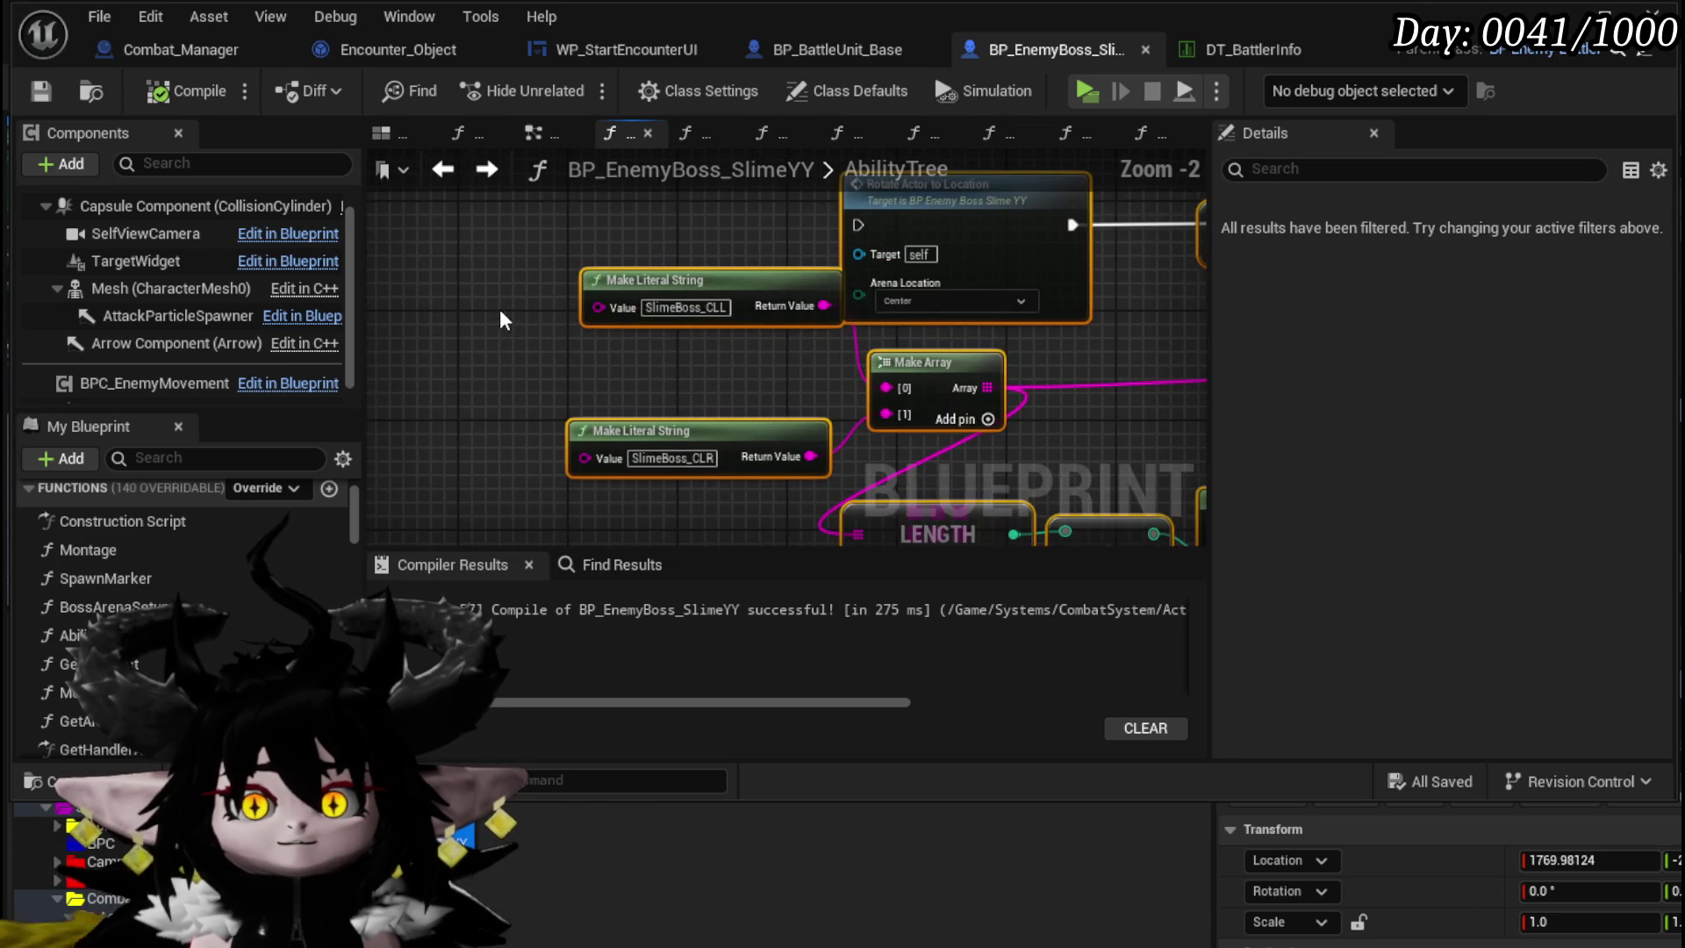
scroll(501, 316, down, 2)
mouse_move(960, 329)
mouse_down()
mouse_move(589, 332)
mouse_move(861, 359)
mouse_move(734, 363)
mouse_up()
mouse_move(1147, 340)
mouse_down()
mouse_move(811, 393)
mouse_move(1307, 384)
mouse_move(1124, 340)
mouse_up()
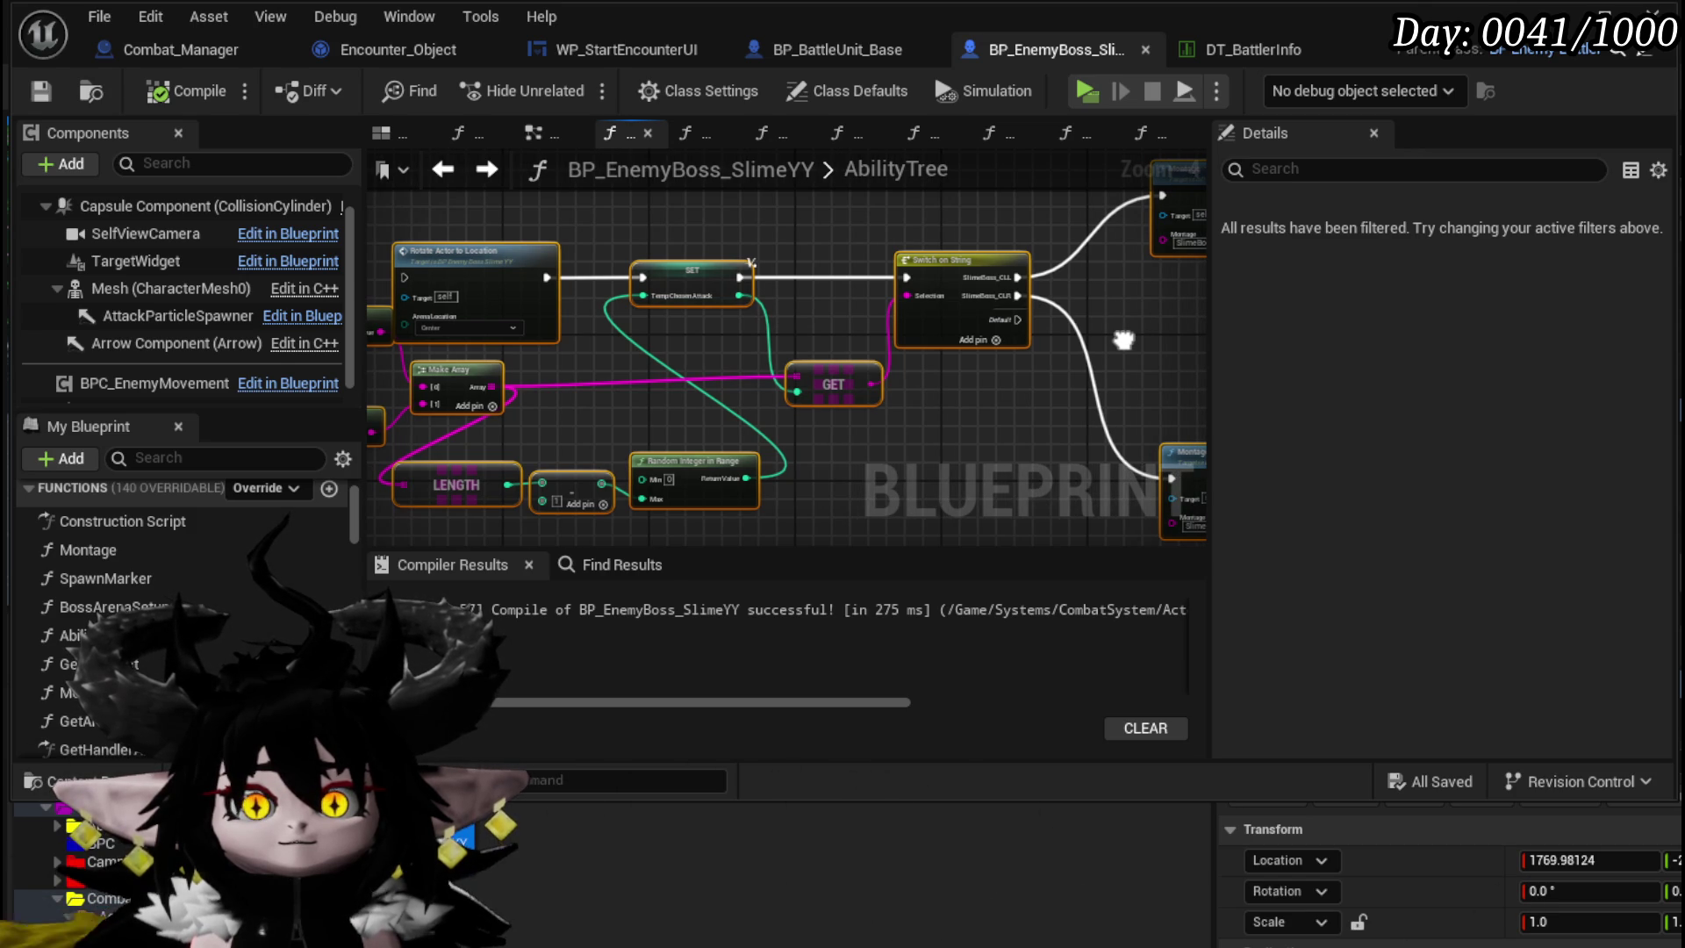
mouse_move(1123, 340)
mouse_down()
mouse_move(482, 294)
mouse_move(798, 419)
mouse_move(736, 239)
mouse_up()
scroll(799, 409, up, 2)
scroll(736, 239, down, 9)
drag(624, 316, 669, 214)
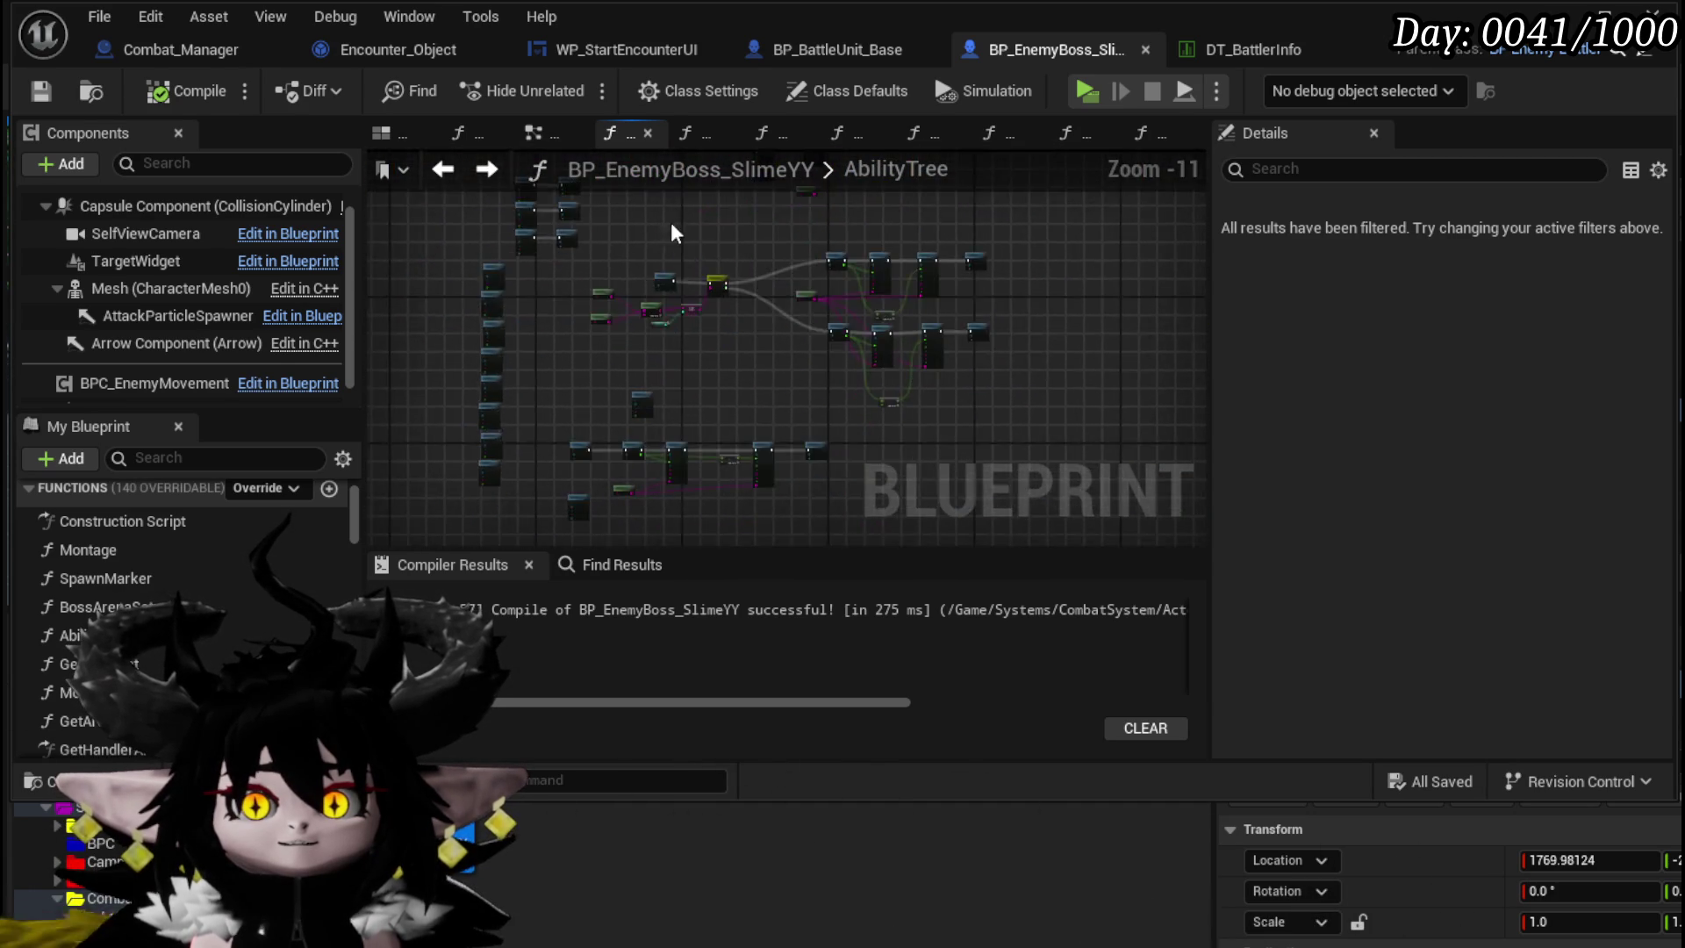
scroll(681, 349, up, 7)
scroll(681, 349, up, 1)
mouse_move(761, 324)
mouse_down()
mouse_move(921, 419)
mouse_move(748, 401)
mouse_up()
scroll(746, 400, down, 8)
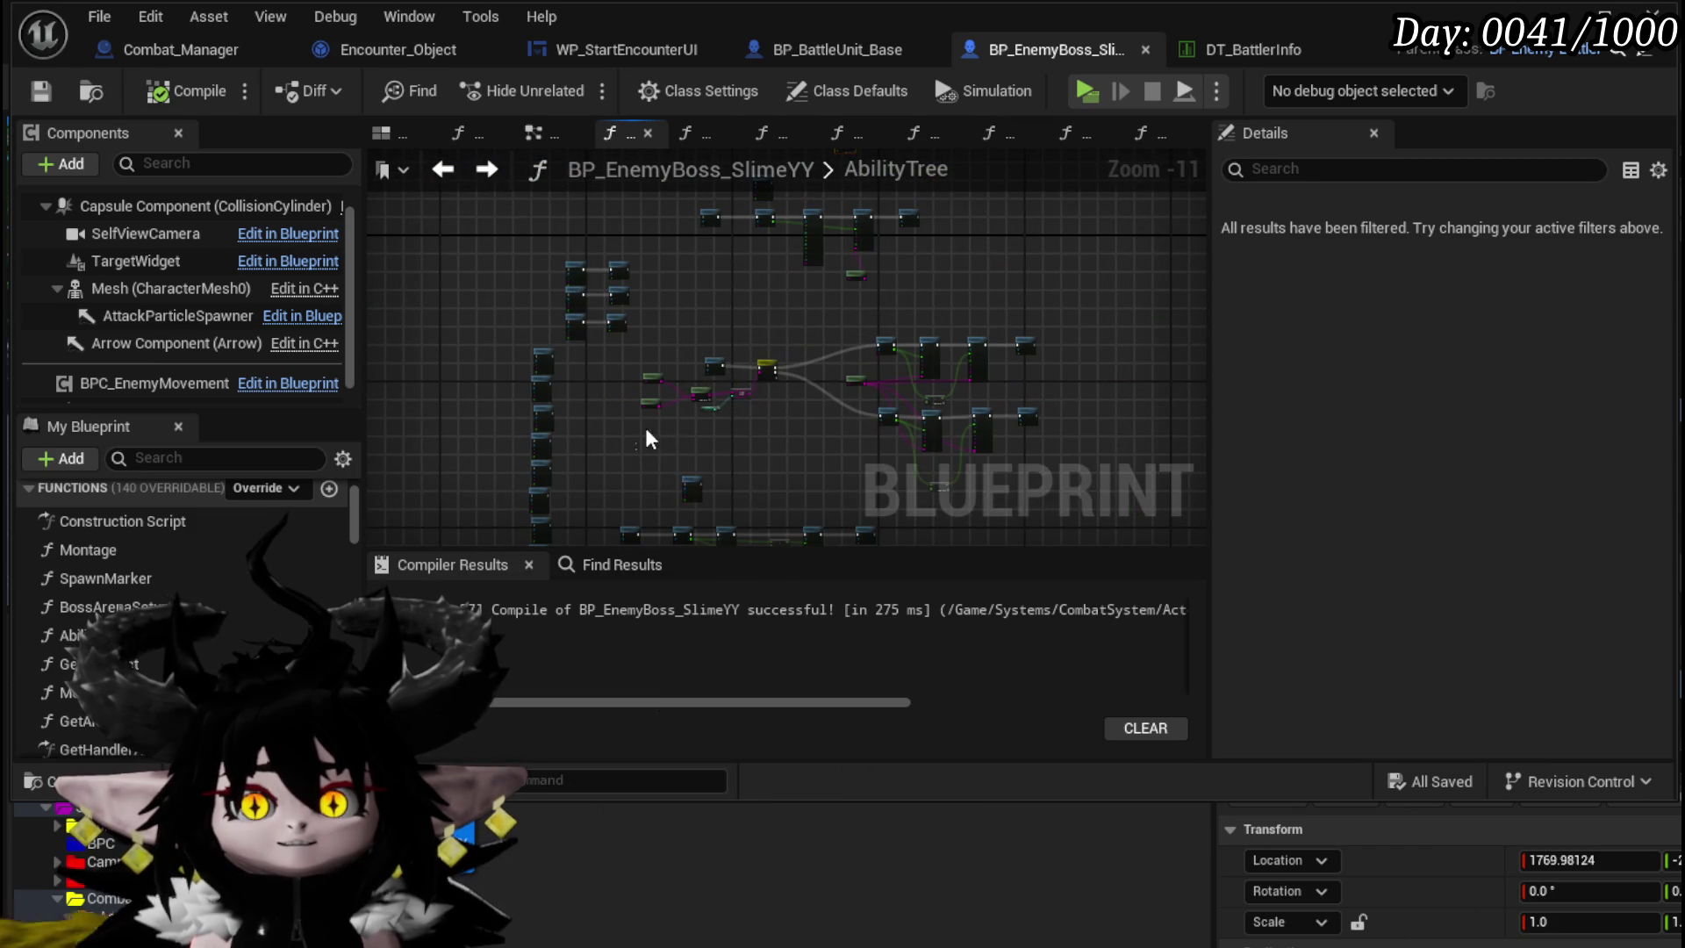
- Select the right-hand node group, inspect the Spawn Projectile and Spawn Marker nodes, and open Phase2
mouse_move(779, 342)
mouse_down()
mouse_move(1046, 473)
mouse_move(1045, 493)
mouse_up()
scroll(970, 313, down, 1)
scroll(720, 456, up, 4)
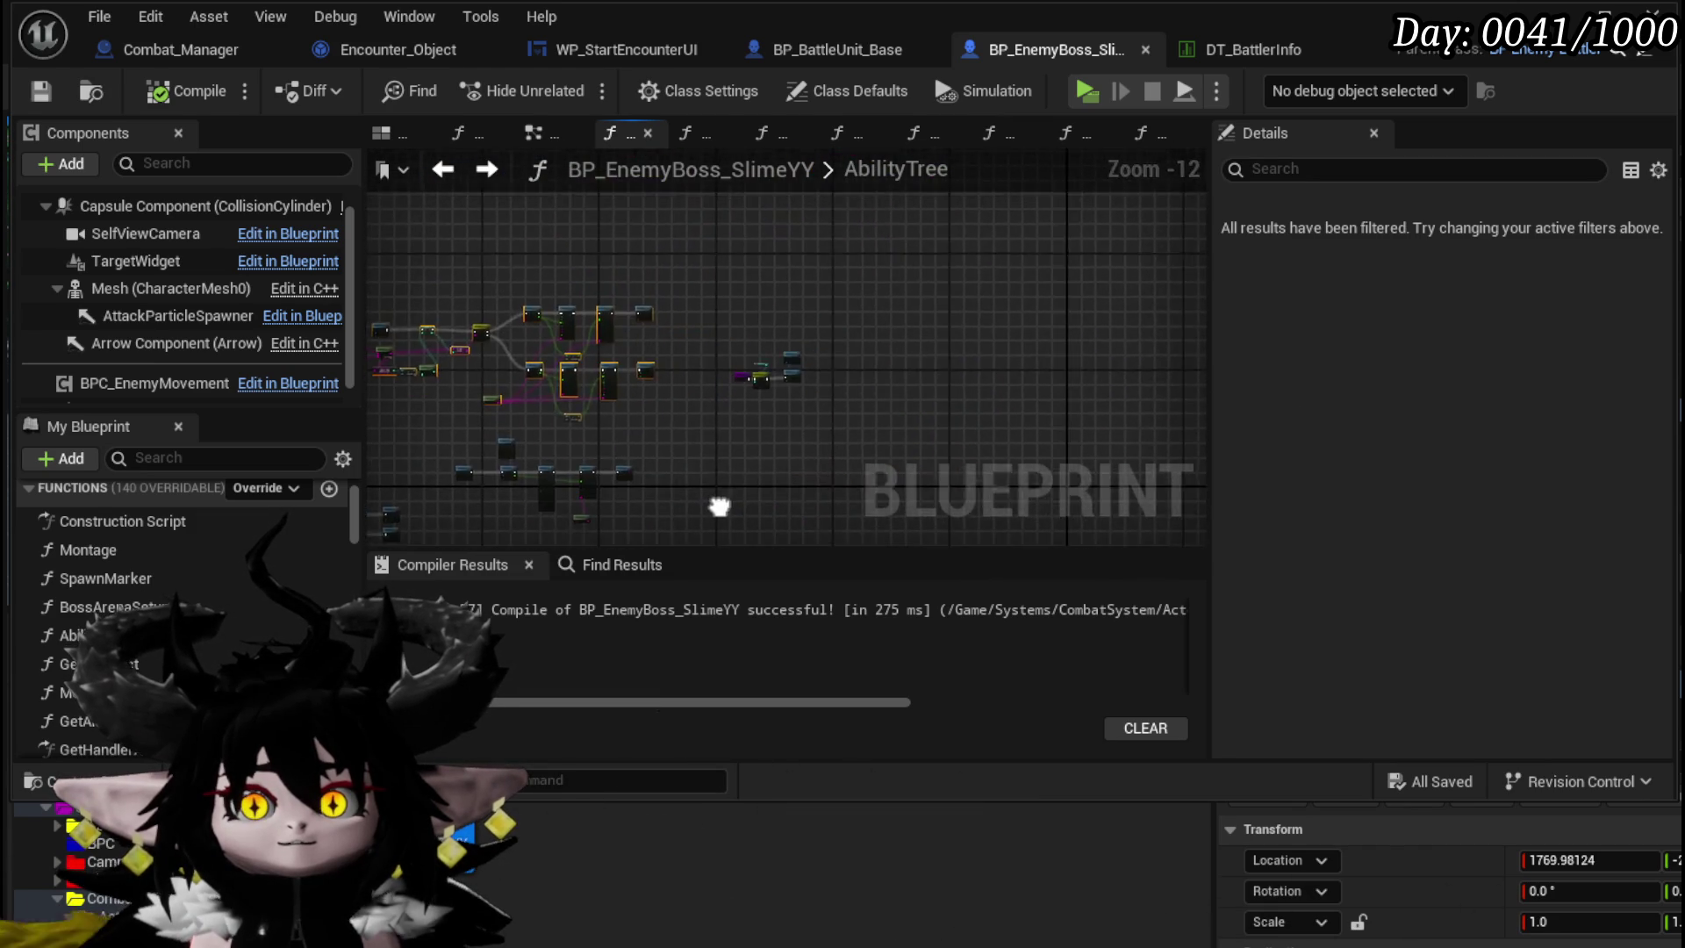
scroll(720, 455, up, 3)
mouse_move(634, 267)
mouse_down()
mouse_move(681, 259)
mouse_move(714, 339)
mouse_up()
scroll(705, 375, down, 4)
scroll(644, 373, up, 5)
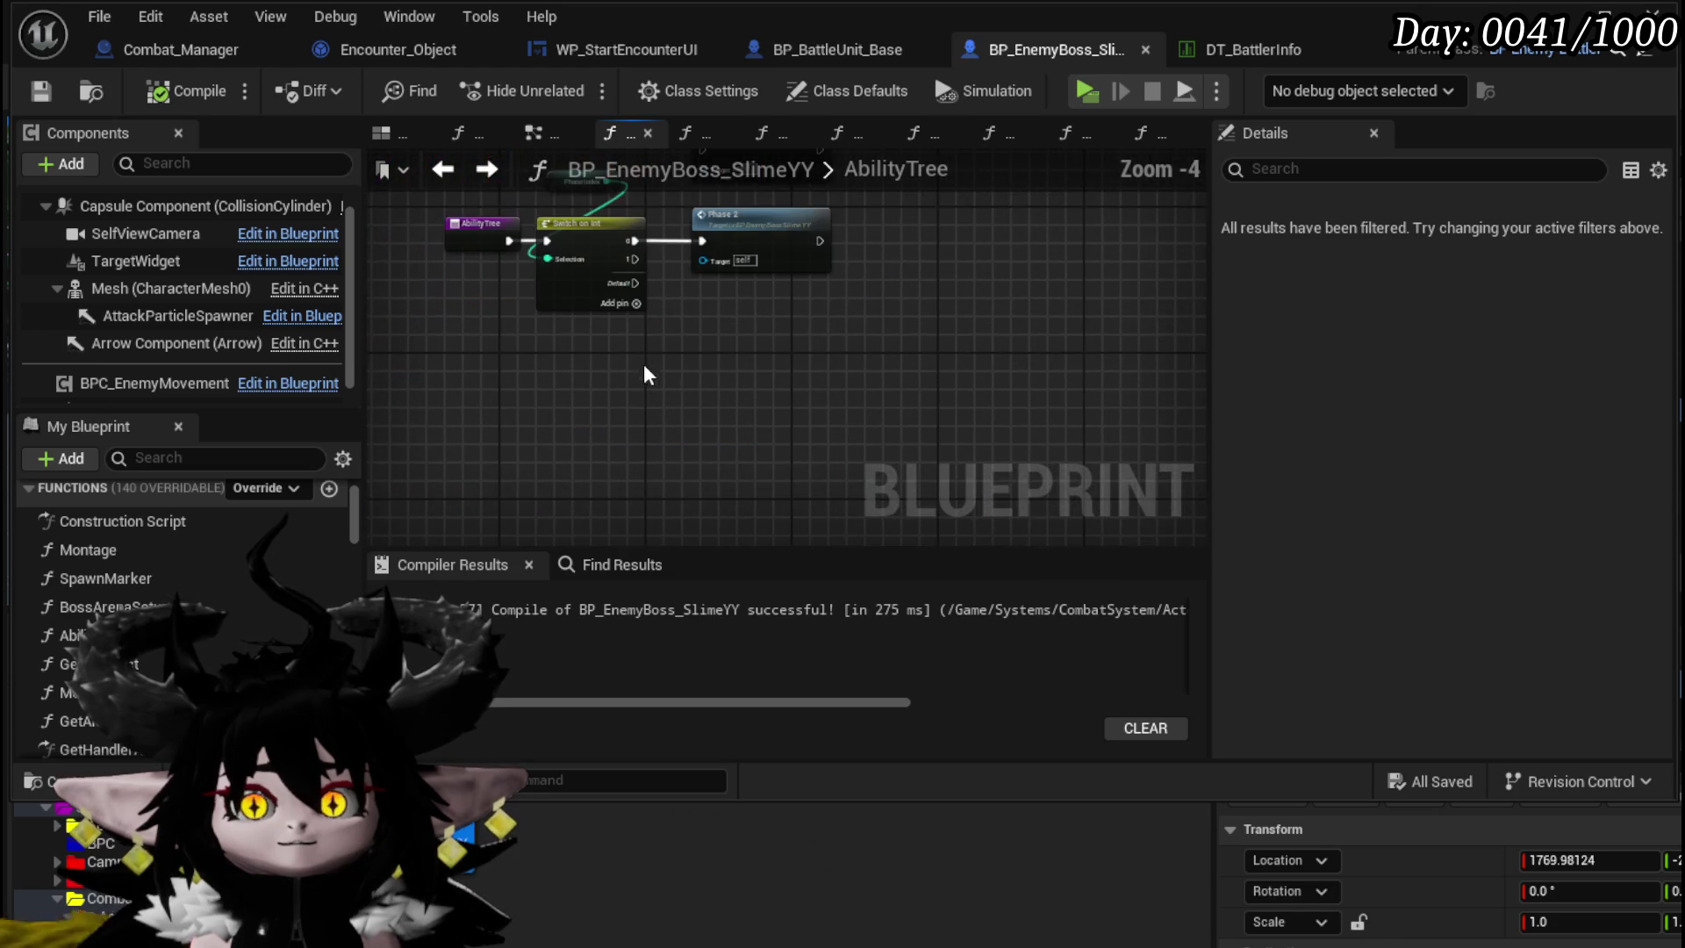
double_click(791, 251)
- Paste the copied node block into Phase2 below the existing chain and frame its Spawn Tower and Move nodes
scroll(744, 476, down, 10)
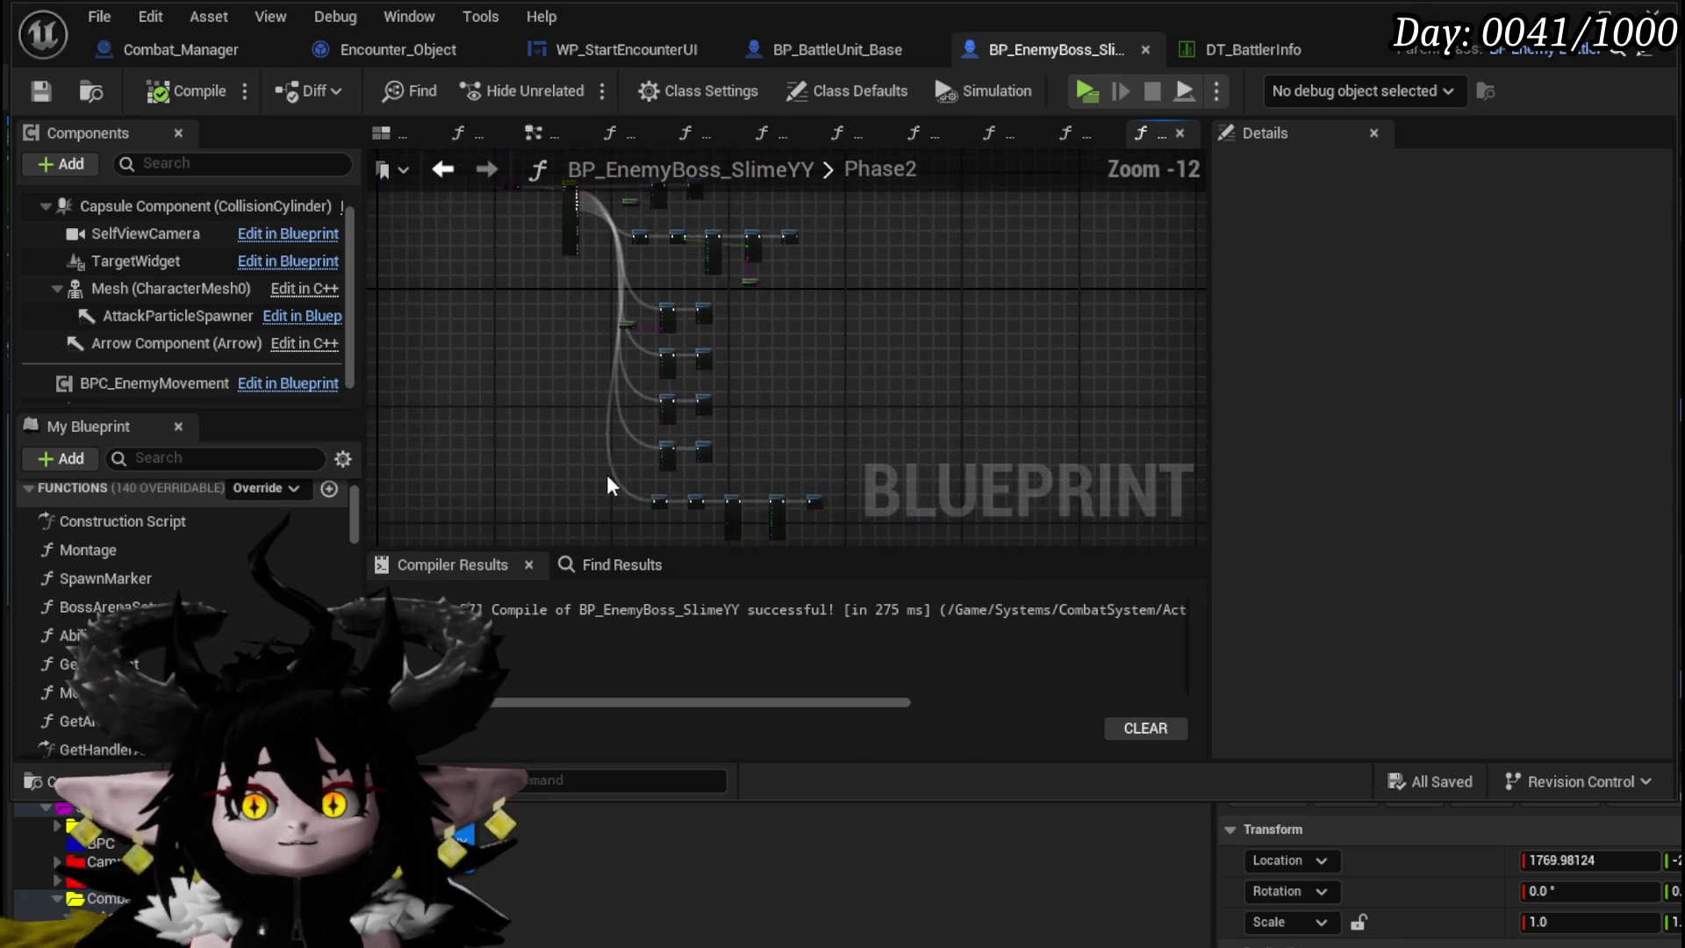
key(ctrl+v)
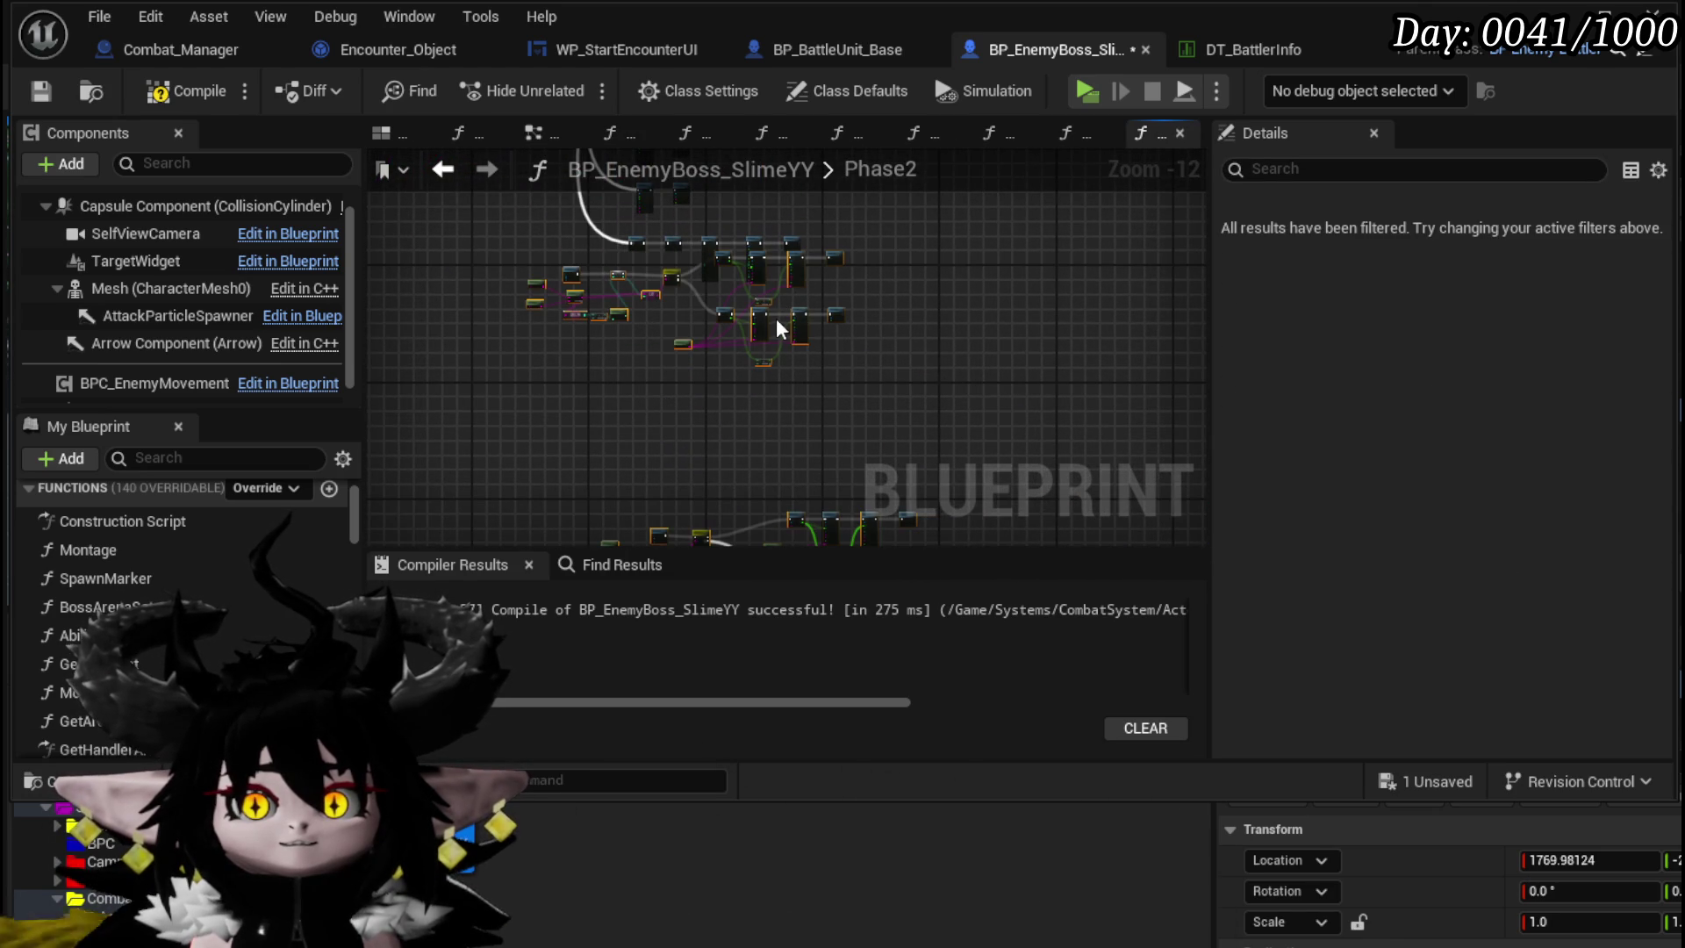
drag(764, 320, 834, 402)
mouse_move(493, 481)
mouse_down()
mouse_move(621, 478)
mouse_move(899, 341)
mouse_move(869, 355)
mouse_move(814, 256)
mouse_move(850, 387)
mouse_up()
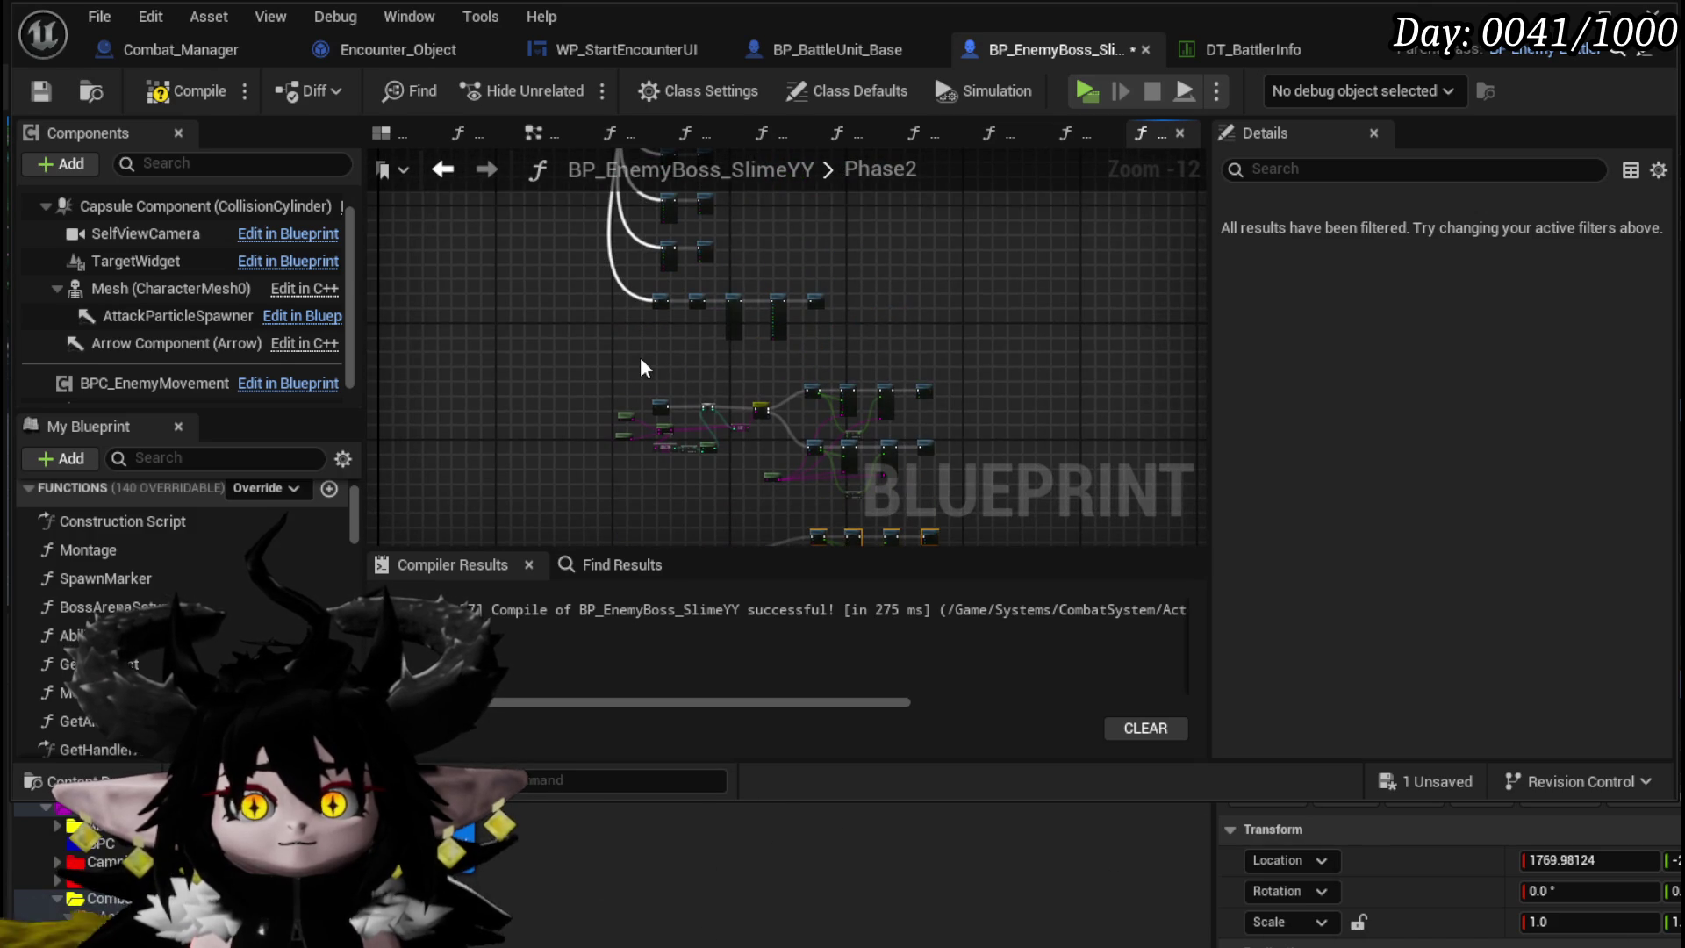
scroll(640, 356, up, 8)
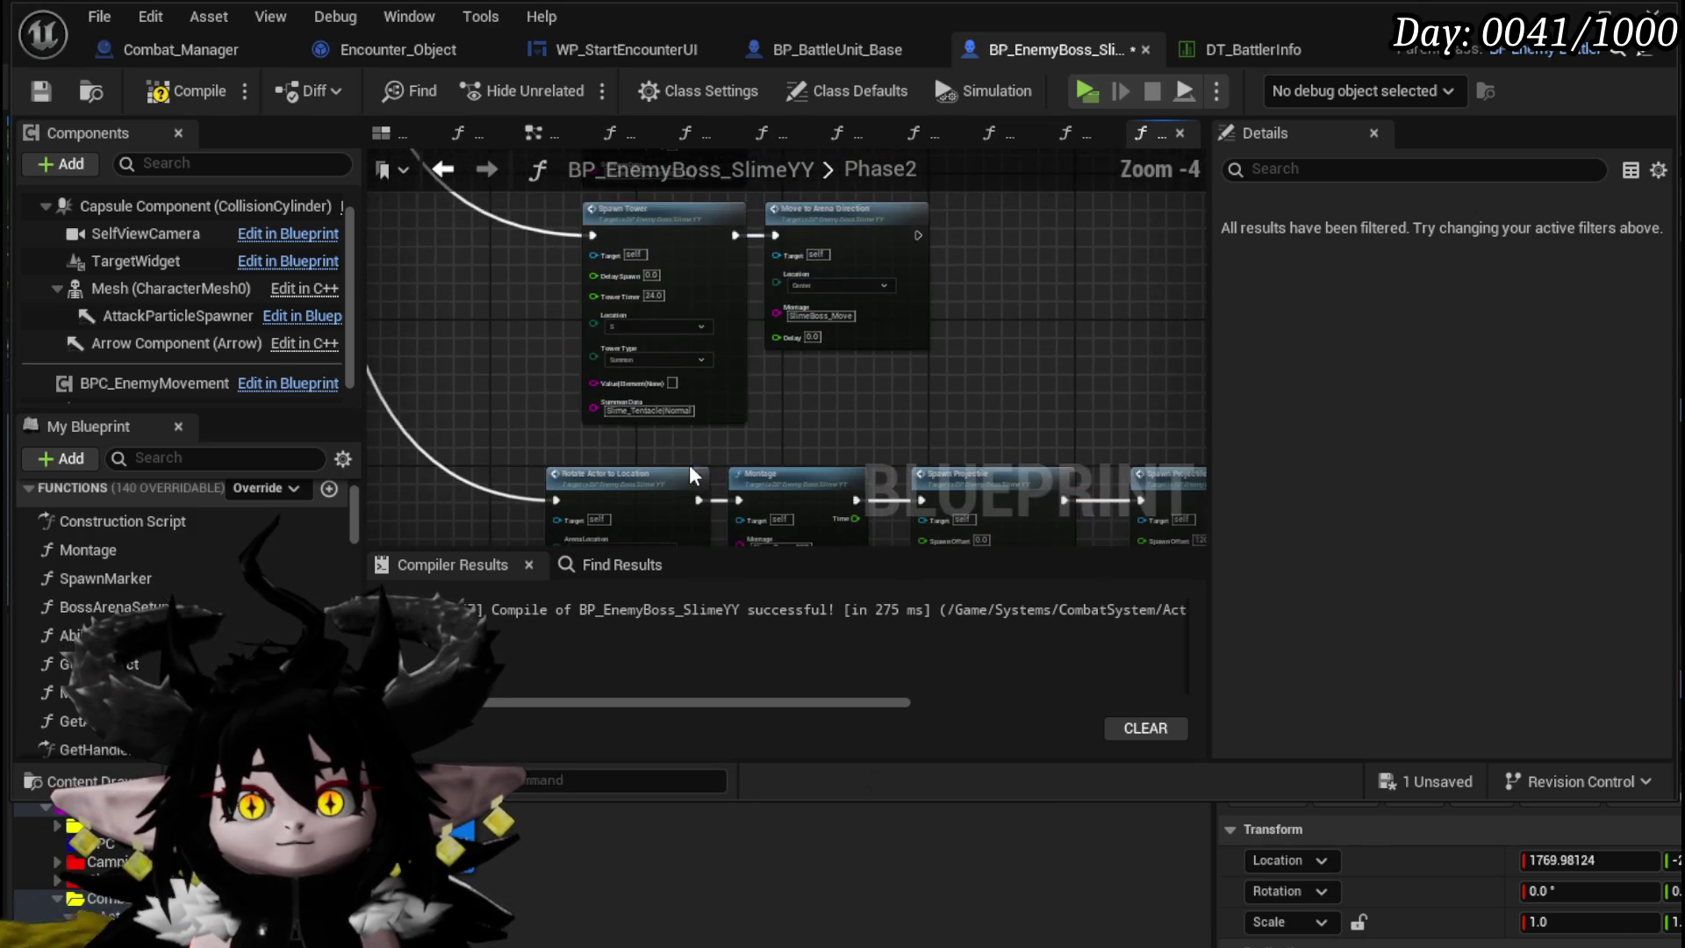
drag(497, 392, 925, 260)
scroll(866, 446, down, 4)
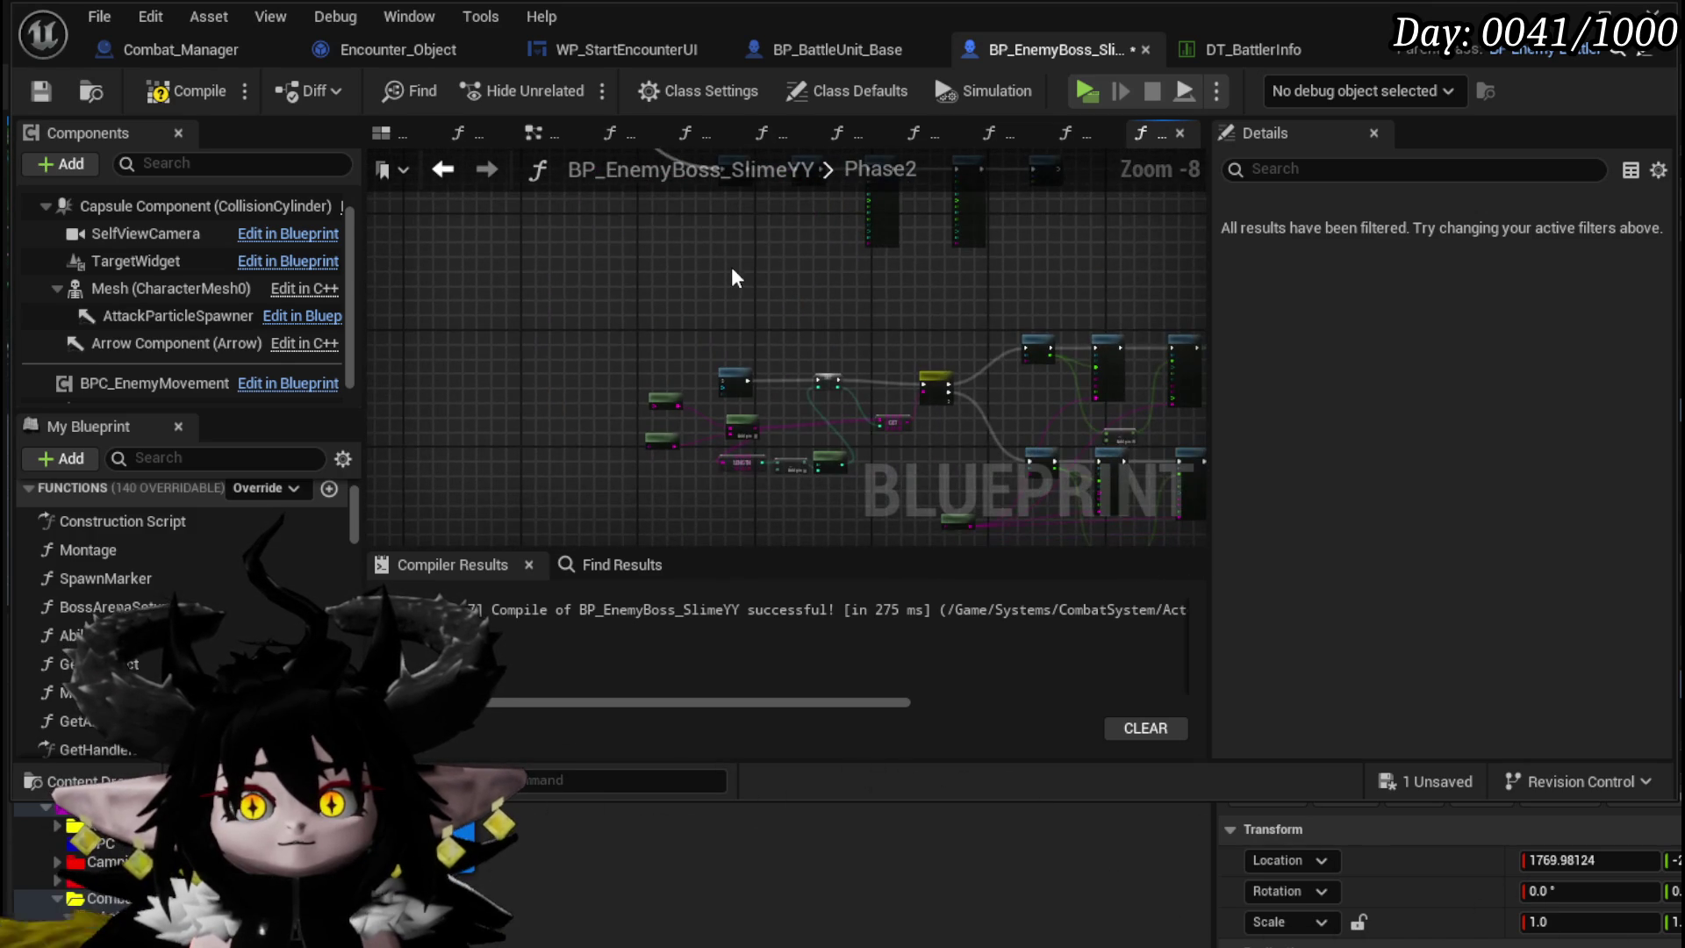
key(Home)
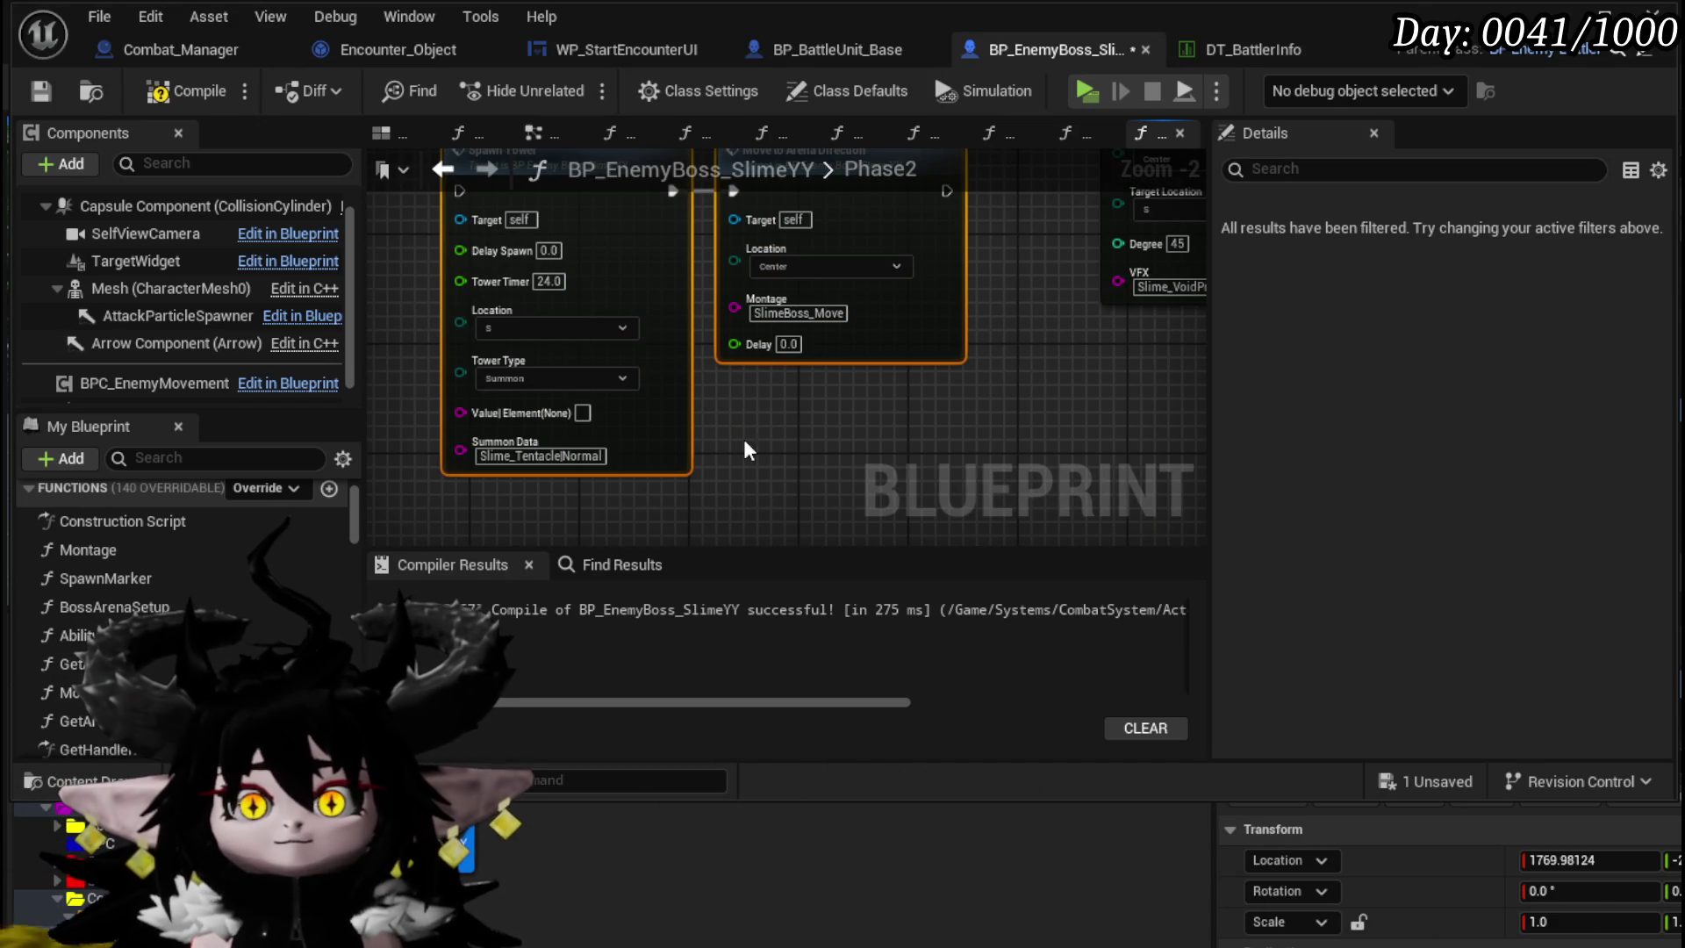
mouse_move(742, 436)
mouse_down()
mouse_move(655, 502)
mouse_move(762, 438)
mouse_up()
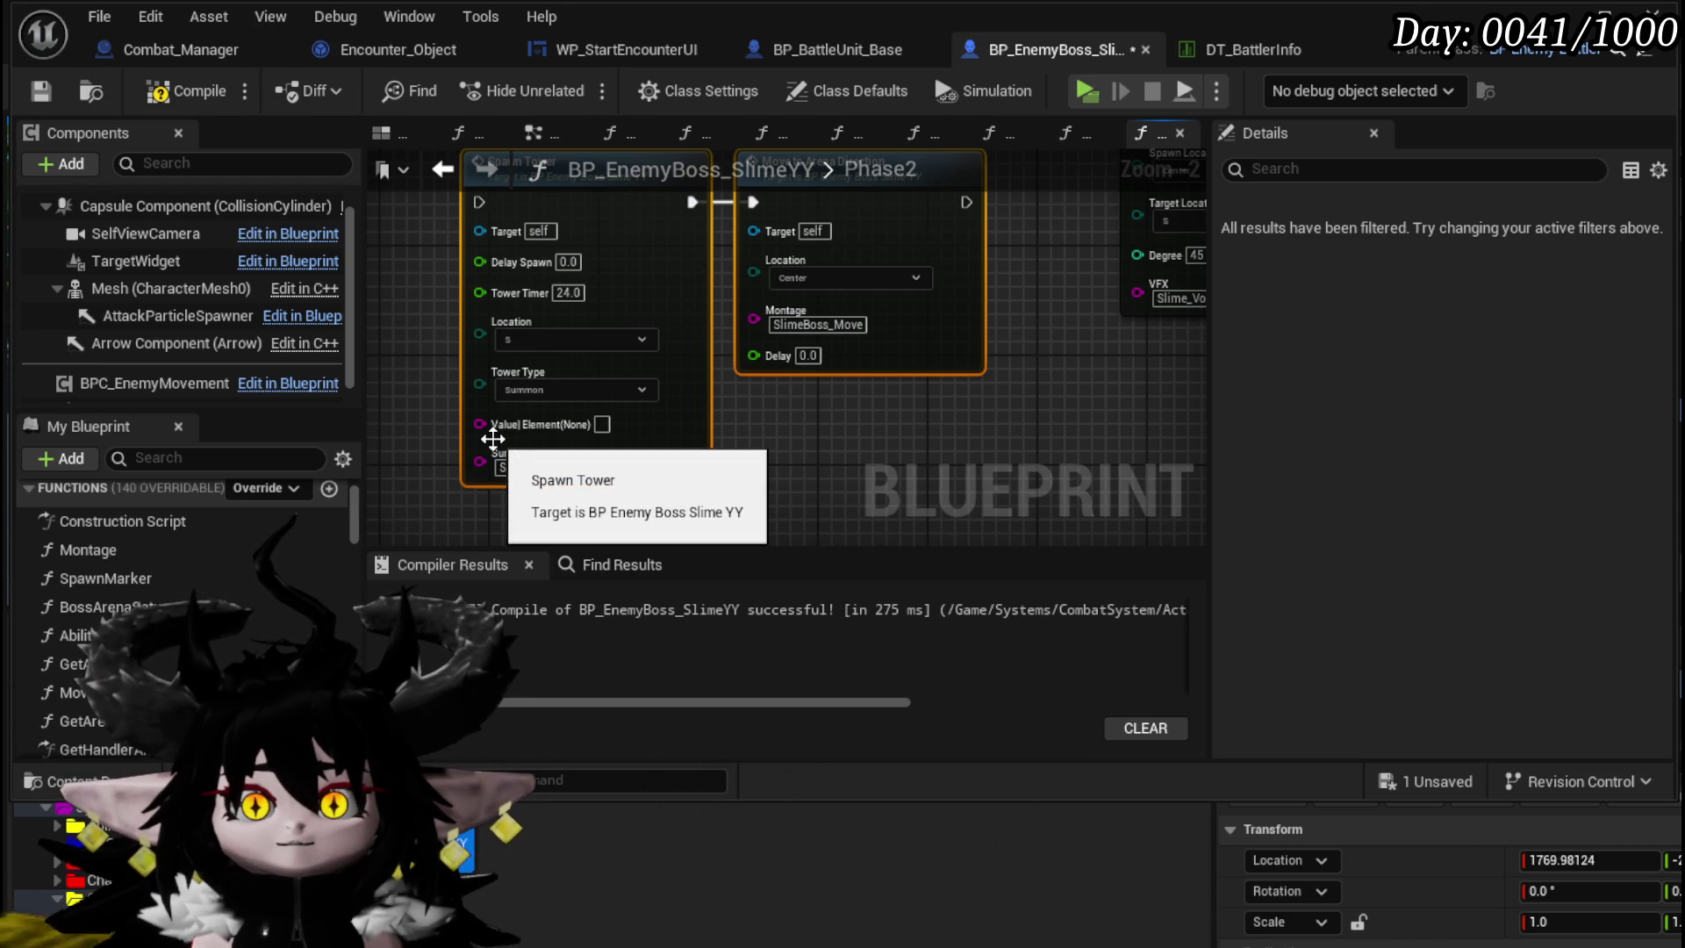
- Make the pasted Spawn Tower a Damage tower at Center with timer 36, and set Move to Arena Direction to W
click(514, 391)
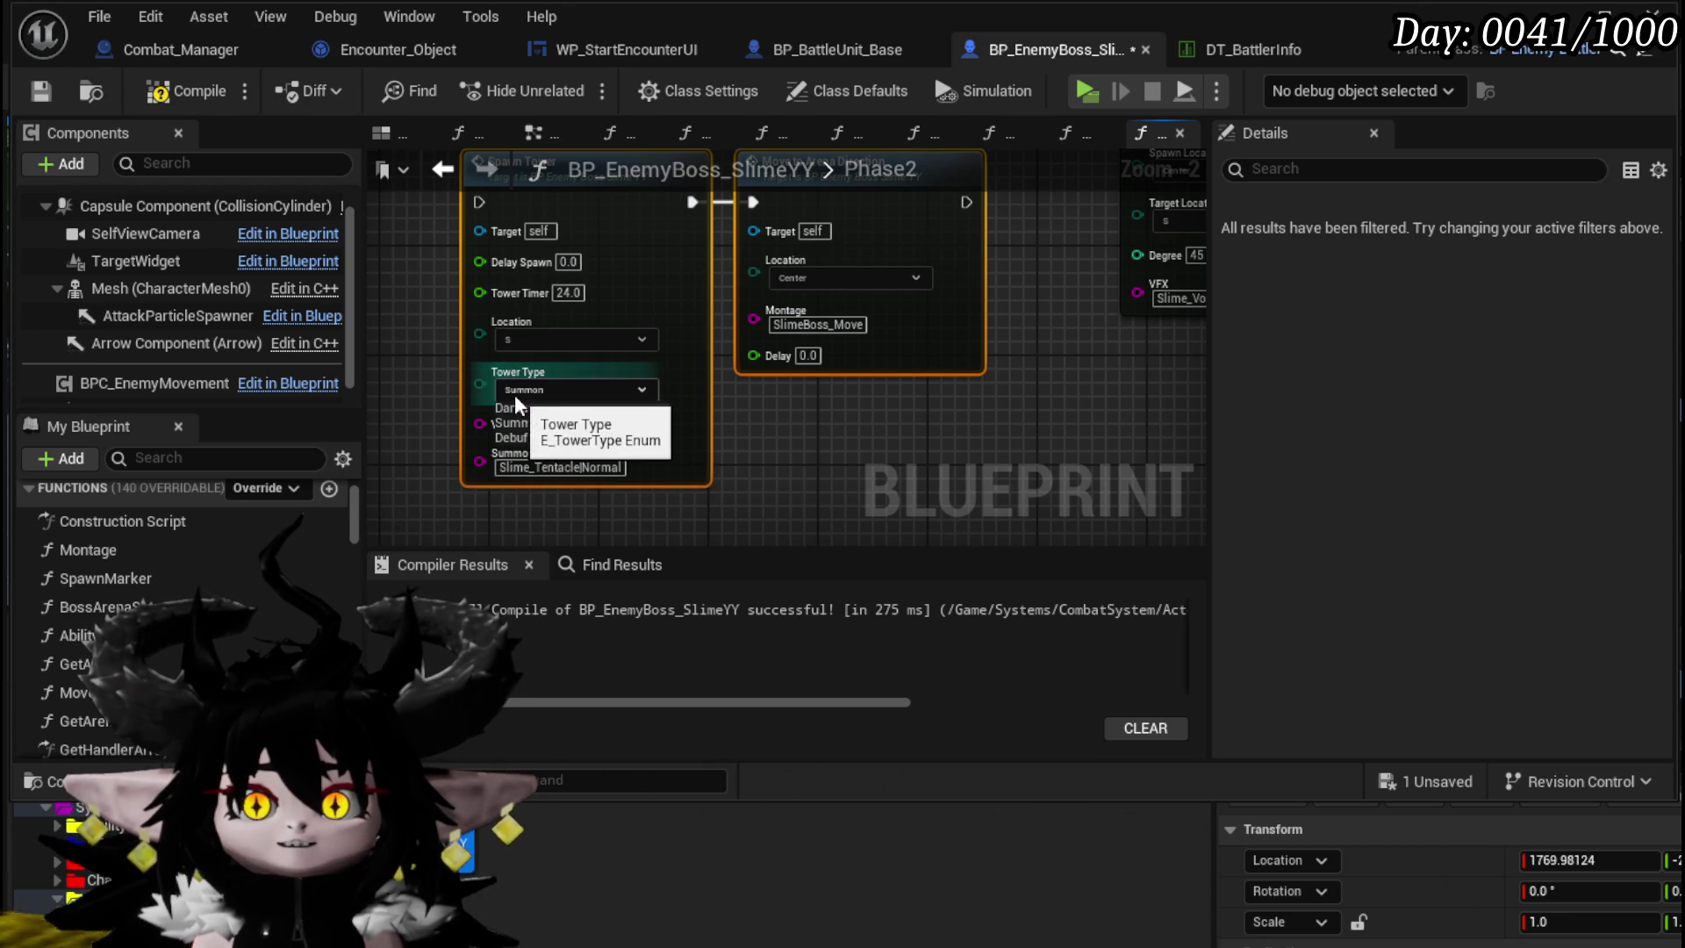
click(531, 409)
click(567, 294)
text(36)
key(Return)
click(614, 373)
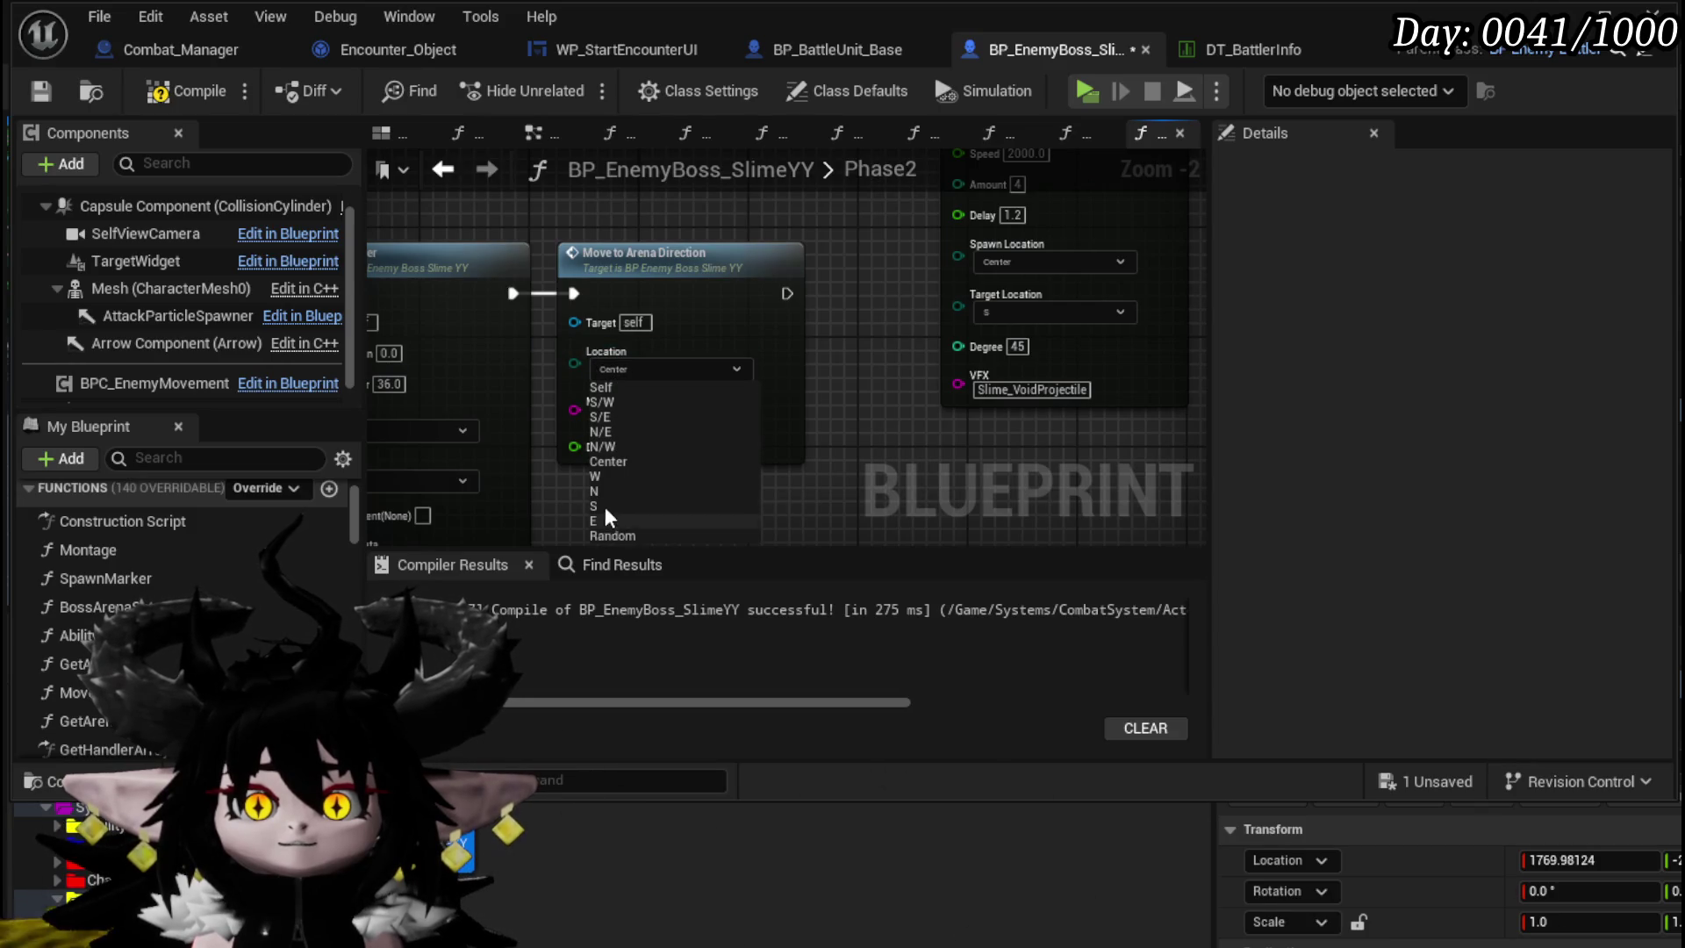
click(603, 474)
click(529, 370)
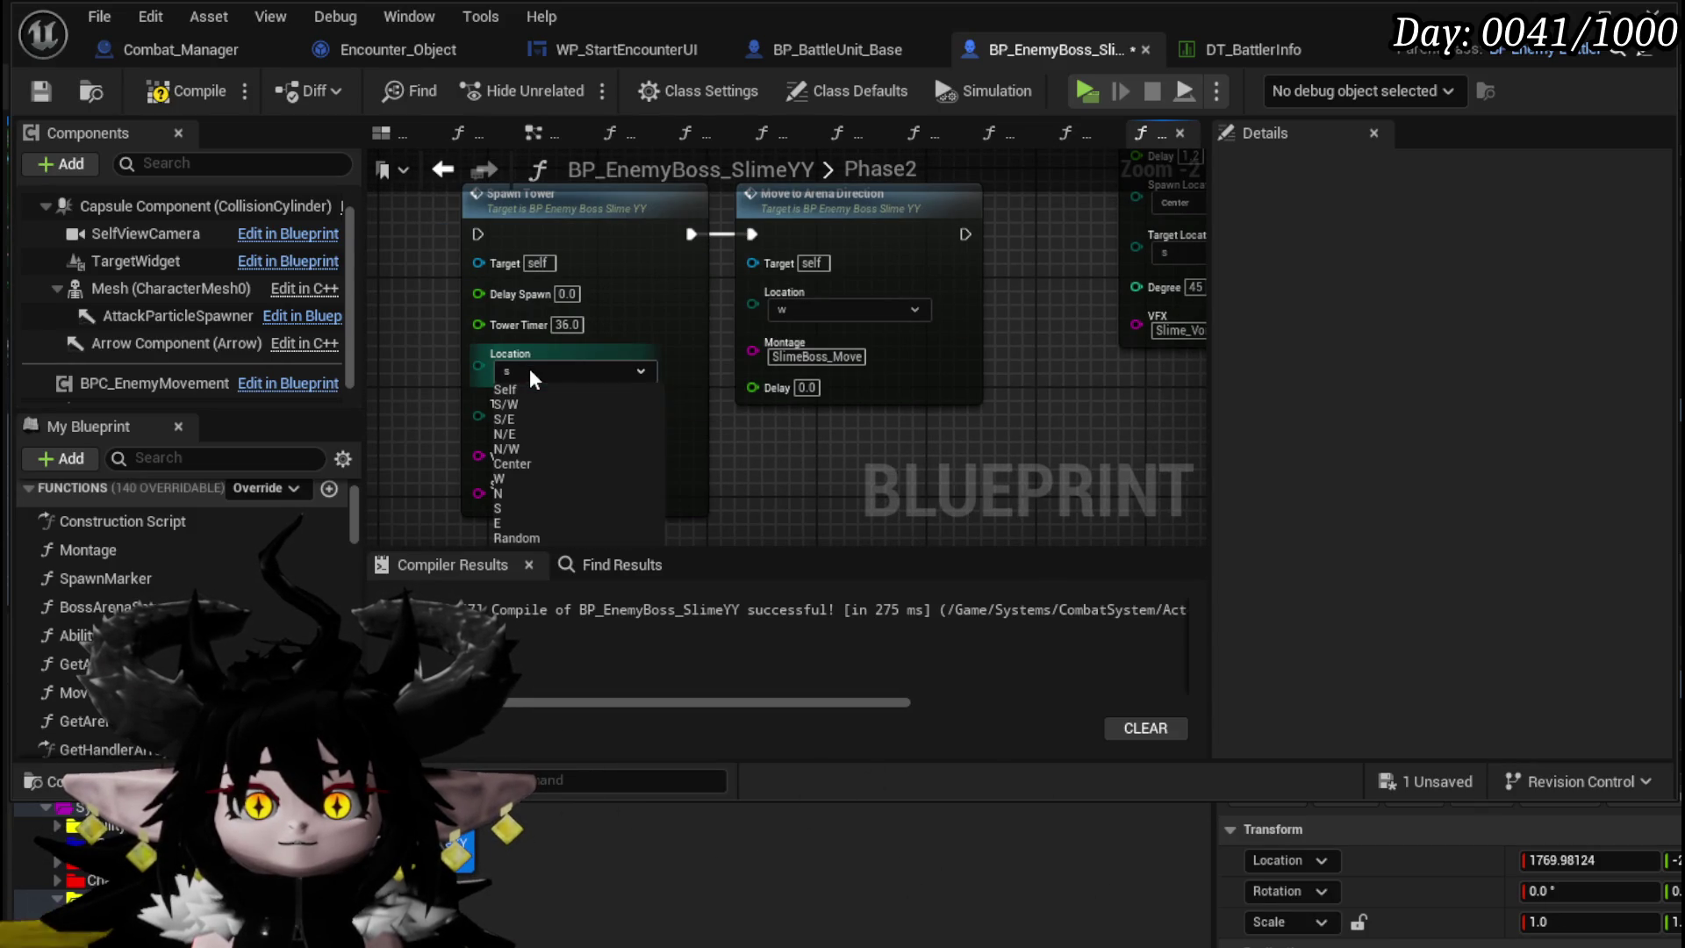
click(511, 465)
- Wire an exec connection into Spawn Tower's input and bring the Temp Chosen Attack SET node into view
scroll(448, 431, down, 4)
mouse_move(487, 320)
mouse_down()
mouse_move(612, 376)
mouse_move(633, 497)
mouse_up()
click(625, 358)
scroll(624, 358, down, 1)
scroll(591, 324, up, 3)
mouse_move(590, 324)
mouse_down()
mouse_move(560, 340)
mouse_move(625, 639)
mouse_move(948, 444)
mouse_move(588, 200)
mouse_move(735, 213)
mouse_up()
scroll(632, 325, up, 2)
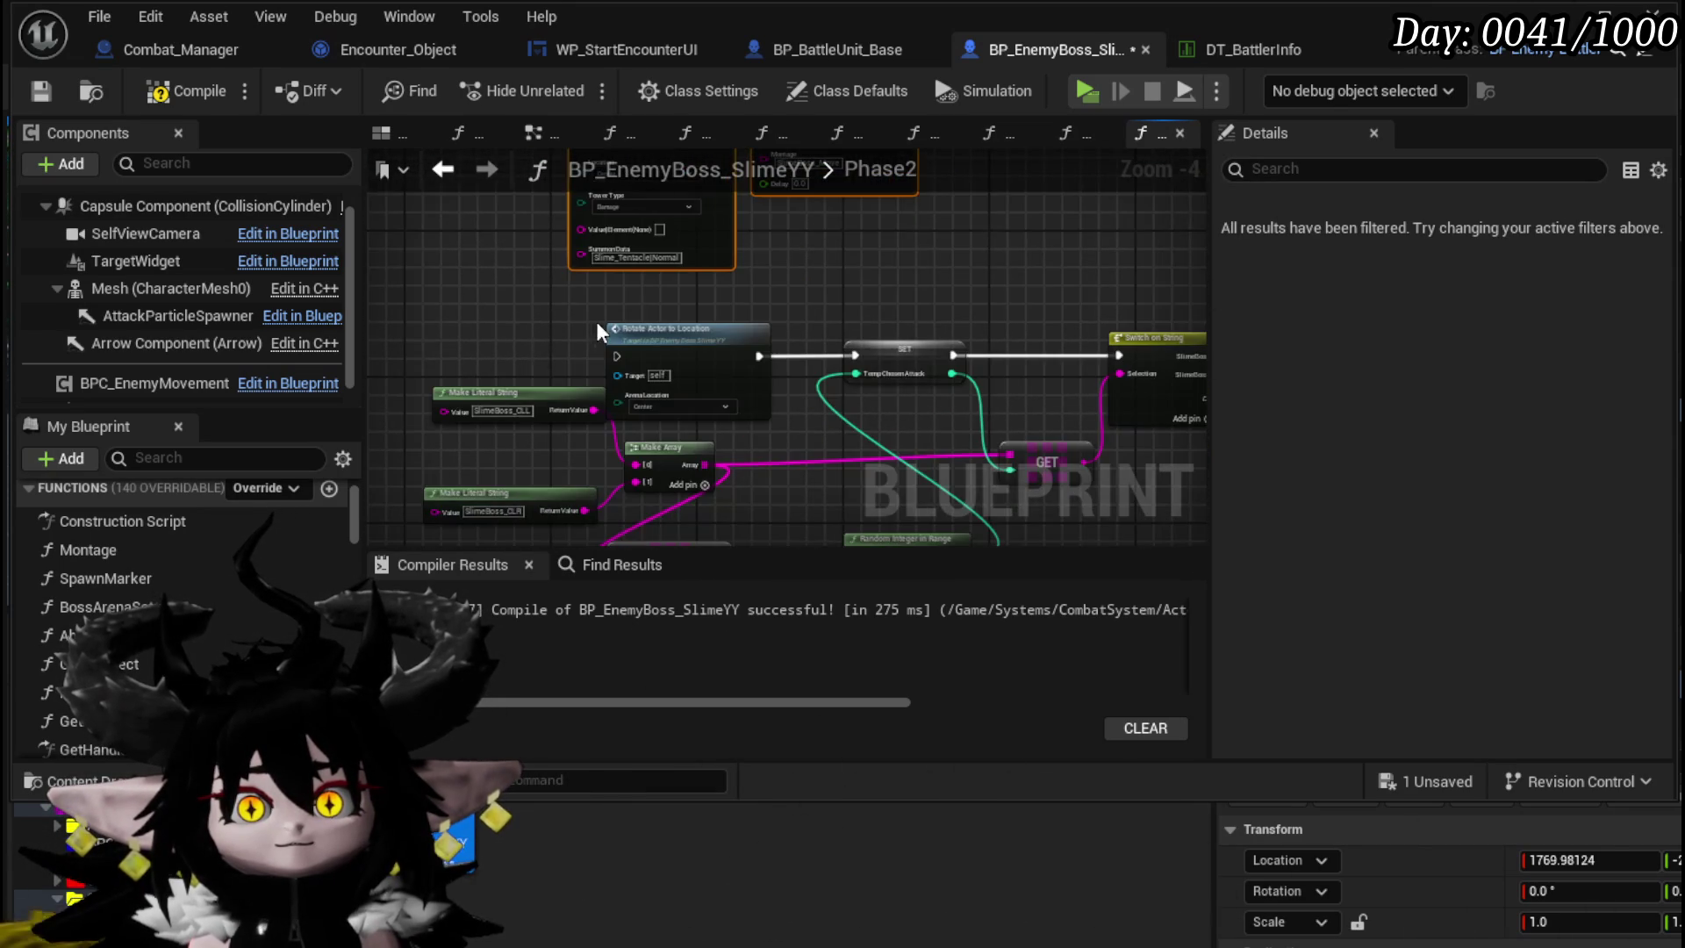
scroll(588, 428, down, 2)
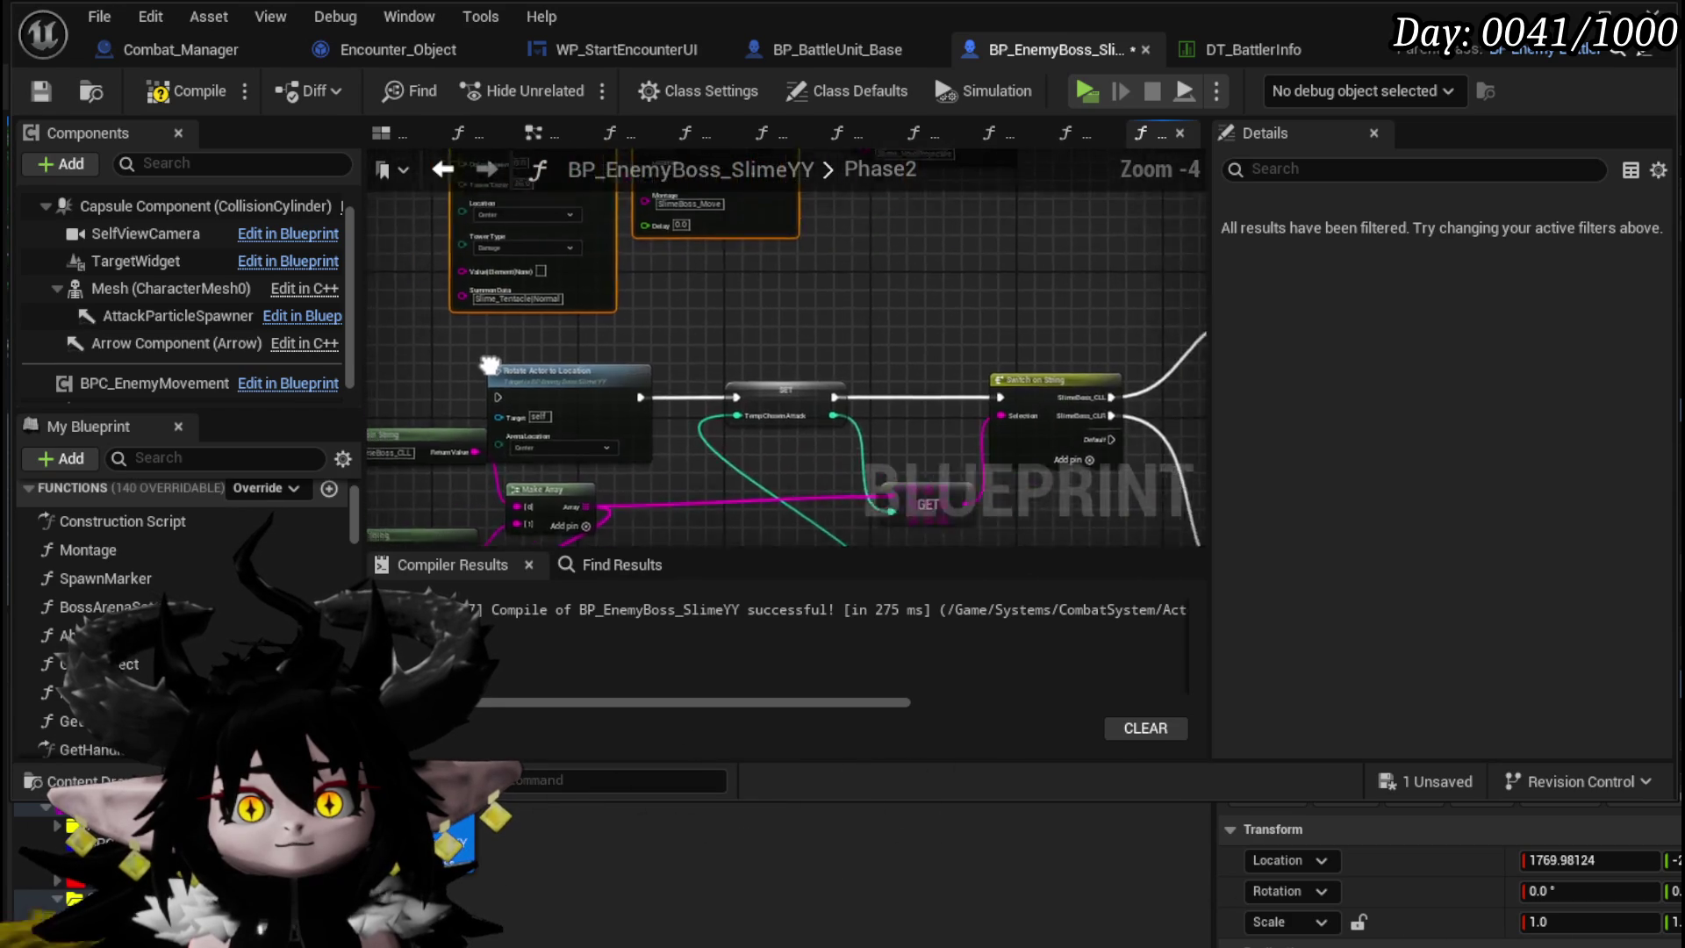
drag(588, 427, 489, 260)
scroll(602, 355, up, 2)
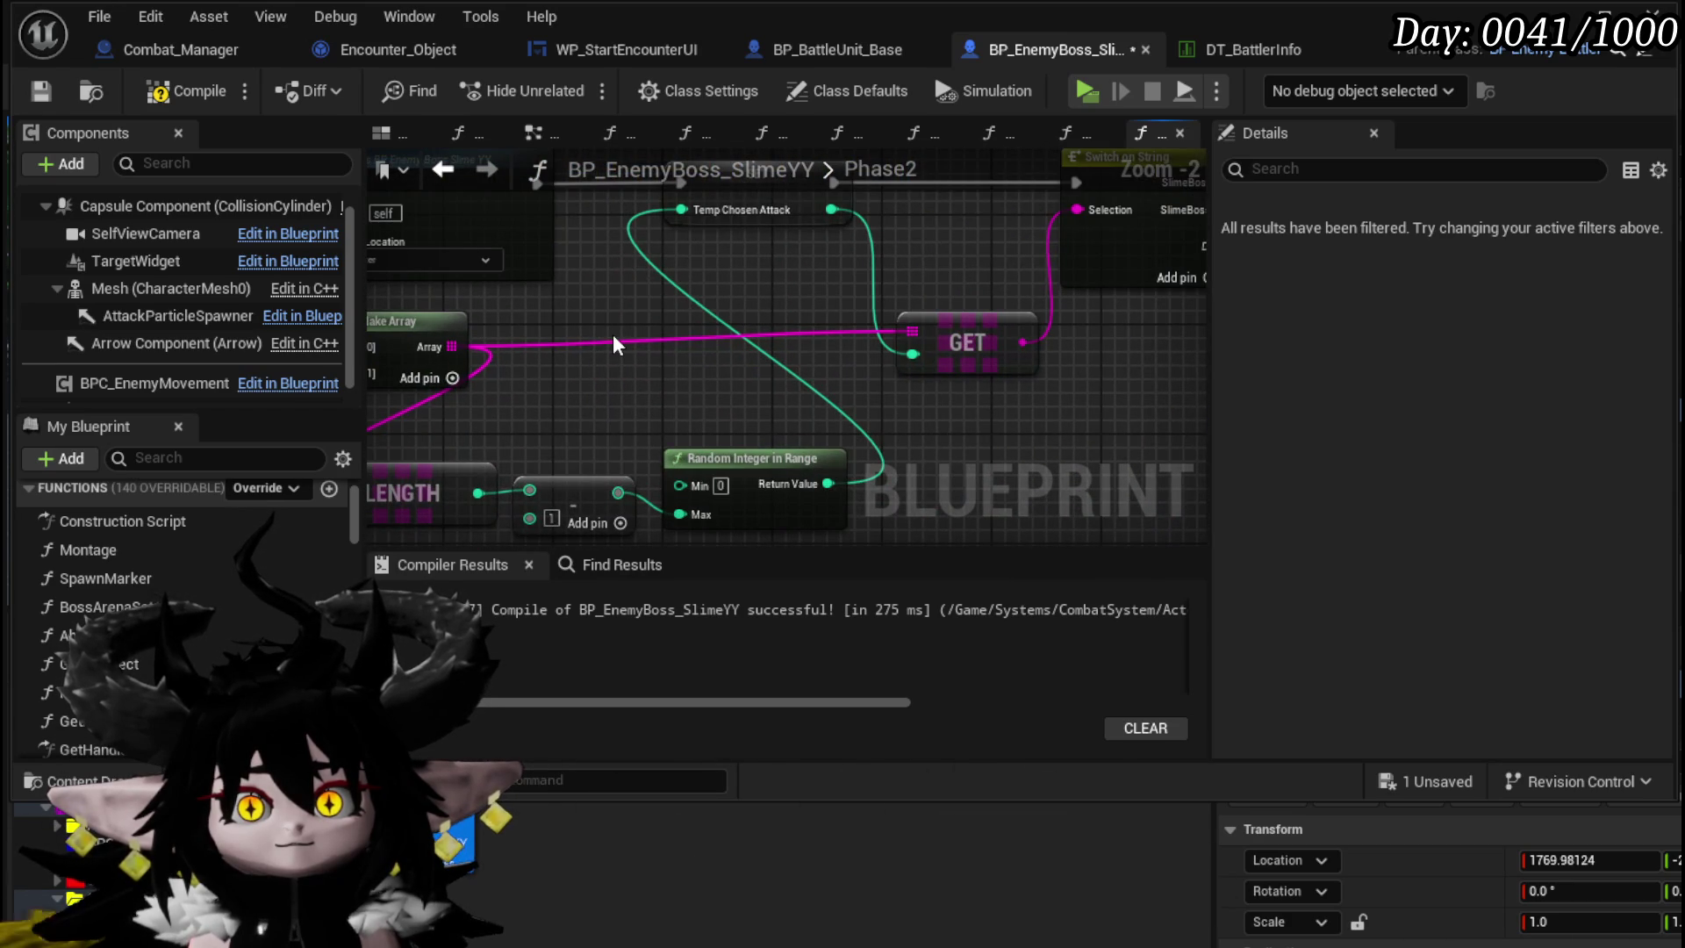
drag(613, 336, 689, 423)
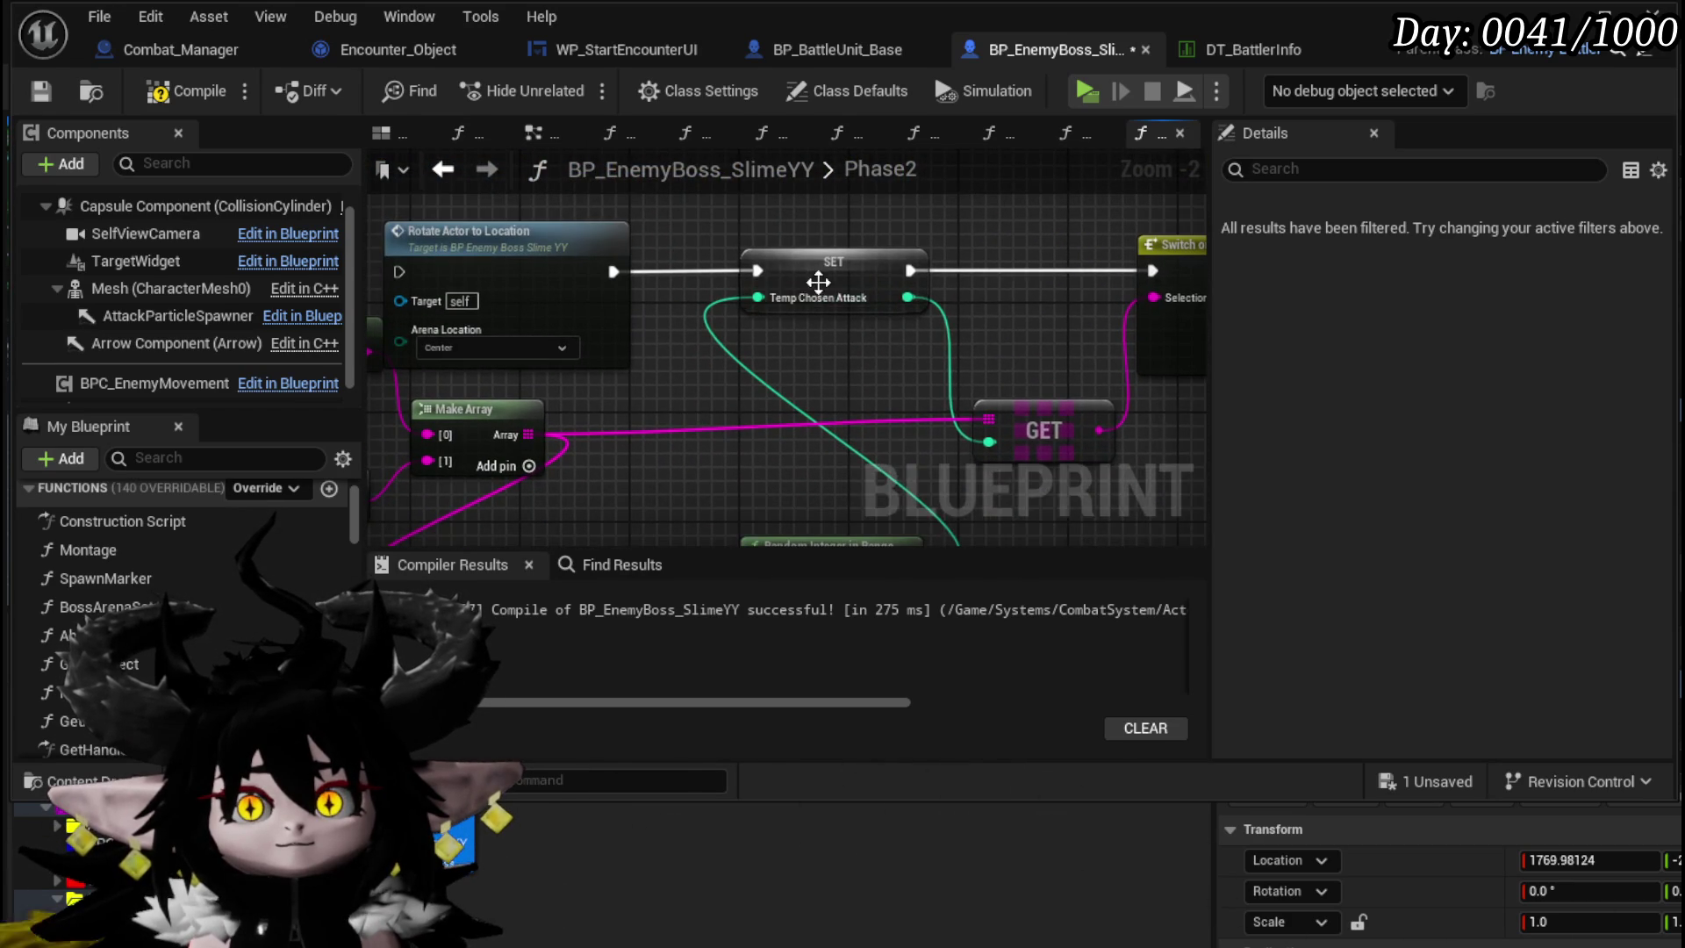
- Create TempChosenAttack as a local variable from the SET node
right_click(820, 280)
mouse_move(904, 406)
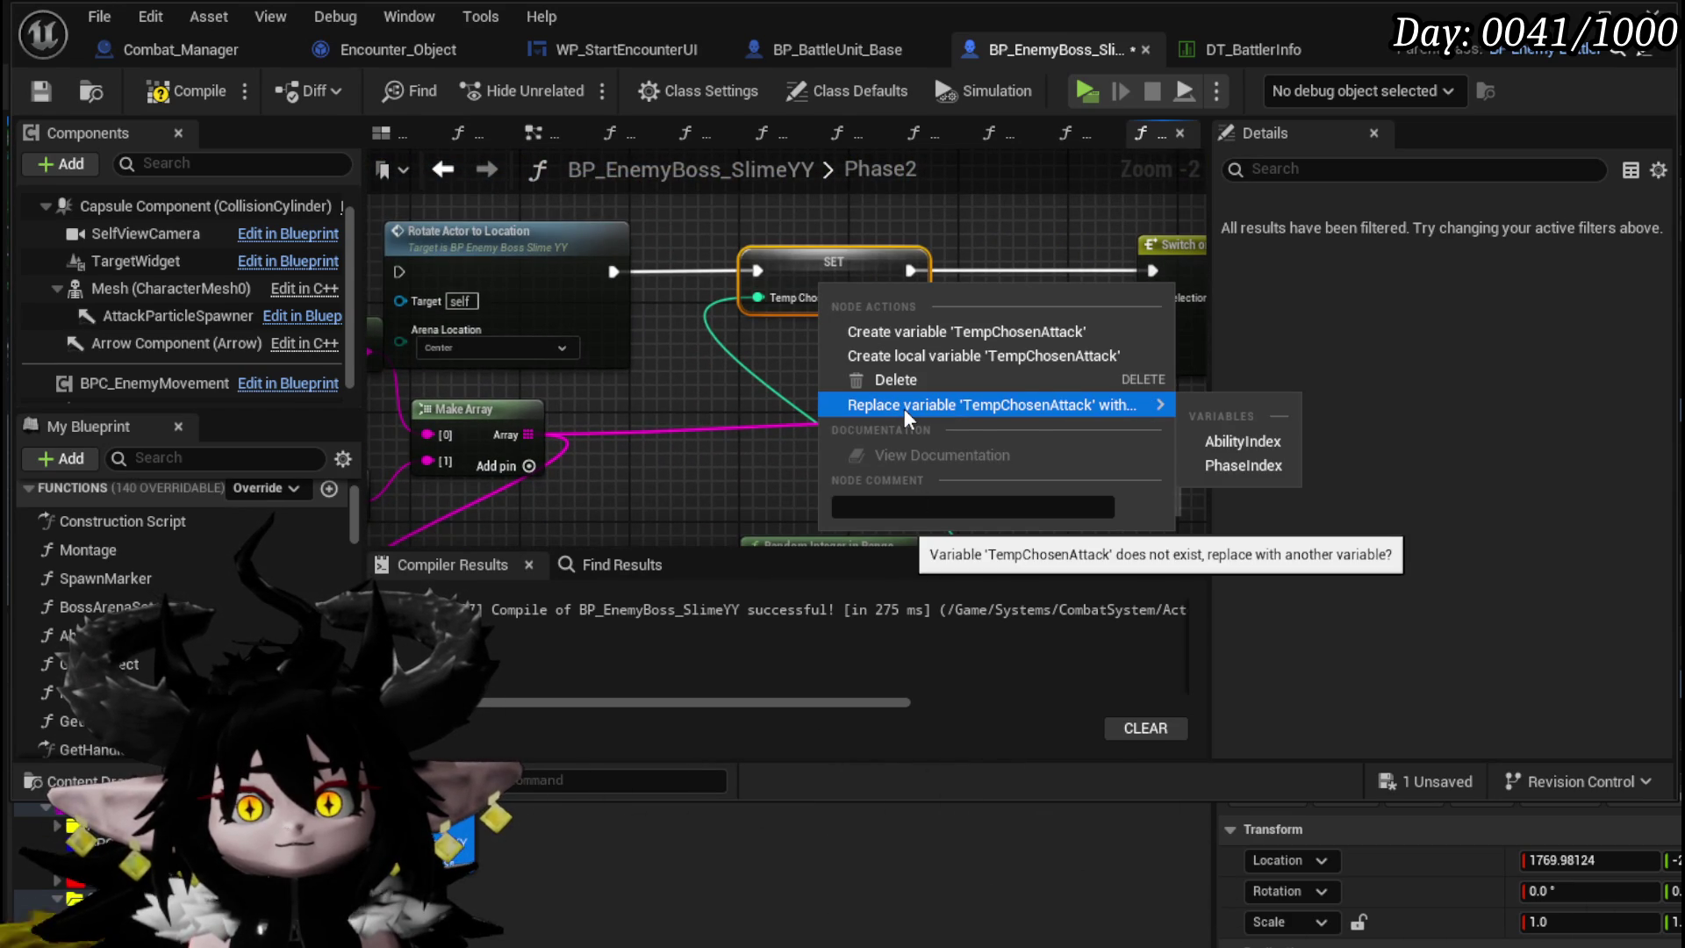
click(902, 356)
scroll(760, 373, down, 4)
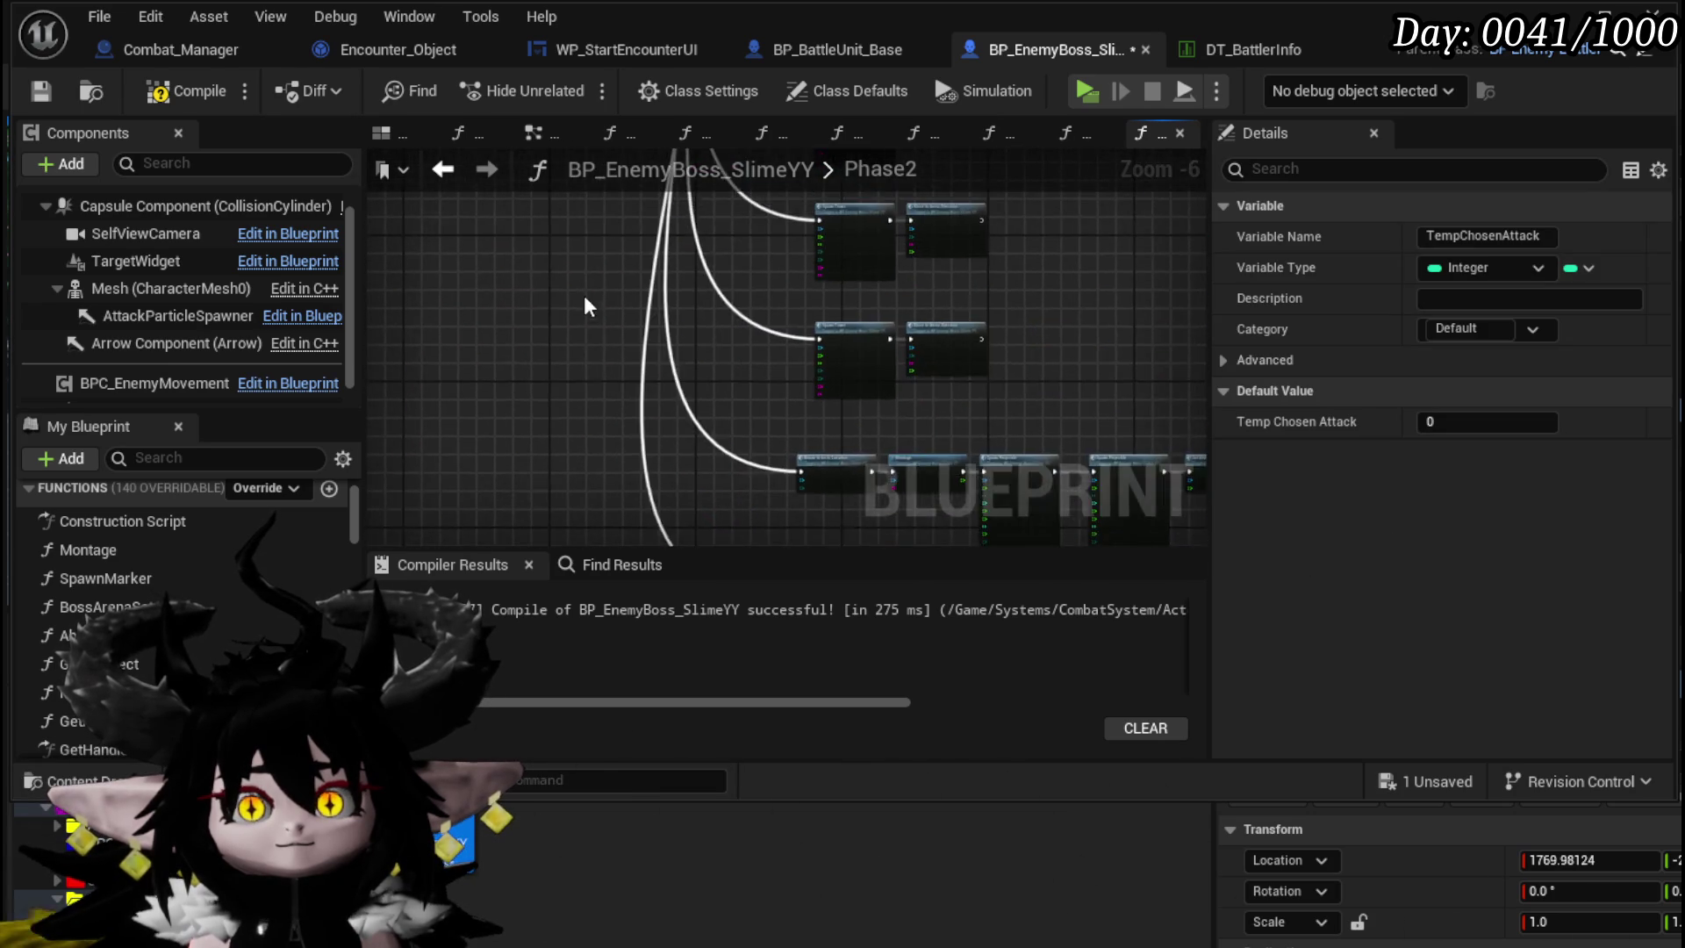
scroll(623, 298, up, 3)
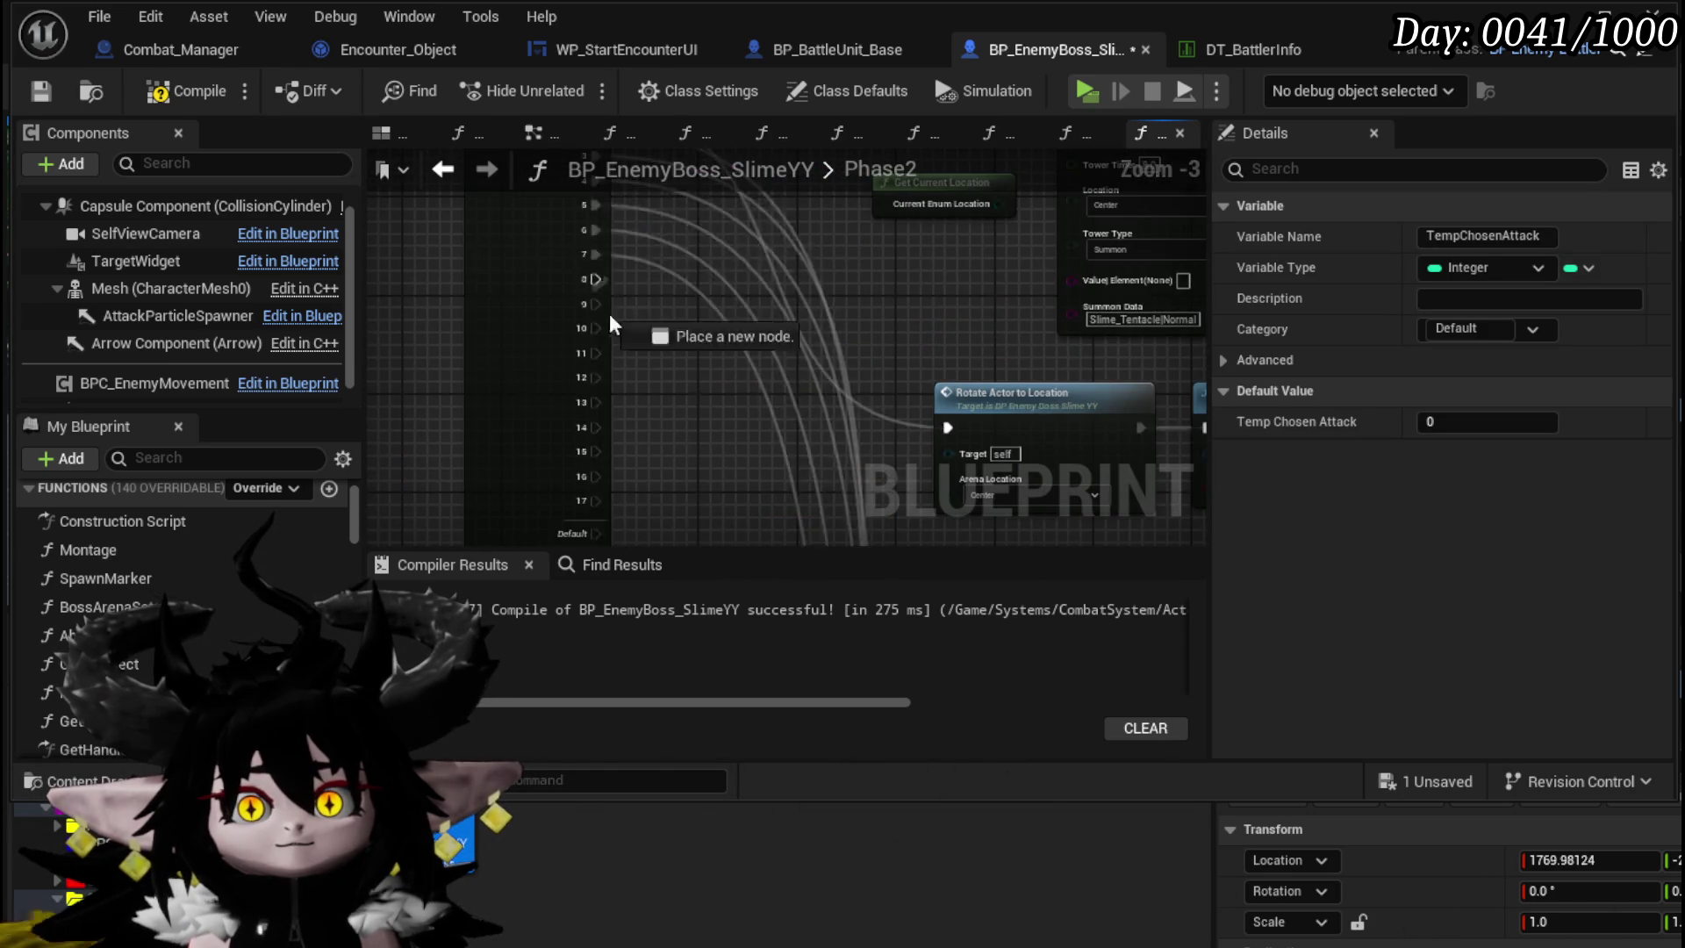
- Wire the execution flow into Rotate Actor to Location and move the two Make Literal String nodes left and down
mouse_move(651, 742)
mouse_down()
mouse_move(1014, 525)
mouse_move(1104, 528)
mouse_move(845, 230)
mouse_move(965, 449)
mouse_move(924, 477)
mouse_up()
scroll(1103, 529, down, 1)
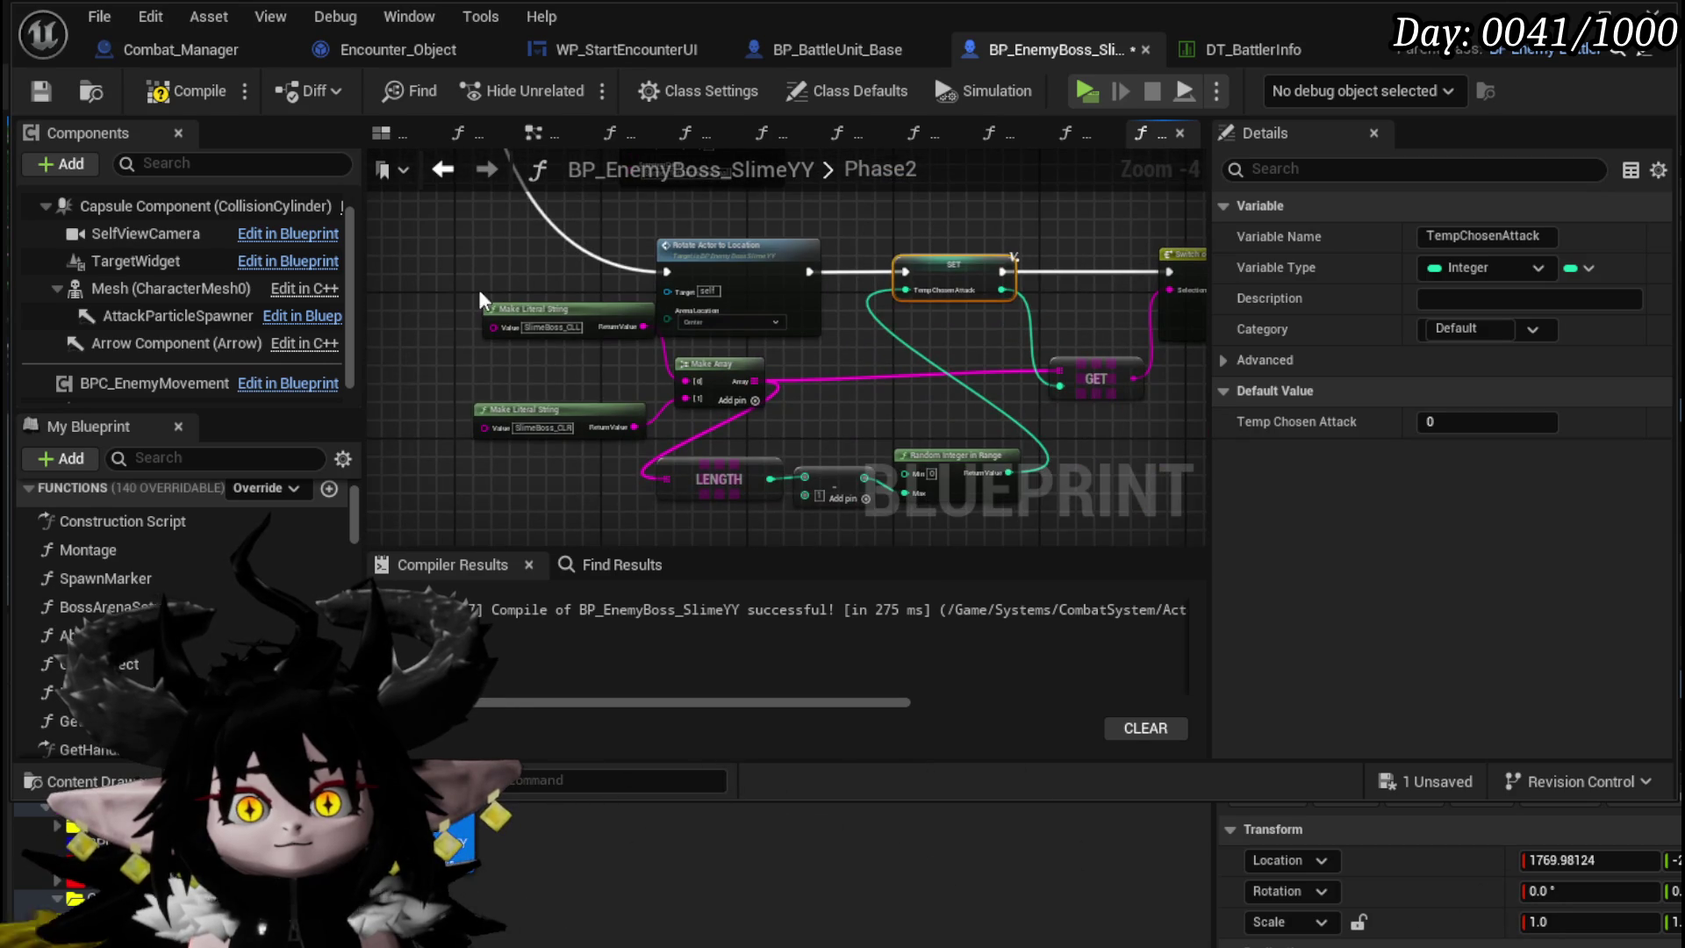
drag(471, 249, 527, 421)
drag(509, 306, 445, 307)
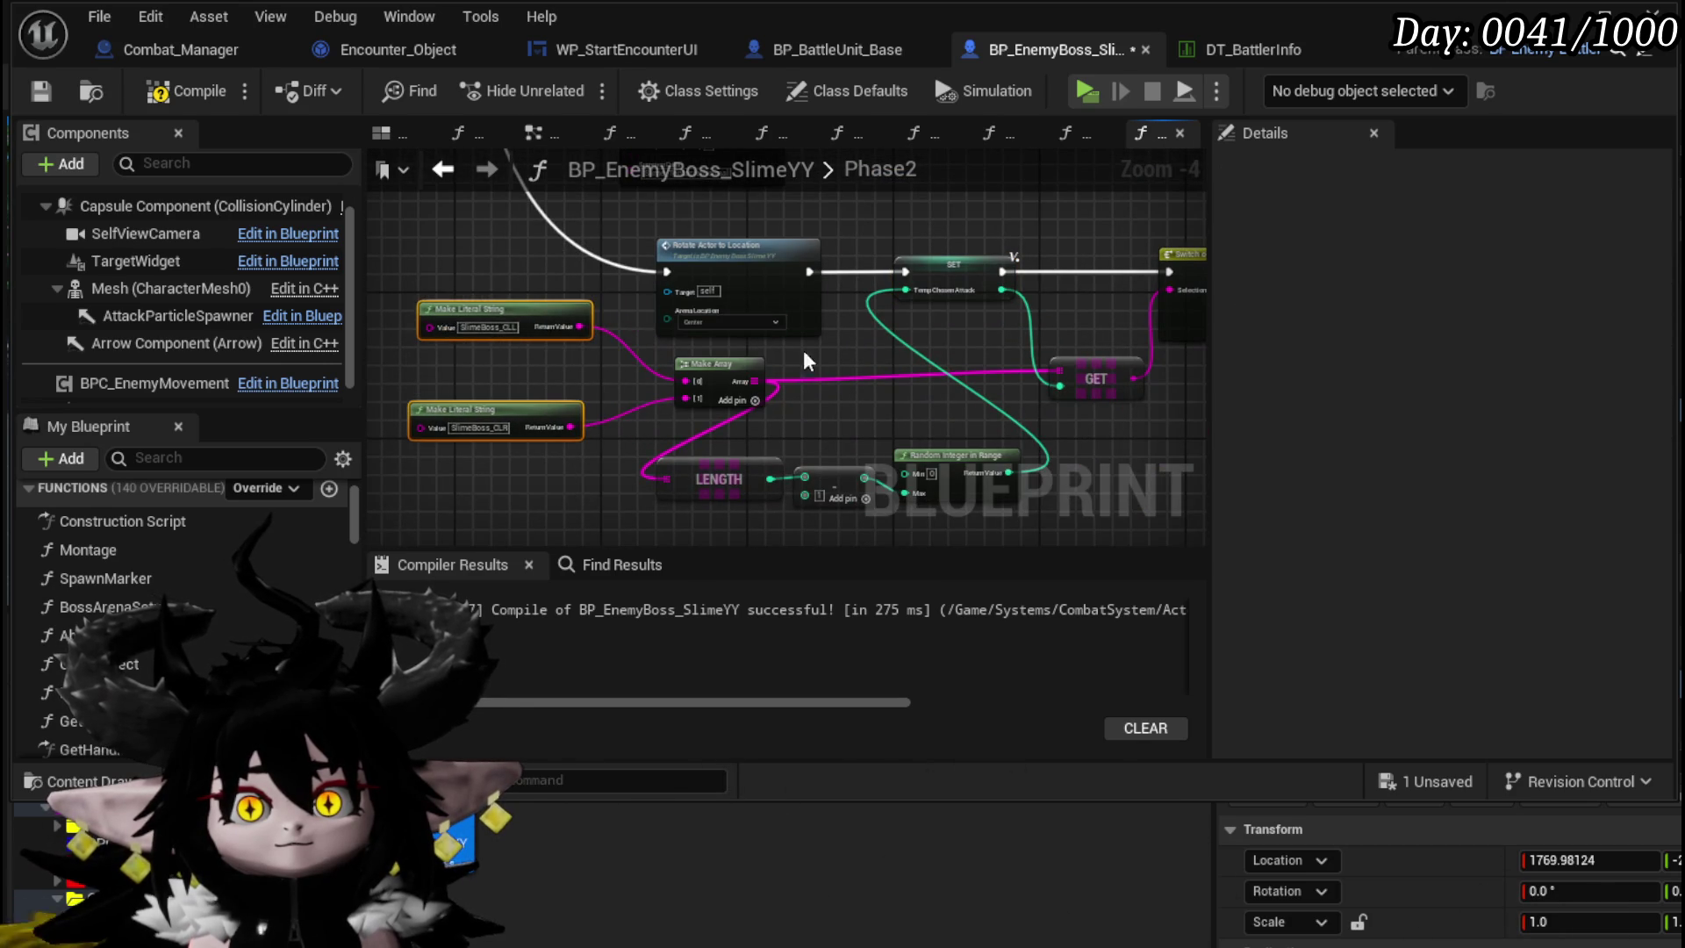
scroll(767, 332, down, 3)
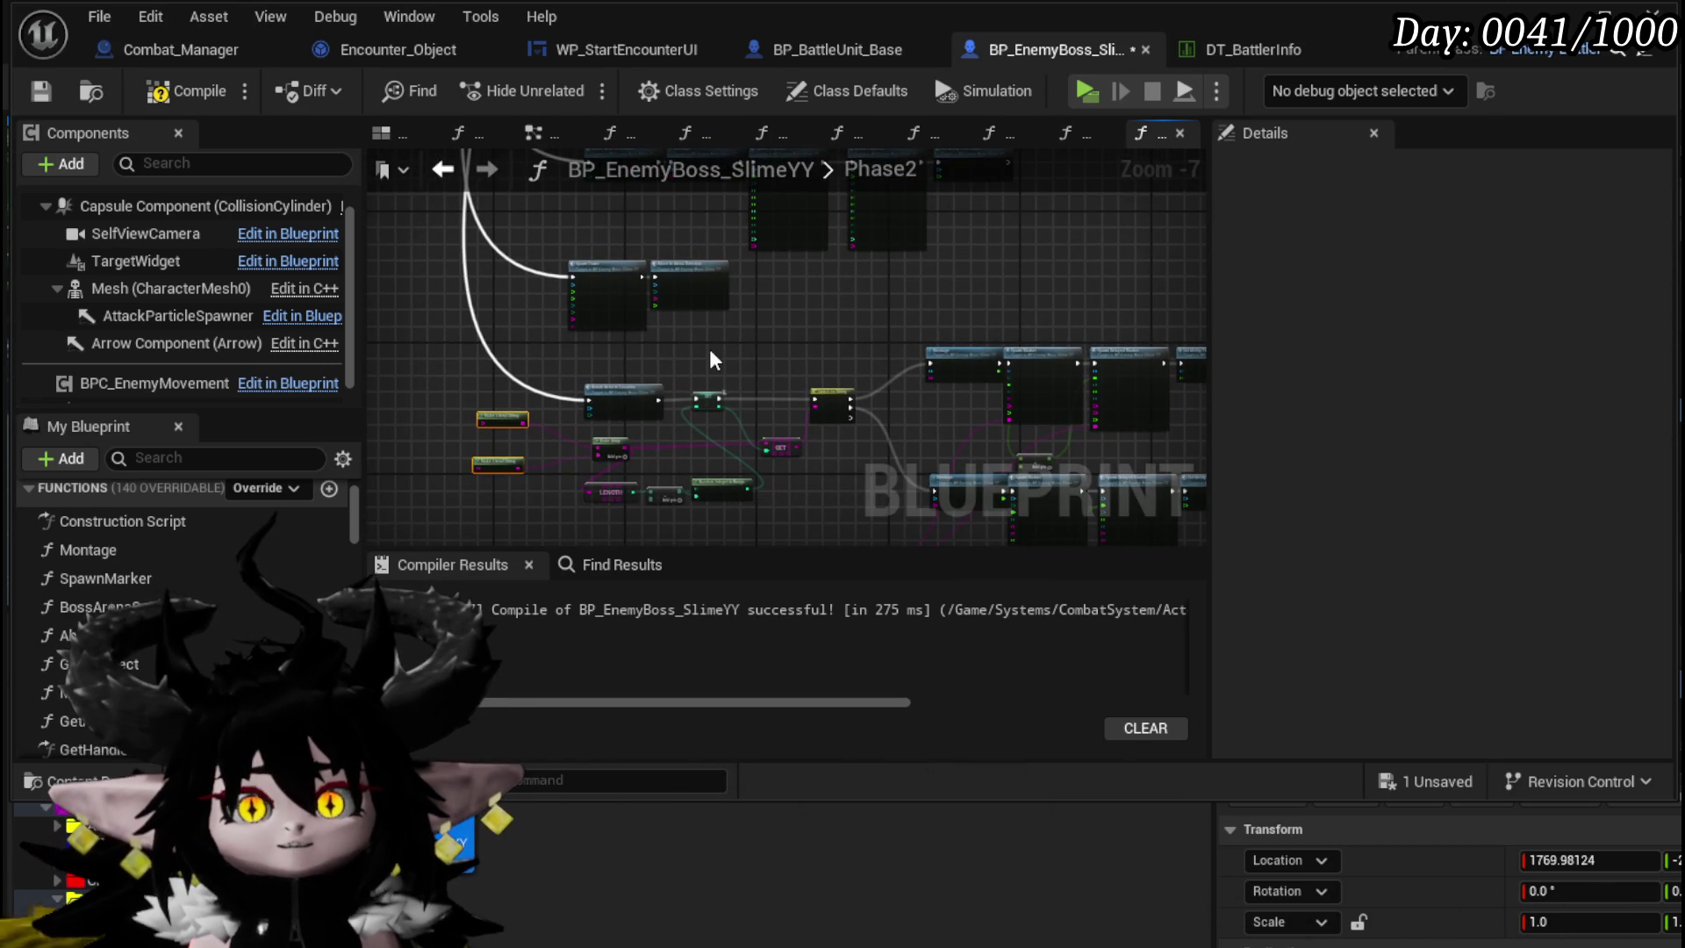
mouse_move(566, 372)
mouse_down()
mouse_move(746, 303)
mouse_move(667, 526)
mouse_move(628, 419)
mouse_move(684, 427)
mouse_up()
scroll(685, 427, up, 4)
- Set Move to Arena Direction's location to E and Spawn Tower's location to W
click(734, 381)
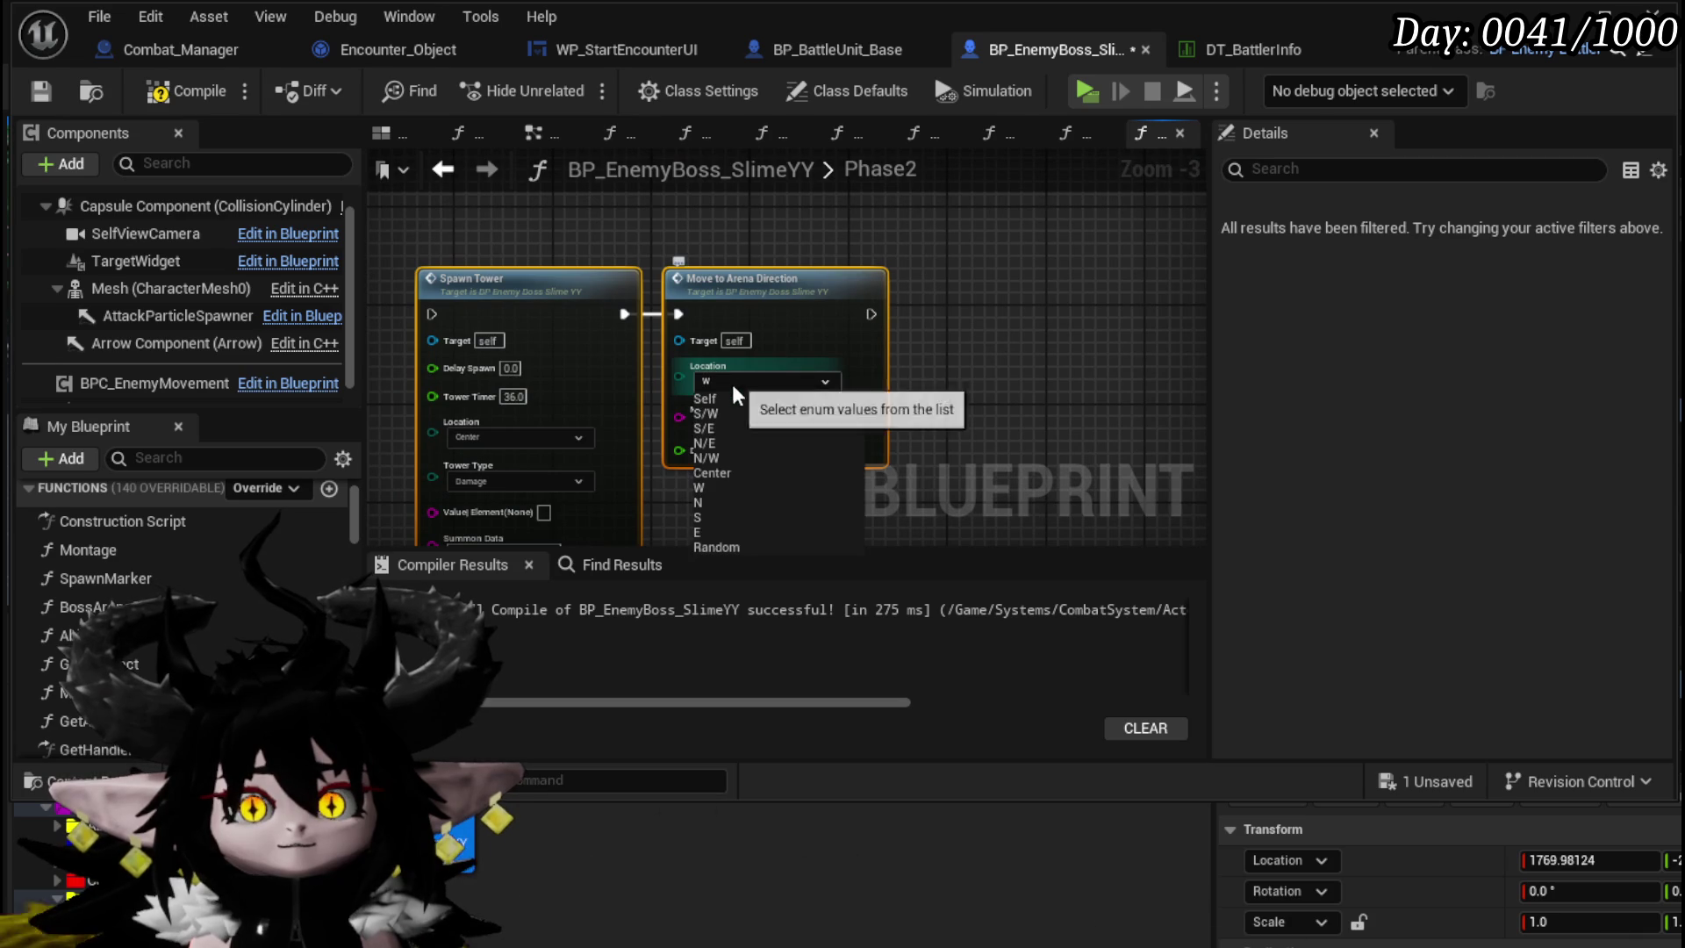
click(709, 531)
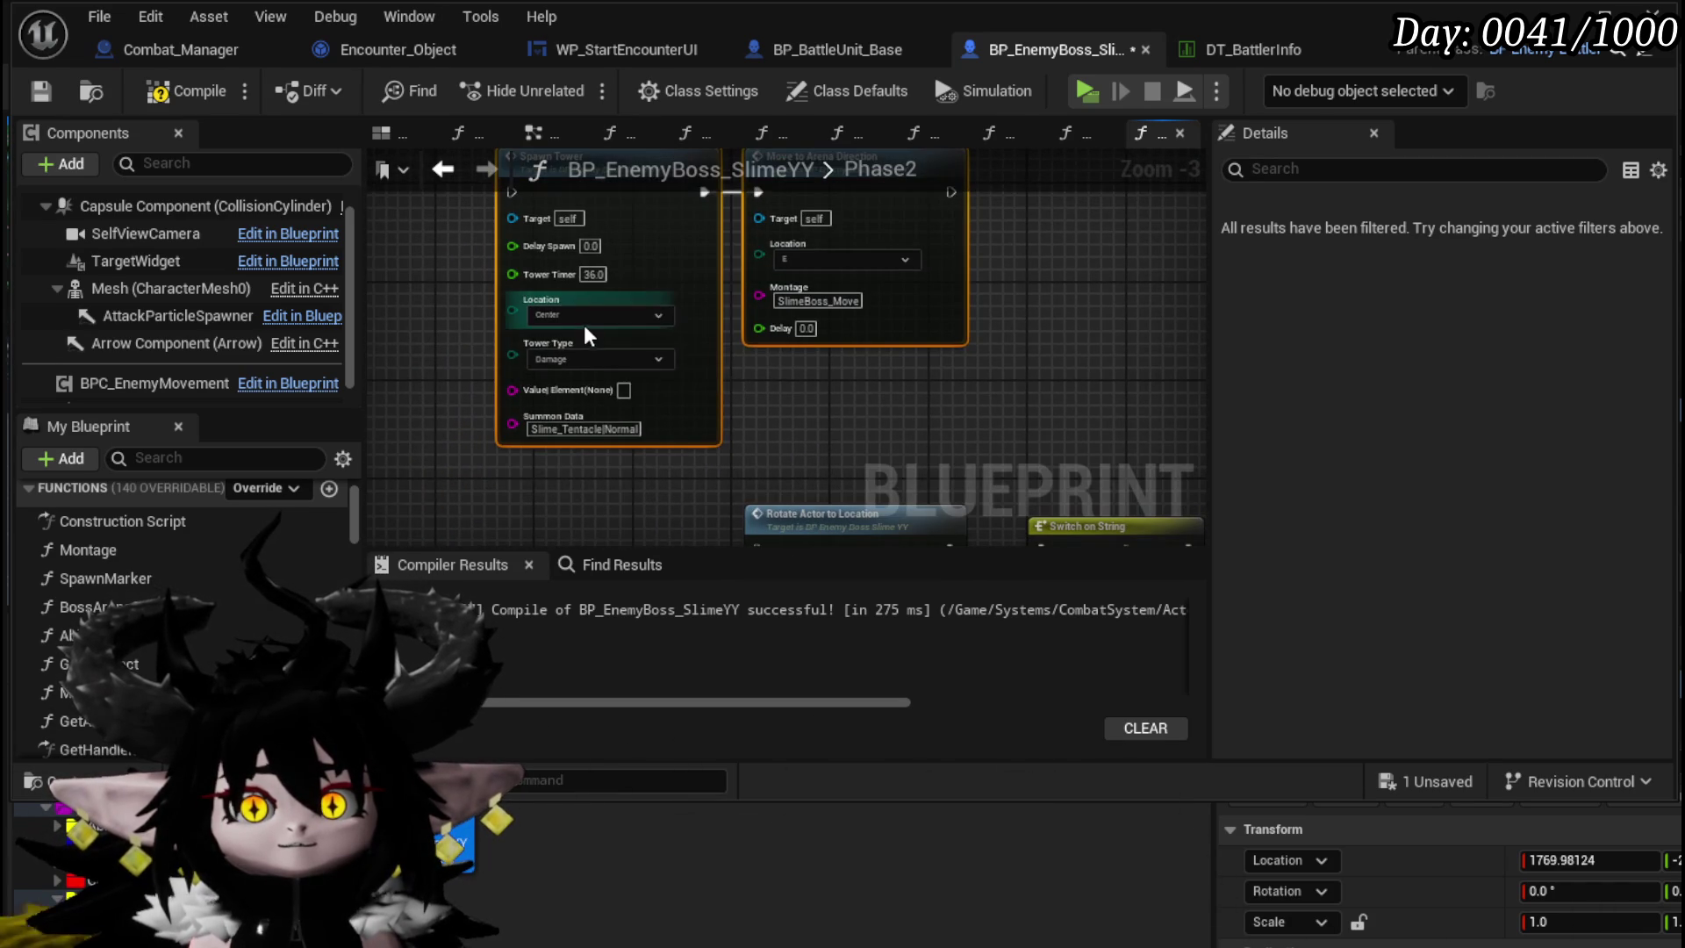
click(583, 319)
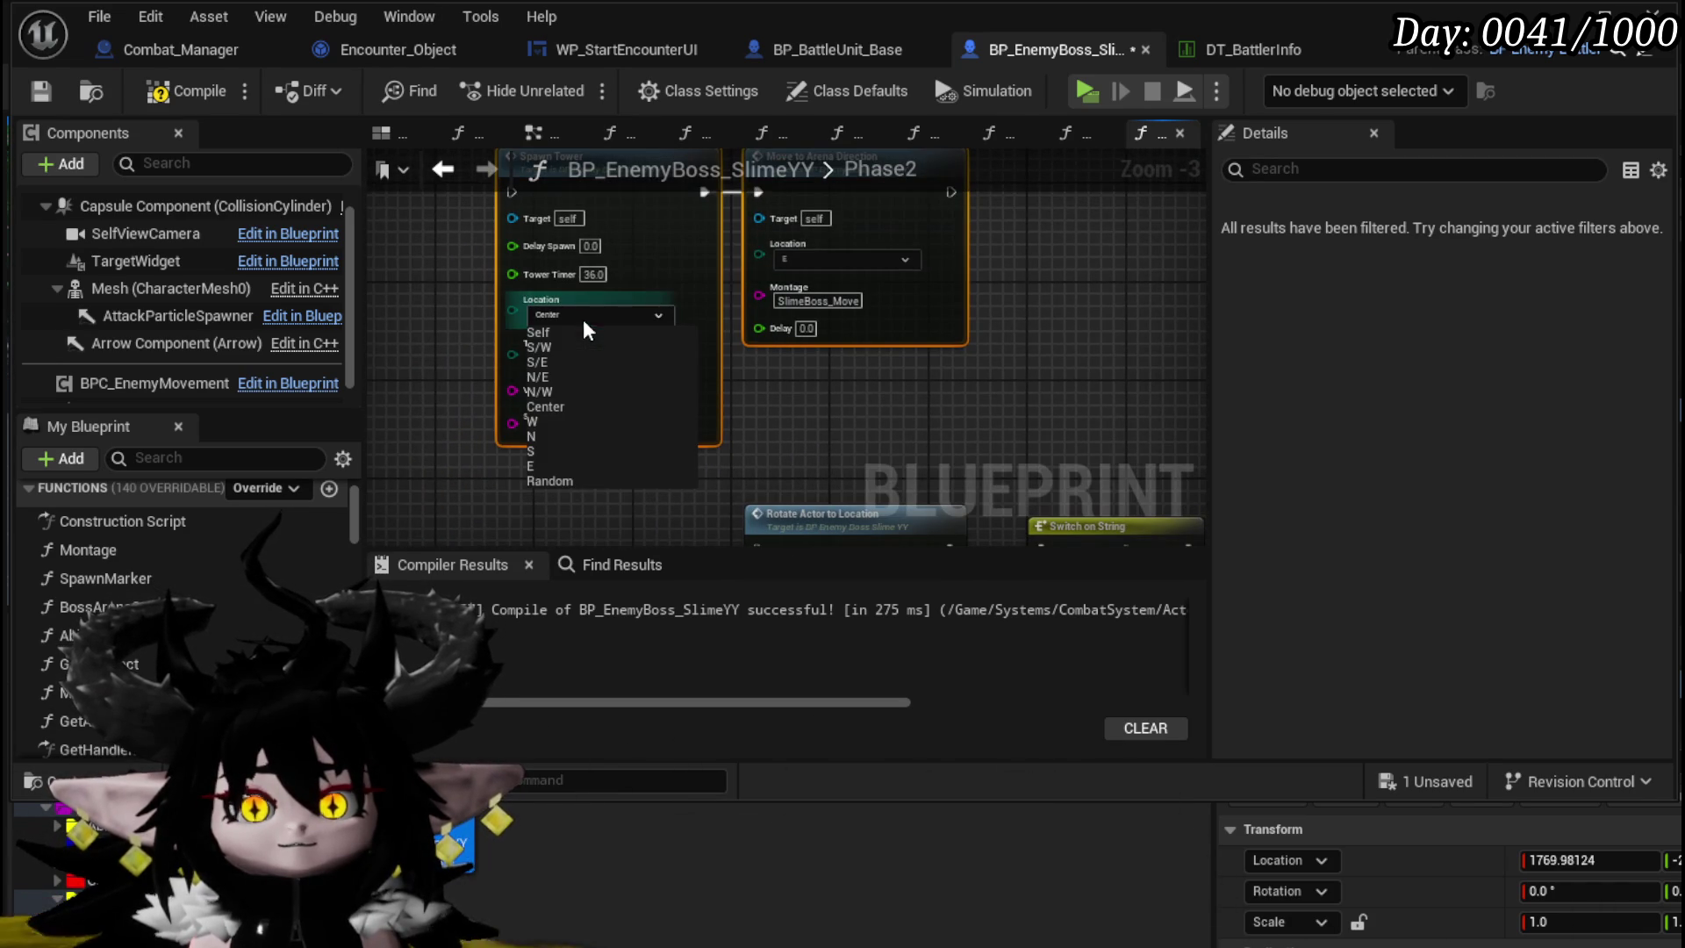
click(542, 420)
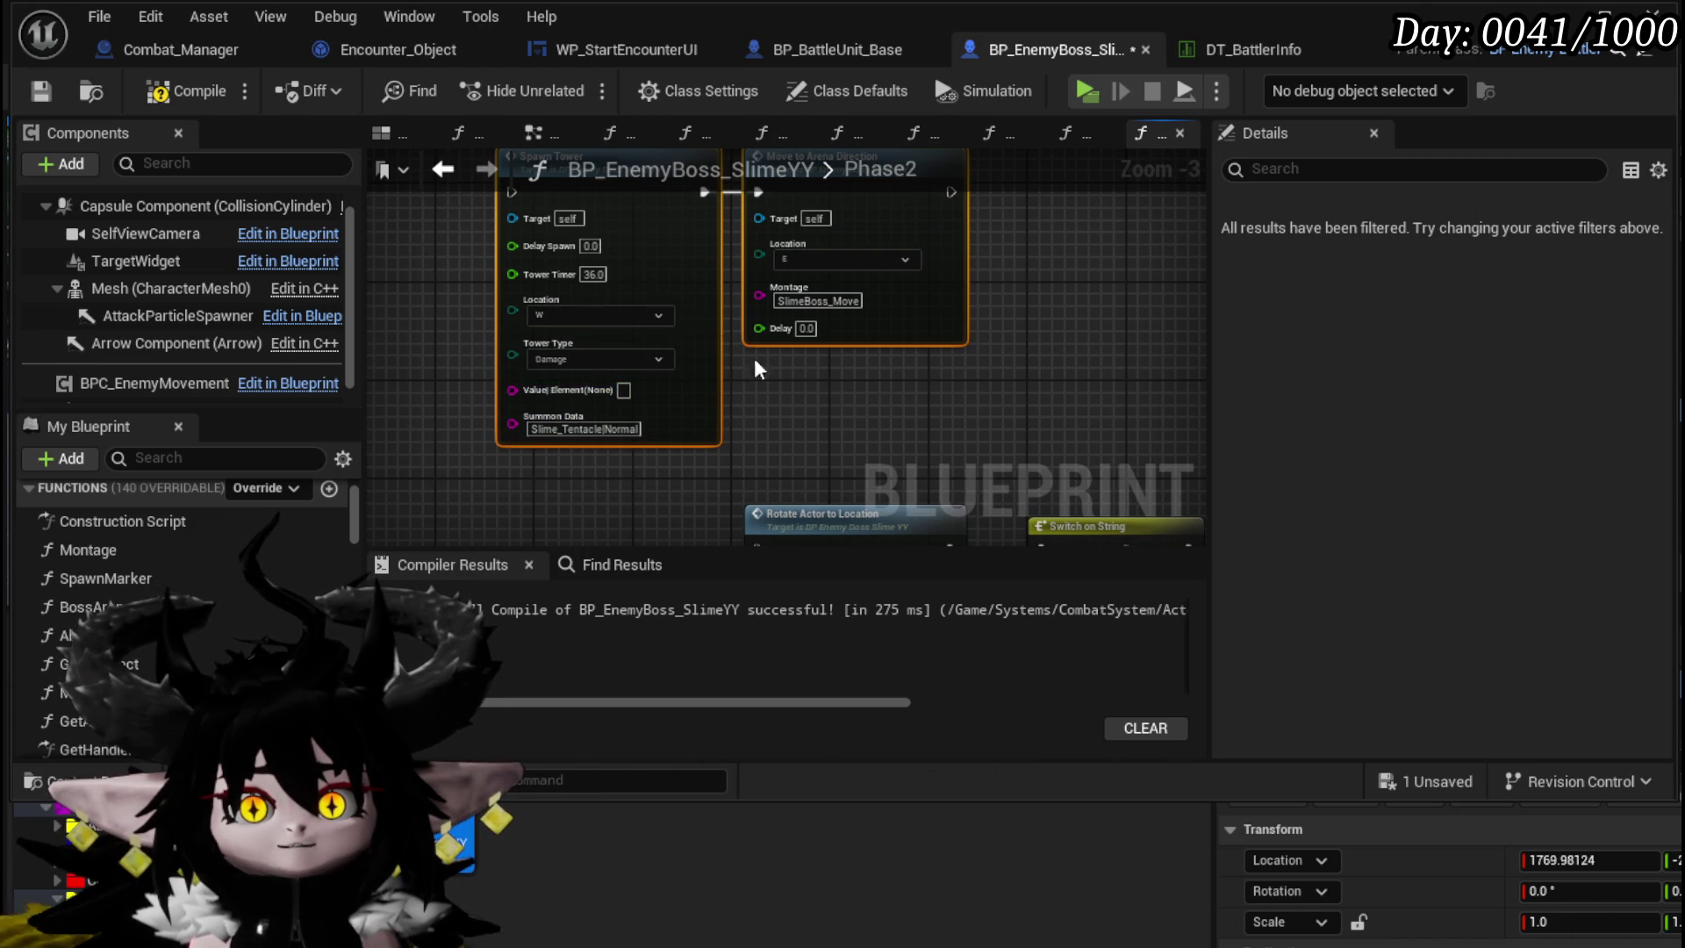
- Give Spawn Tower a Tower Timer of 8.0 and the Debuff tower type
text(8)
drag(781, 391, 836, 463)
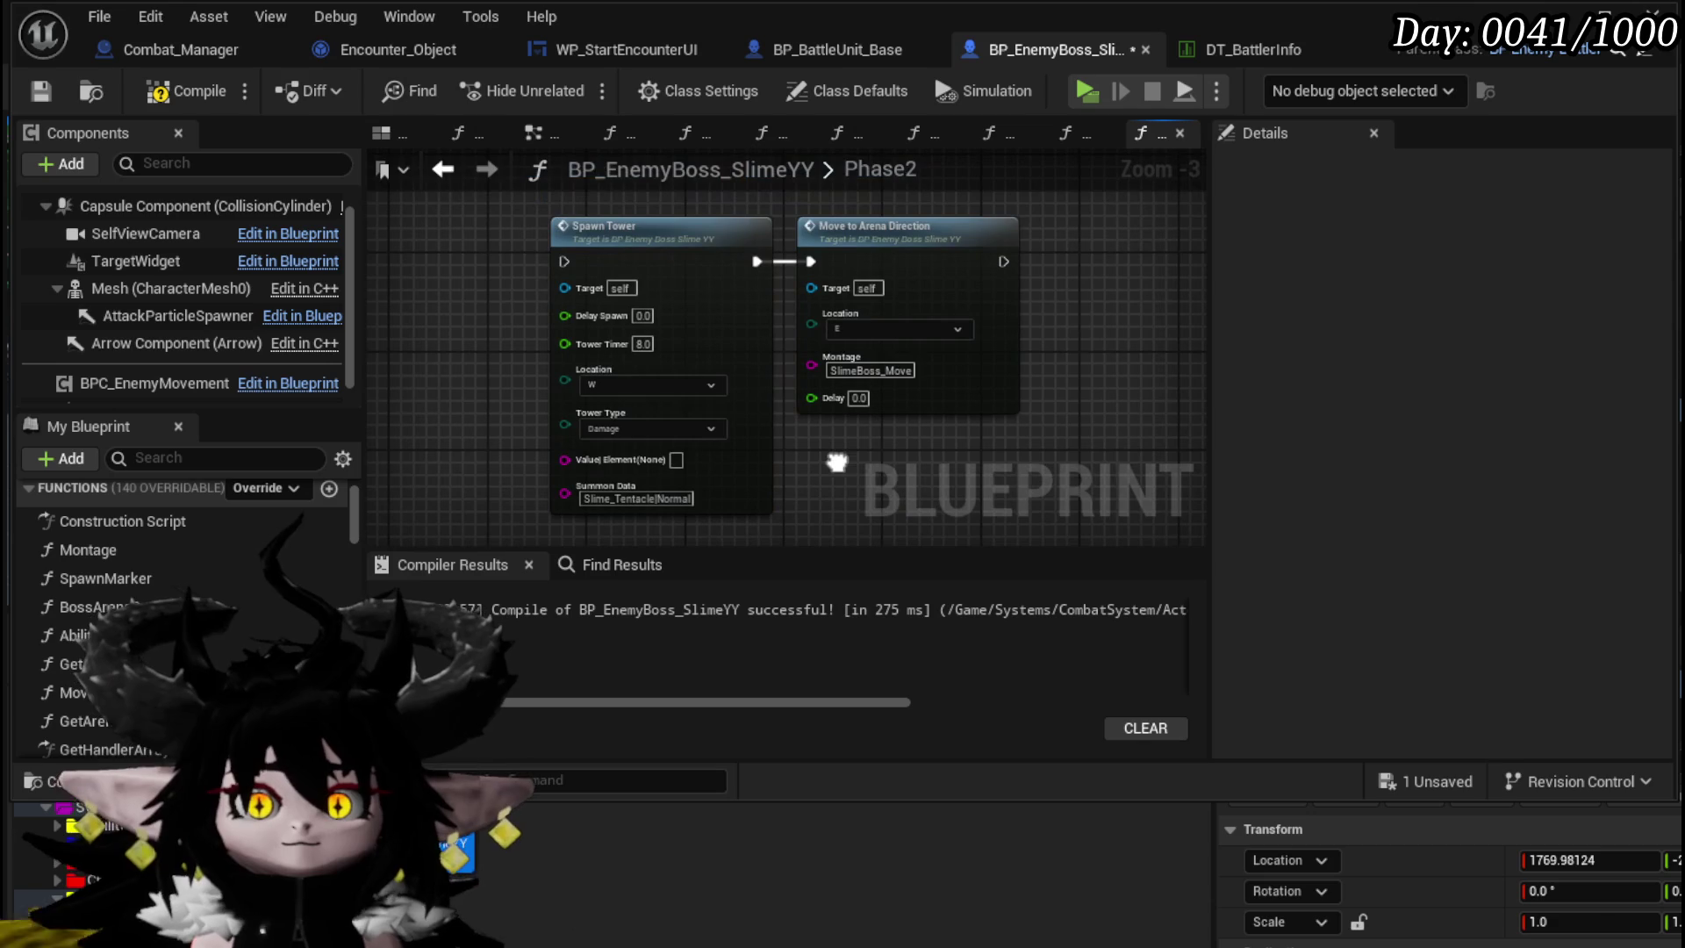
click(645, 427)
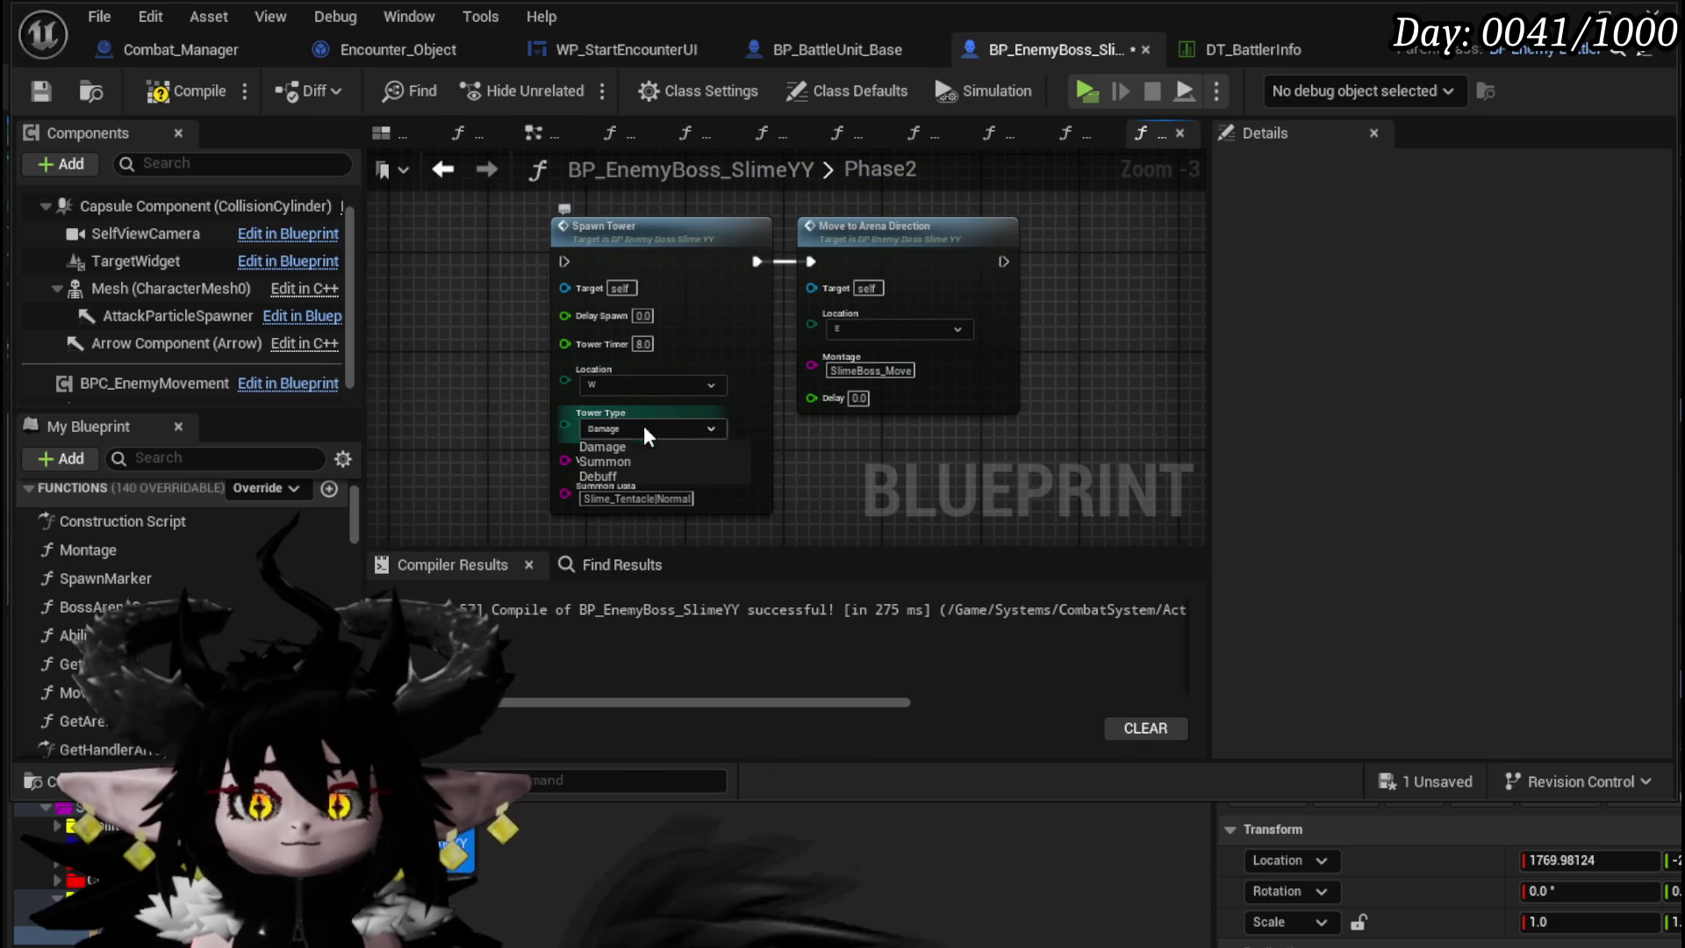
click(611, 475)
scroll(866, 461, down, 1)
mouse_move(628, 242)
mouse_down()
mouse_move(617, 368)
mouse_move(639, 528)
mouse_up()
scroll(616, 369, down, 2)
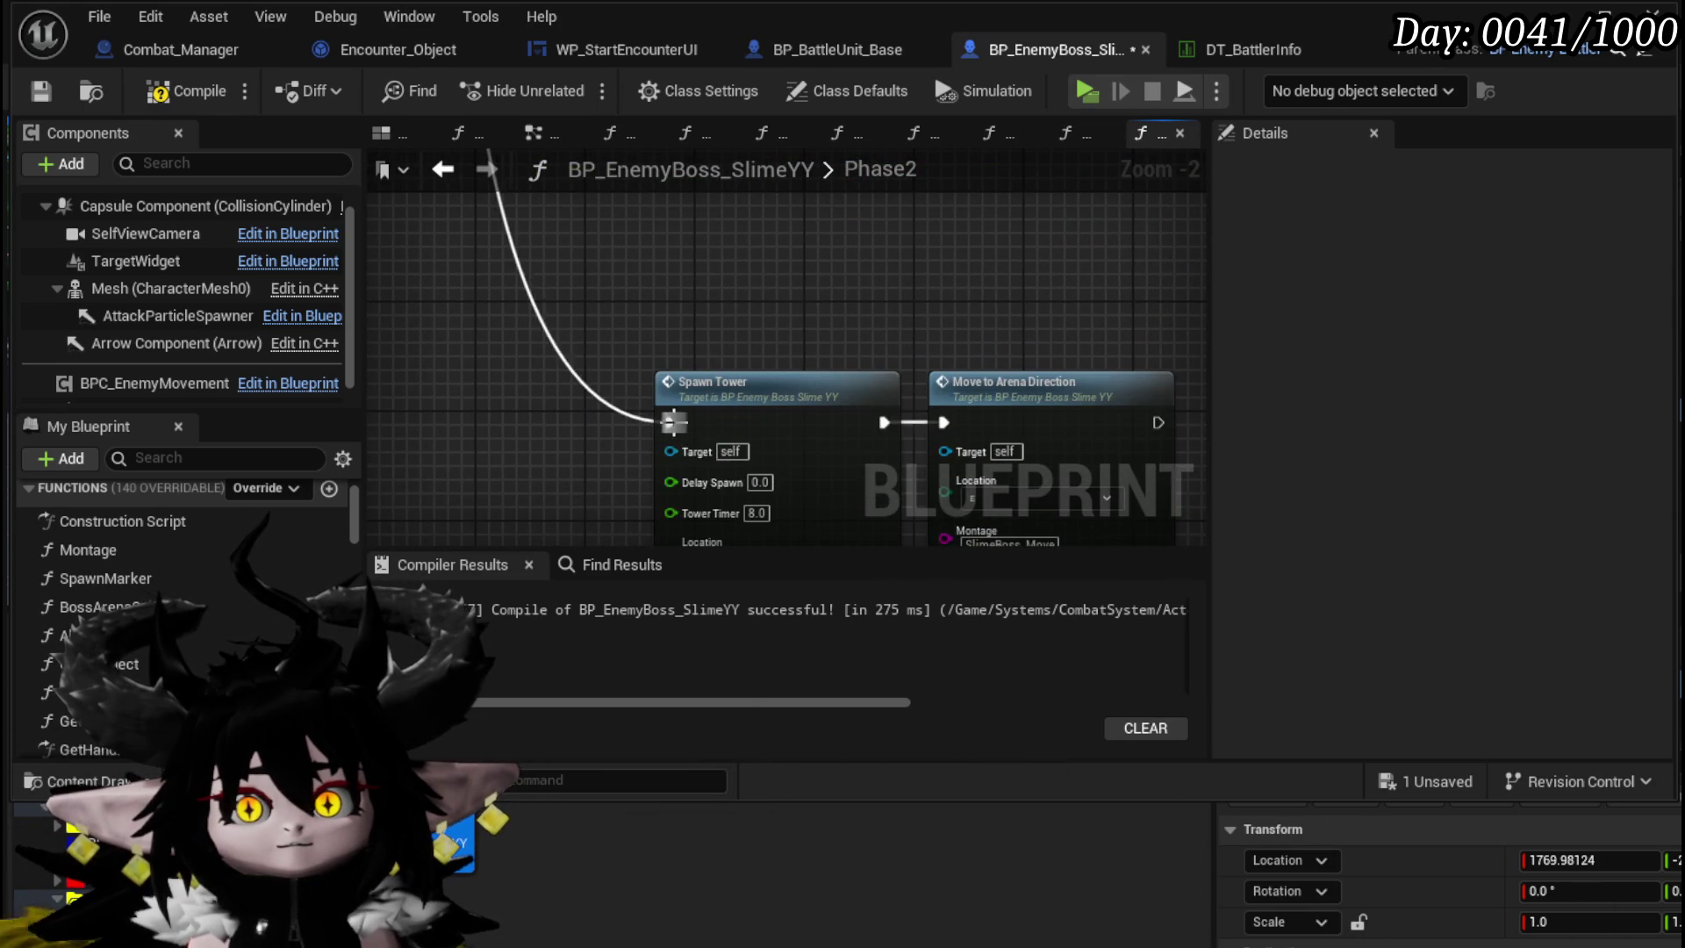
- Wire an execution pin into Rotate Actor to Location, then compile and save the blueprint
scroll(673, 423, down, 9)
scroll(614, 380, up, 4)
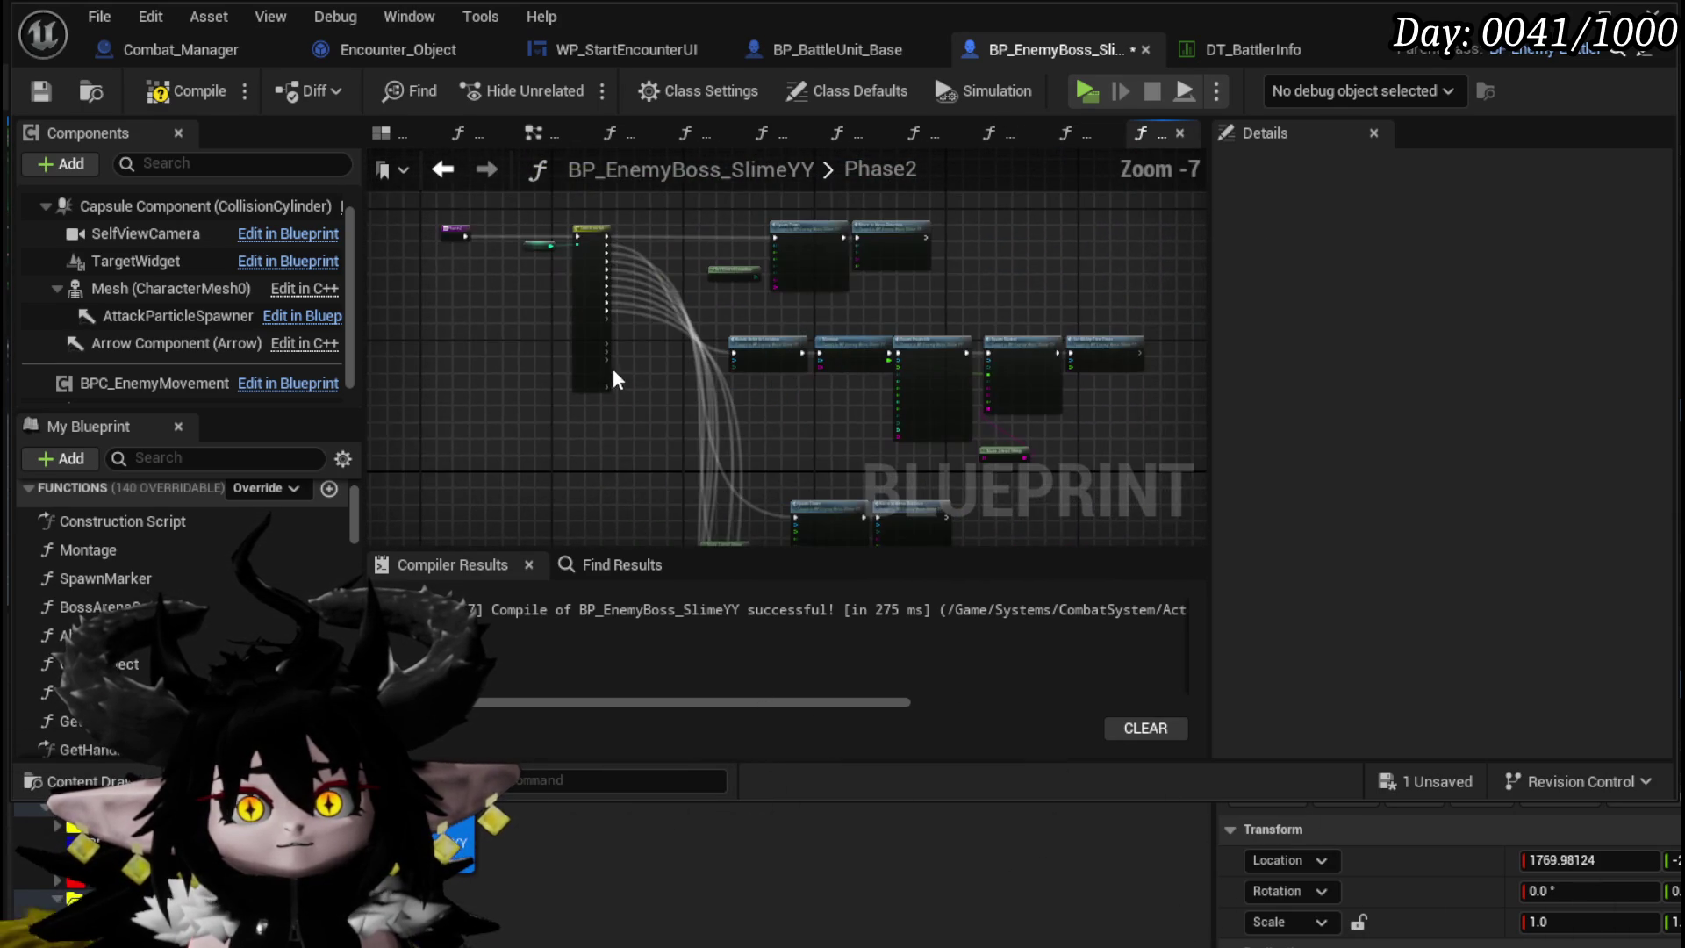
scroll(878, 378, up, 4)
mouse_move(608, 323)
mouse_down()
mouse_move(878, 378)
mouse_move(795, 539)
mouse_move(790, 618)
mouse_move(937, 533)
mouse_move(1091, 376)
mouse_move(399, 293)
mouse_move(765, 463)
mouse_move(706, 469)
mouse_move(707, 439)
mouse_up()
scroll(794, 539, down, 3)
scroll(799, 472, up, 4)
scroll(706, 438, down, 7)
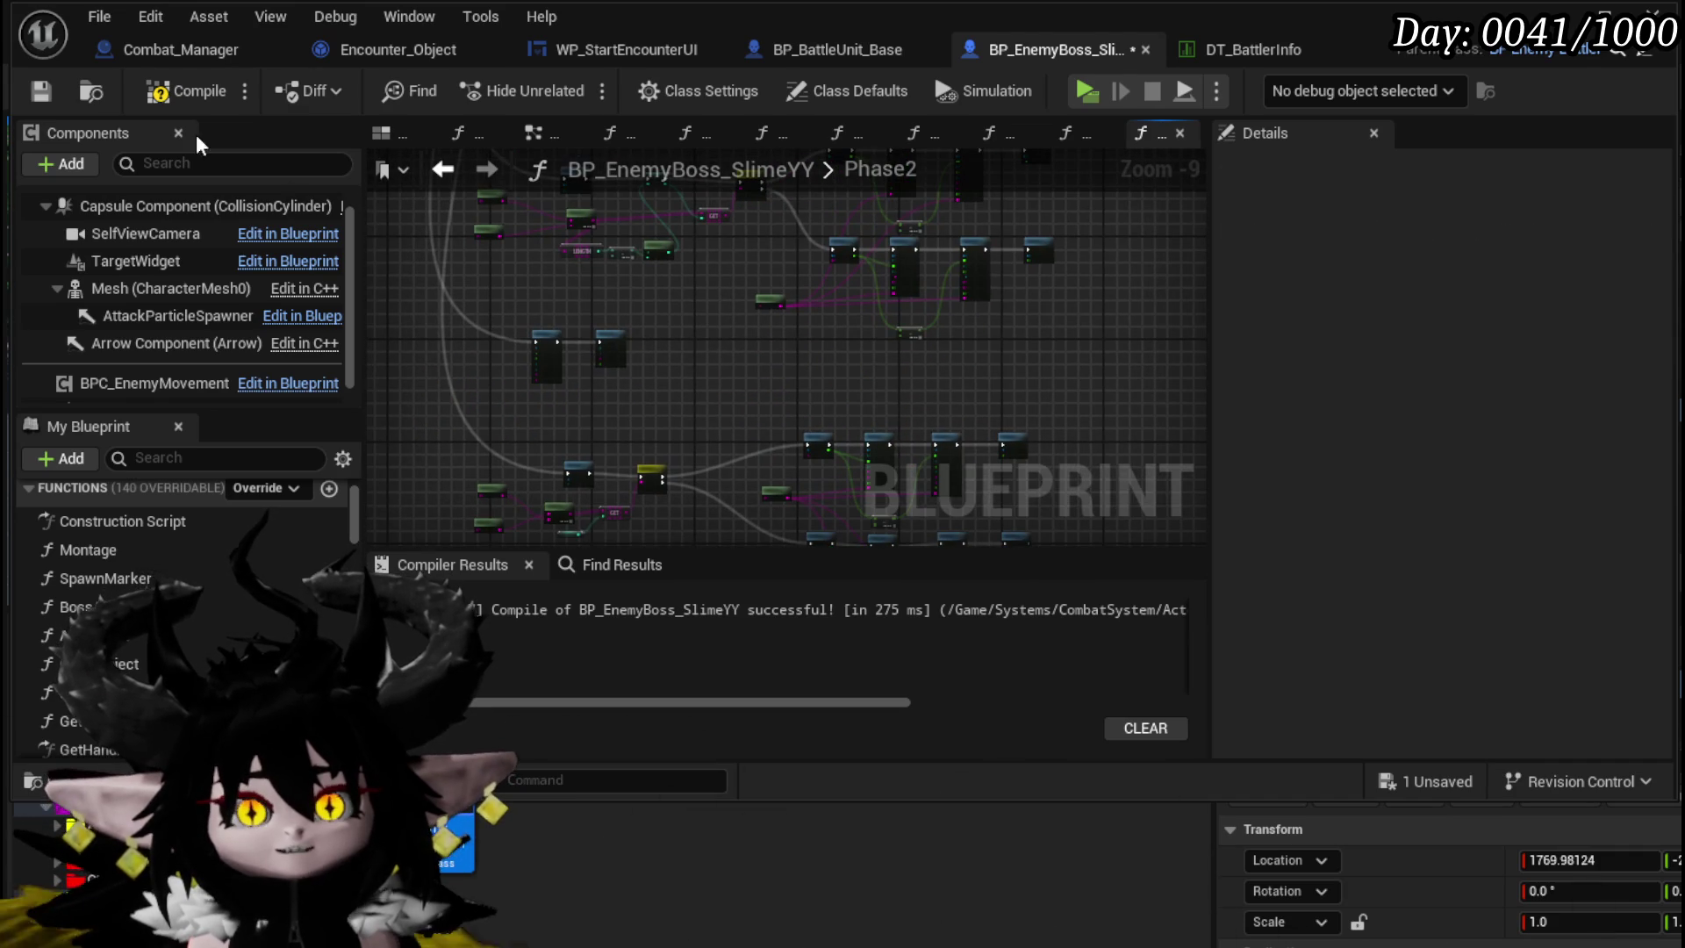
click(176, 99)
click(44, 90)
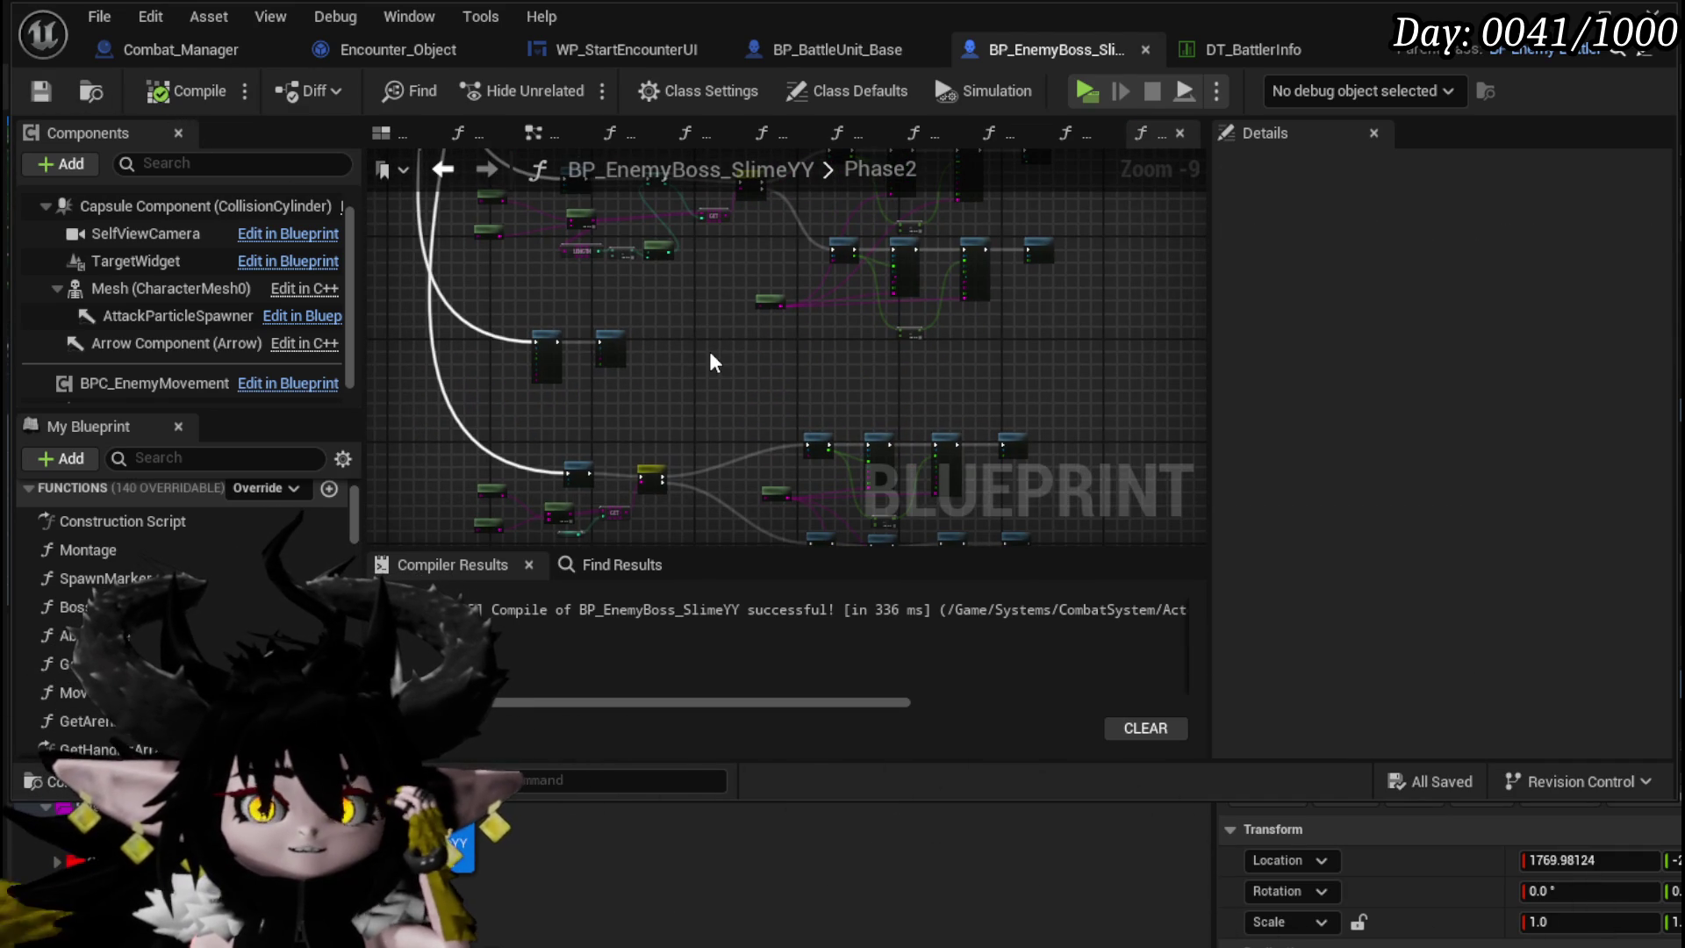
- Set Rotate Actor's Arena Location to Center and save the blueprint again
scroll(707, 355, up, 6)
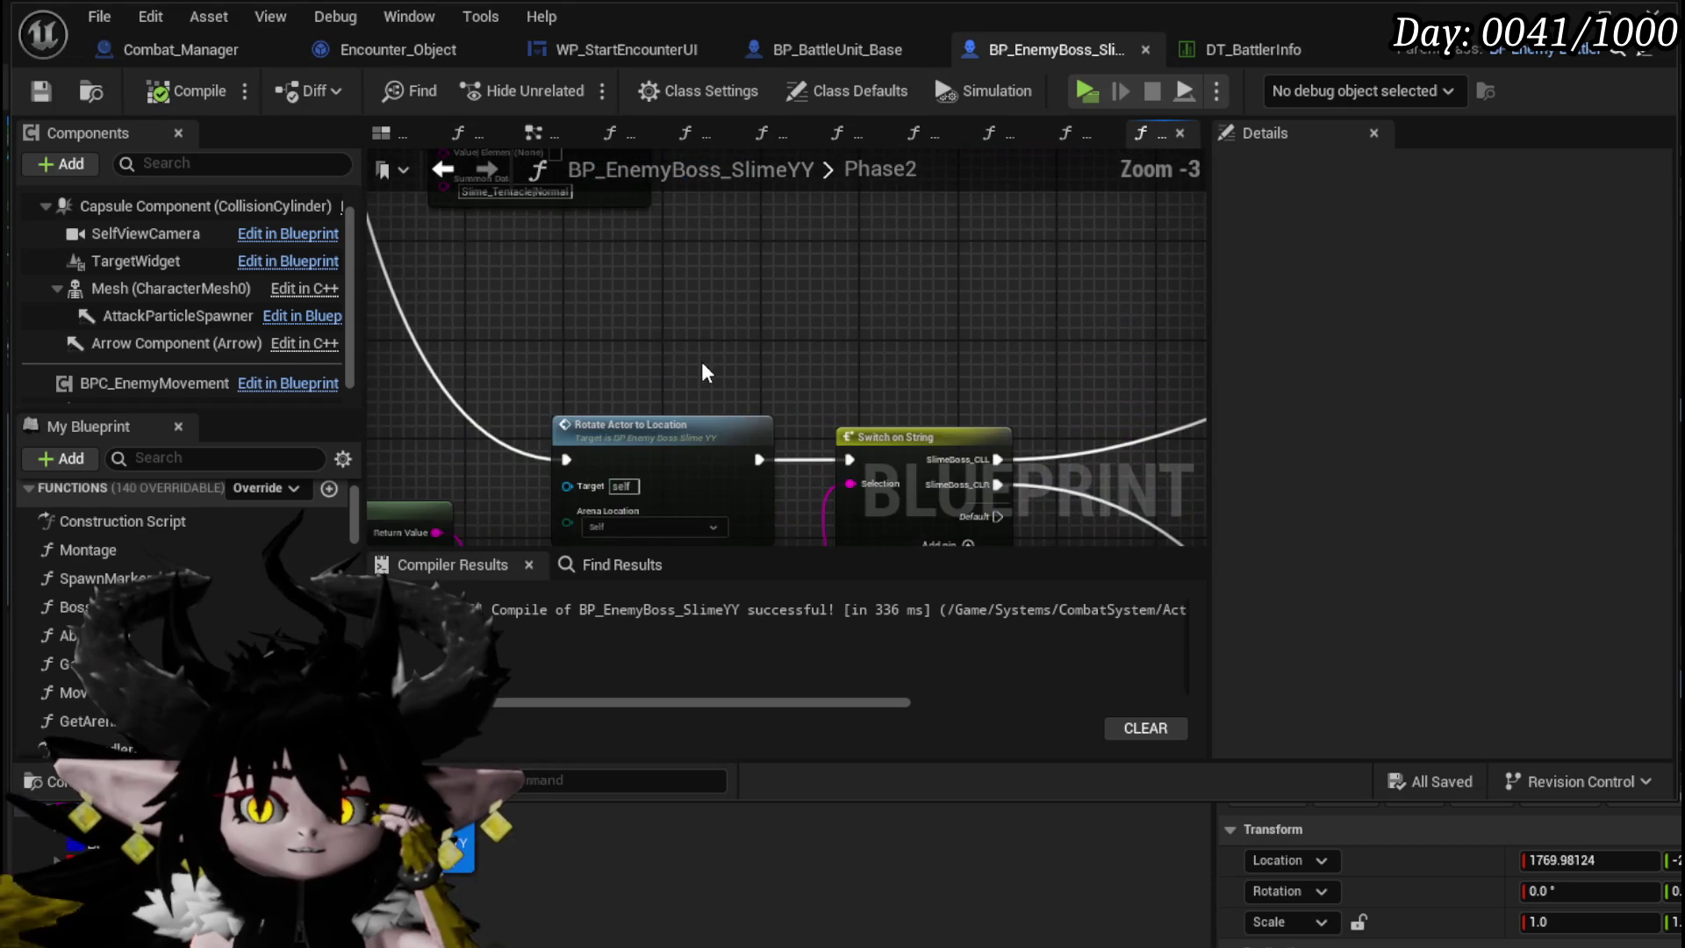
drag(702, 358, 713, 358)
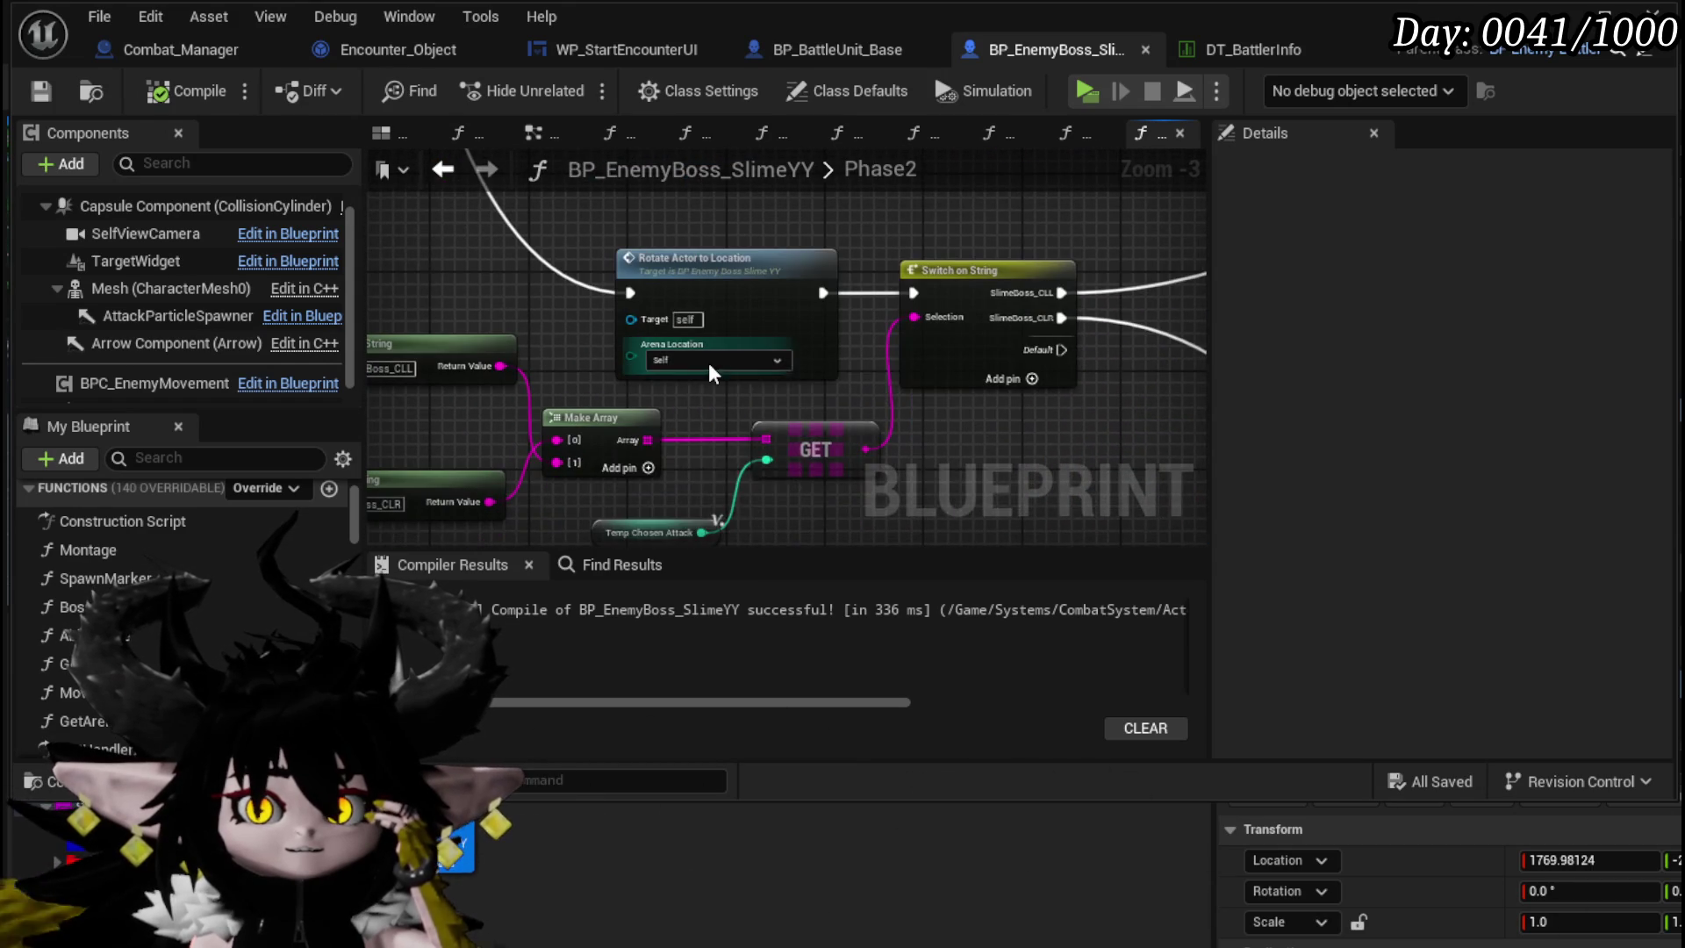
click(712, 358)
click(672, 455)
scroll(723, 515, down, 2)
scroll(724, 467, up, 4)
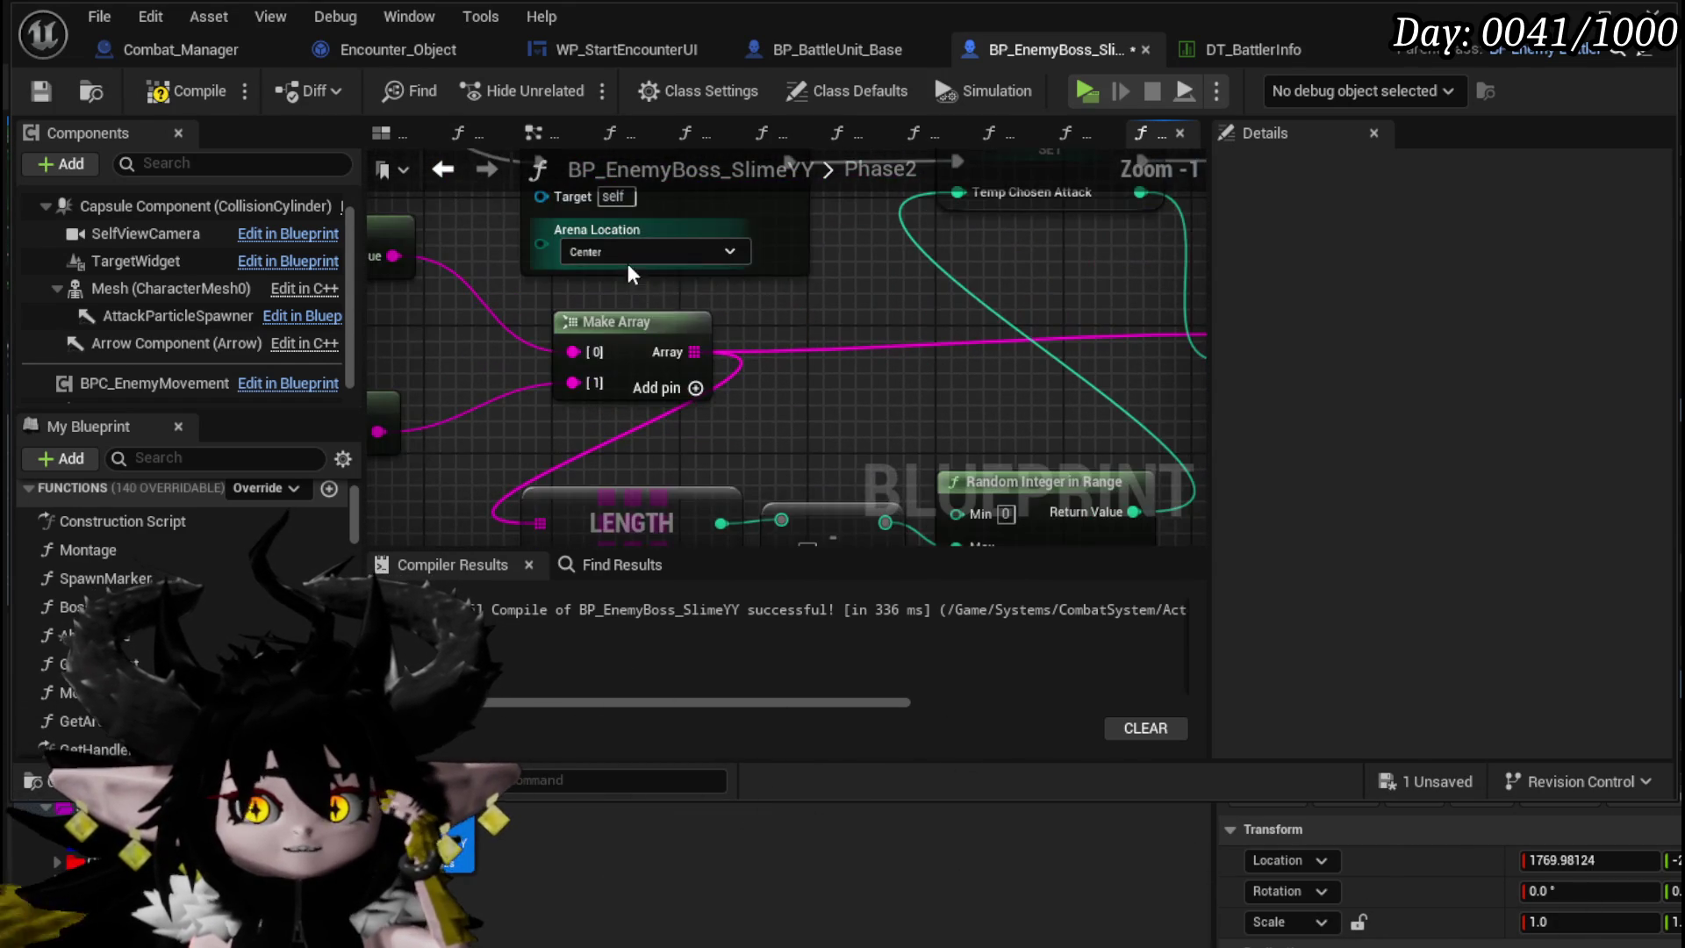
click(39, 77)
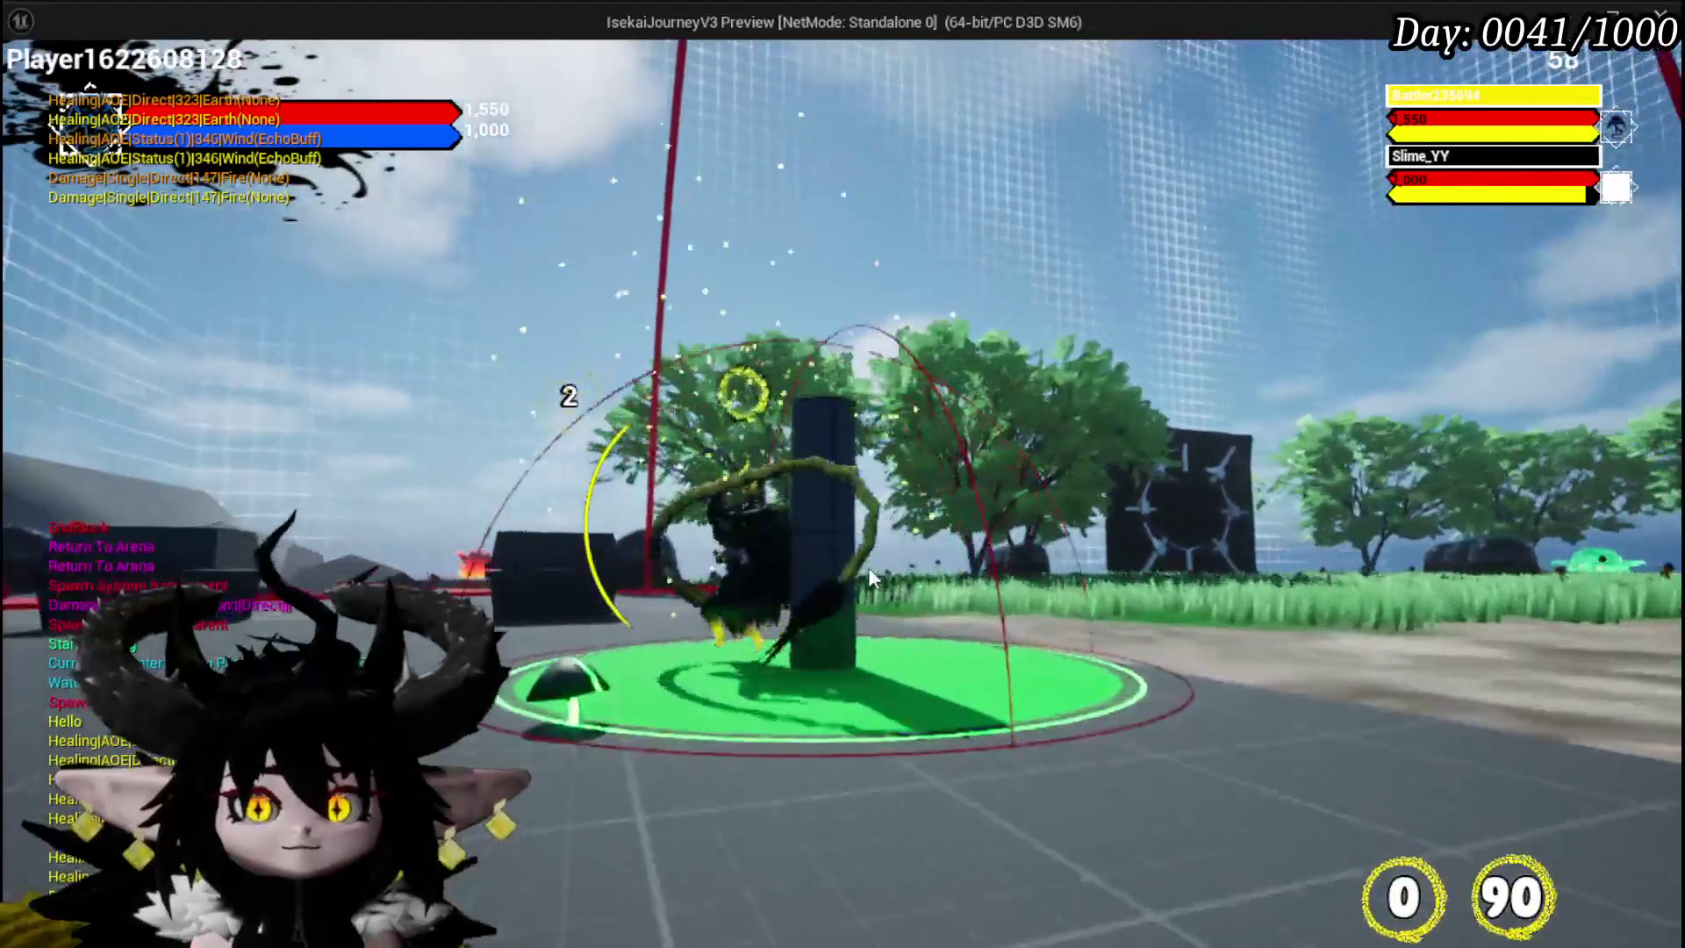
- Playtest the slime boss fight, pulling the camera back with G, then stop with Escape
key(g)
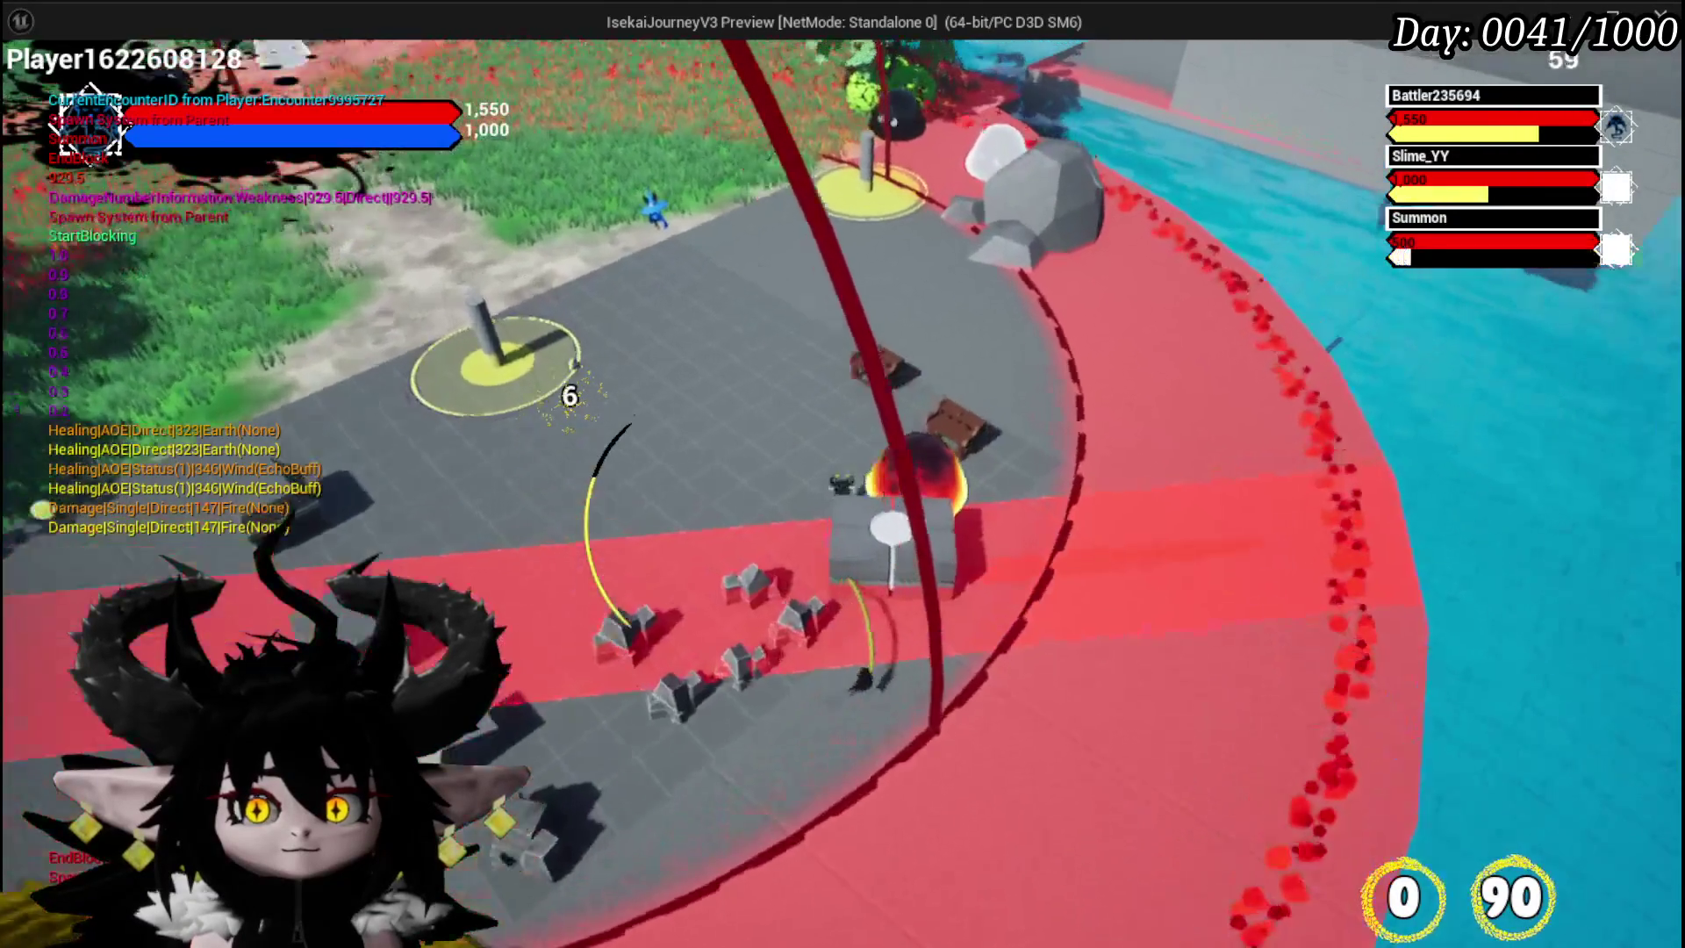
key(Escape)
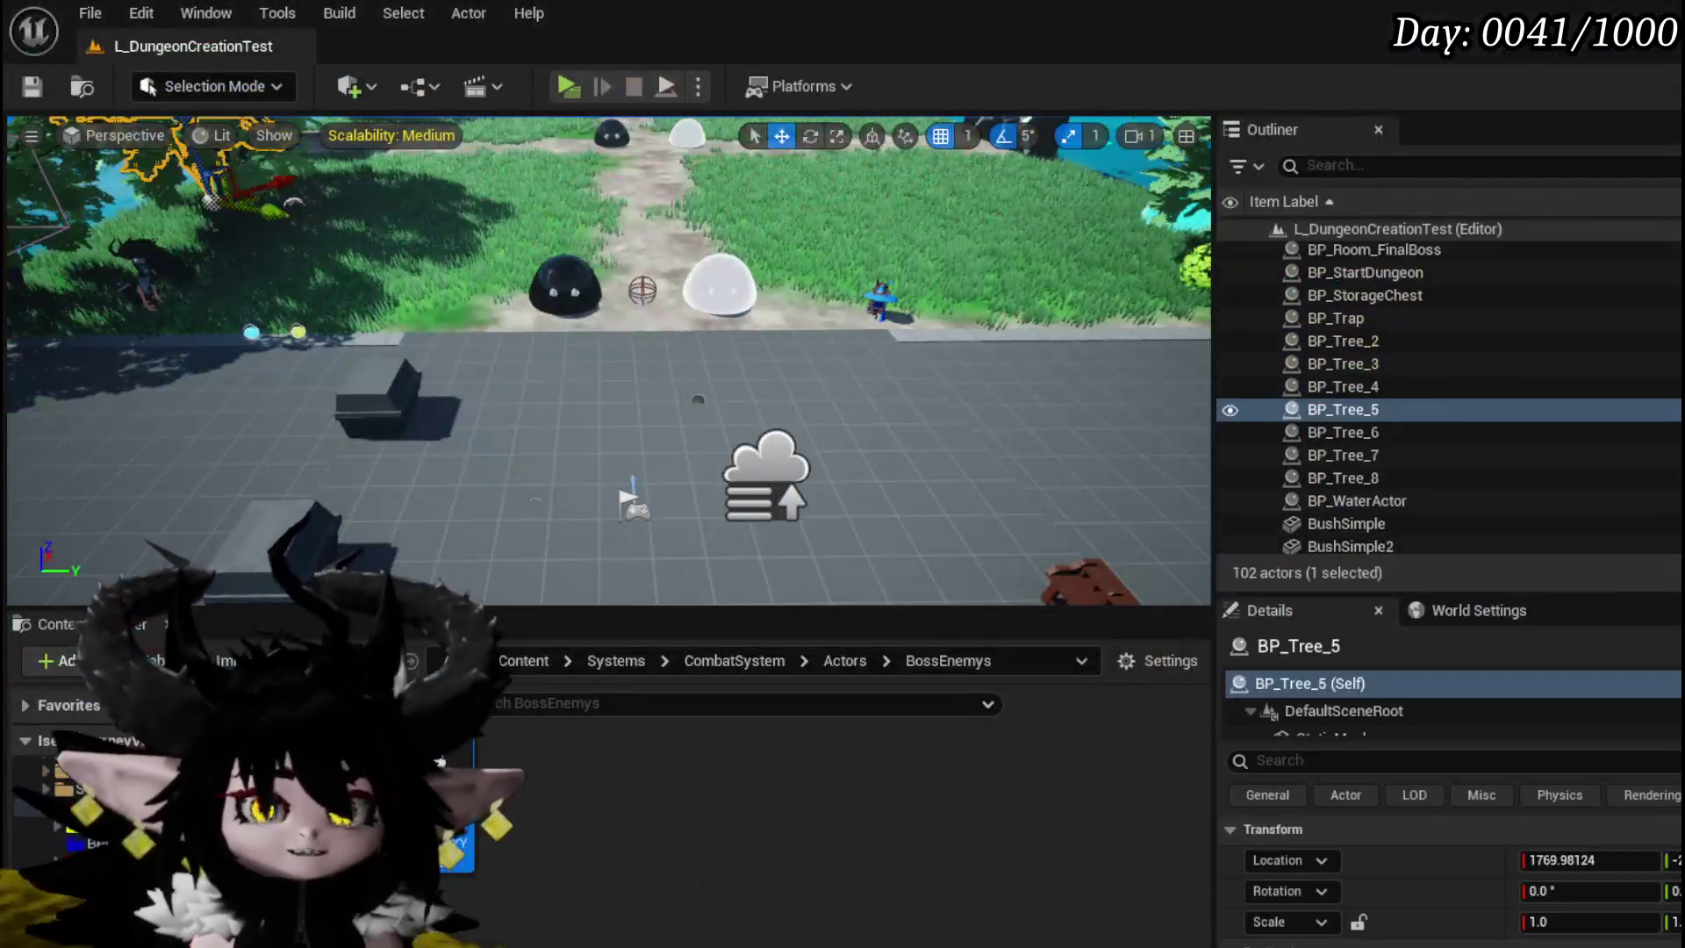
- Save the level and check Set Ability Tree Timer's Time value of 20.0 near Spawn Tower
click(32, 86)
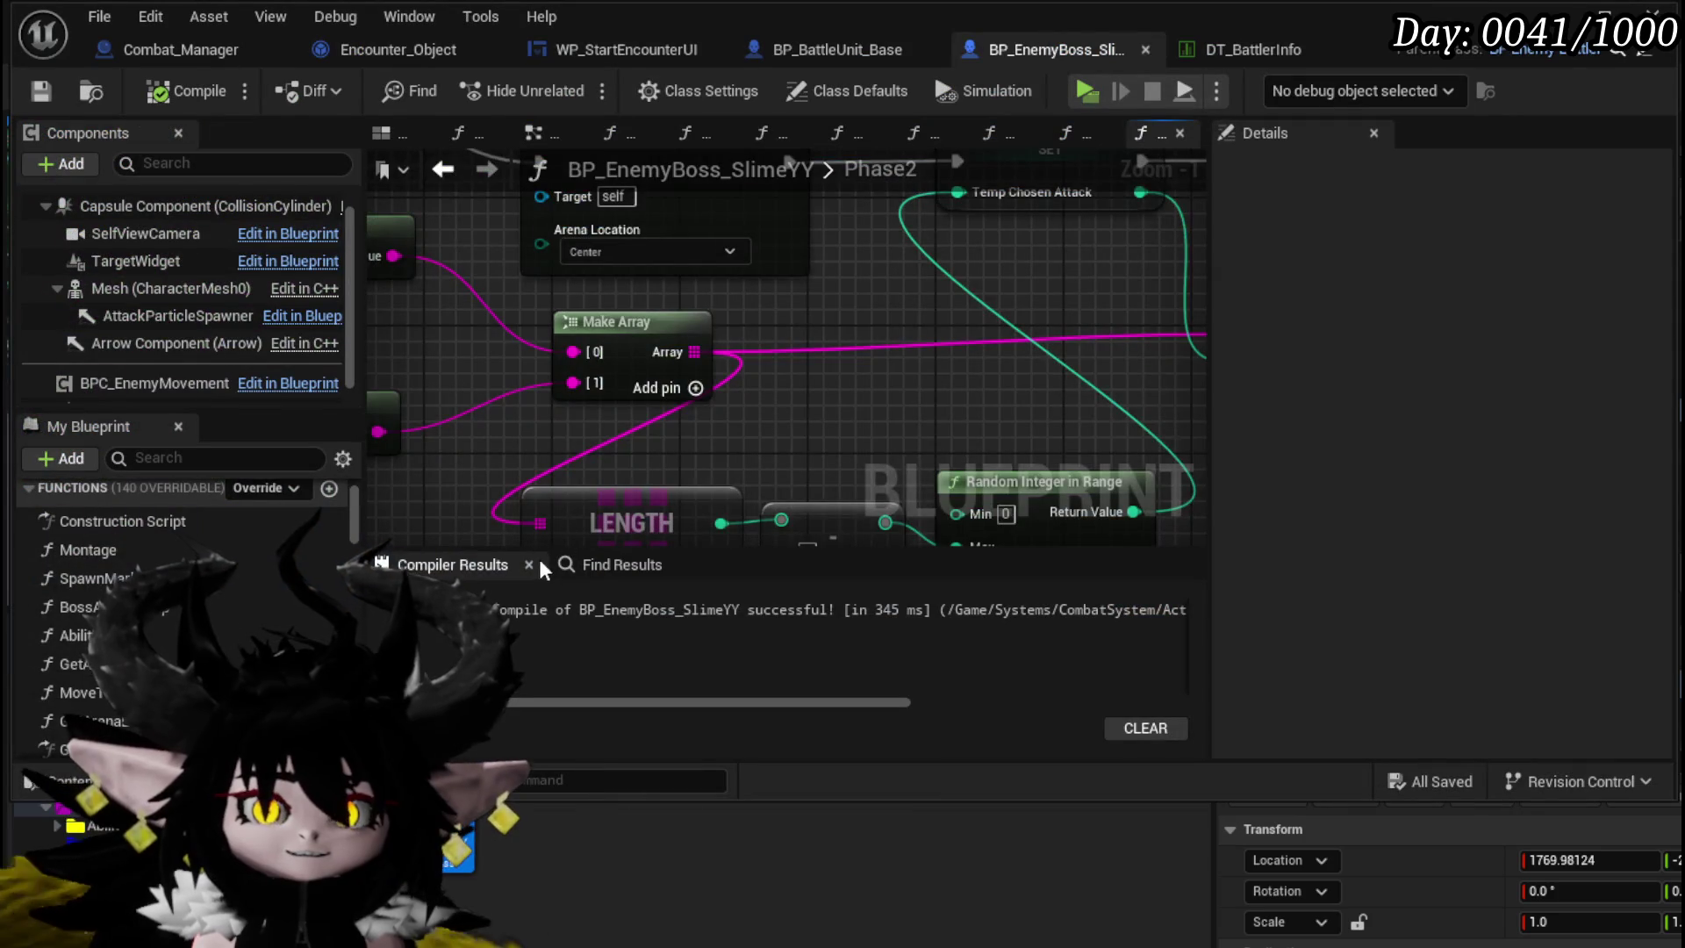
scroll(632, 389, up, 4)
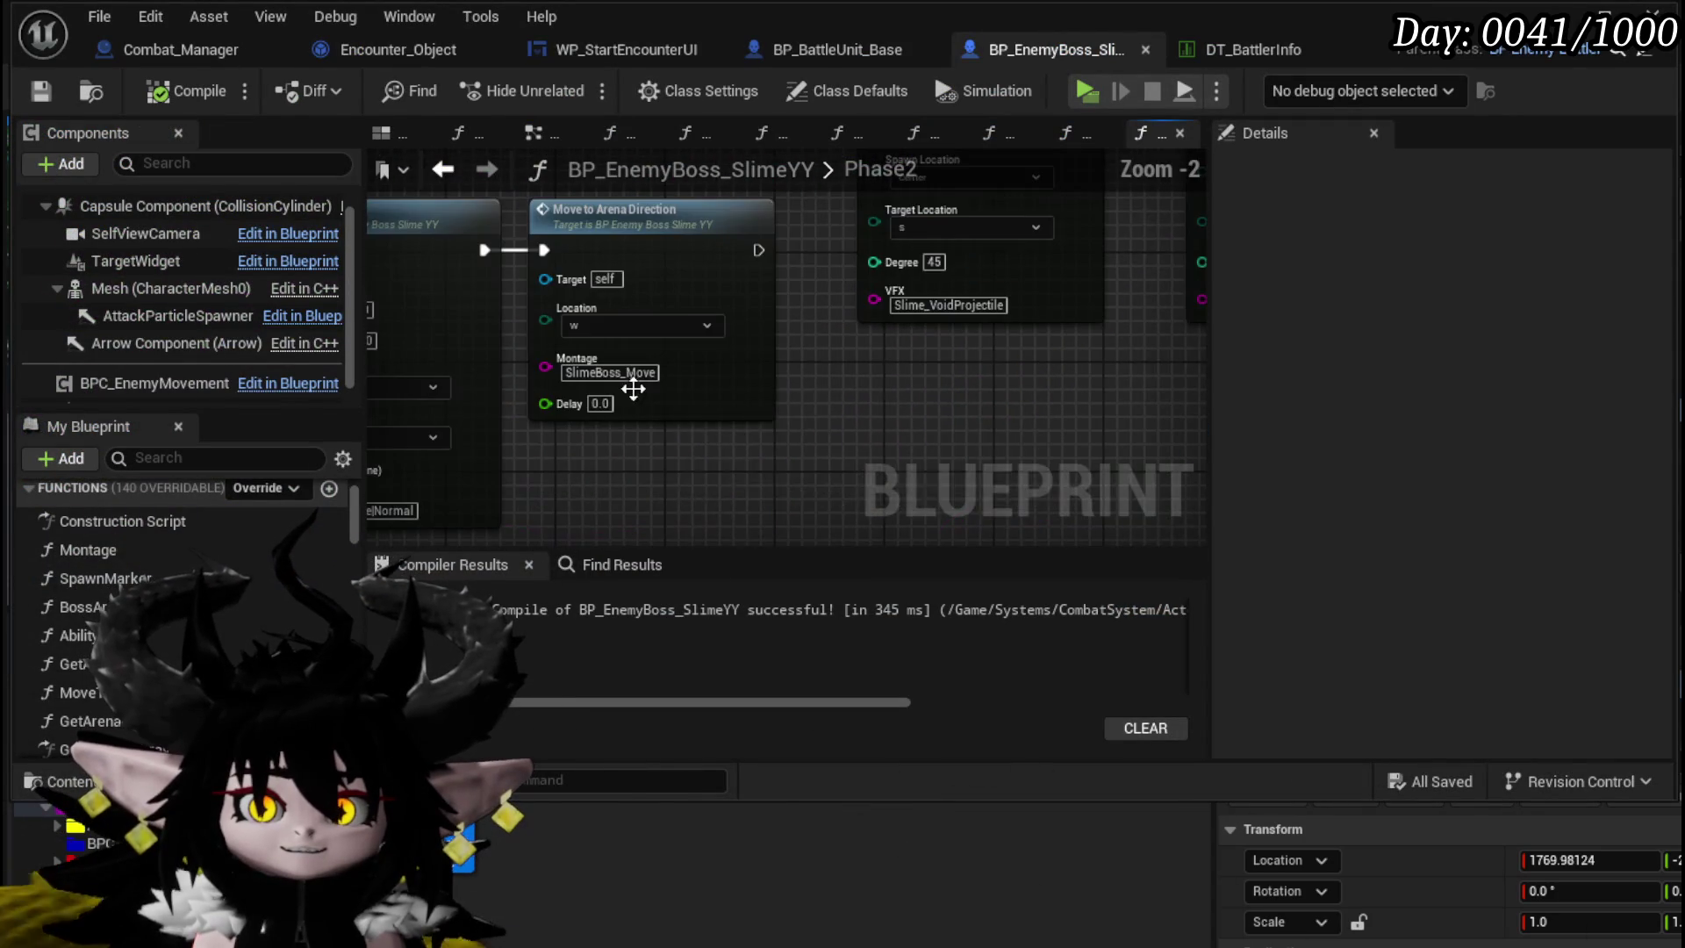
mouse_move(858, 393)
mouse_down()
mouse_move(1103, 417)
mouse_move(1012, 383)
mouse_move(907, 377)
mouse_move(998, 340)
mouse_up()
scroll(887, 485, down, 2)
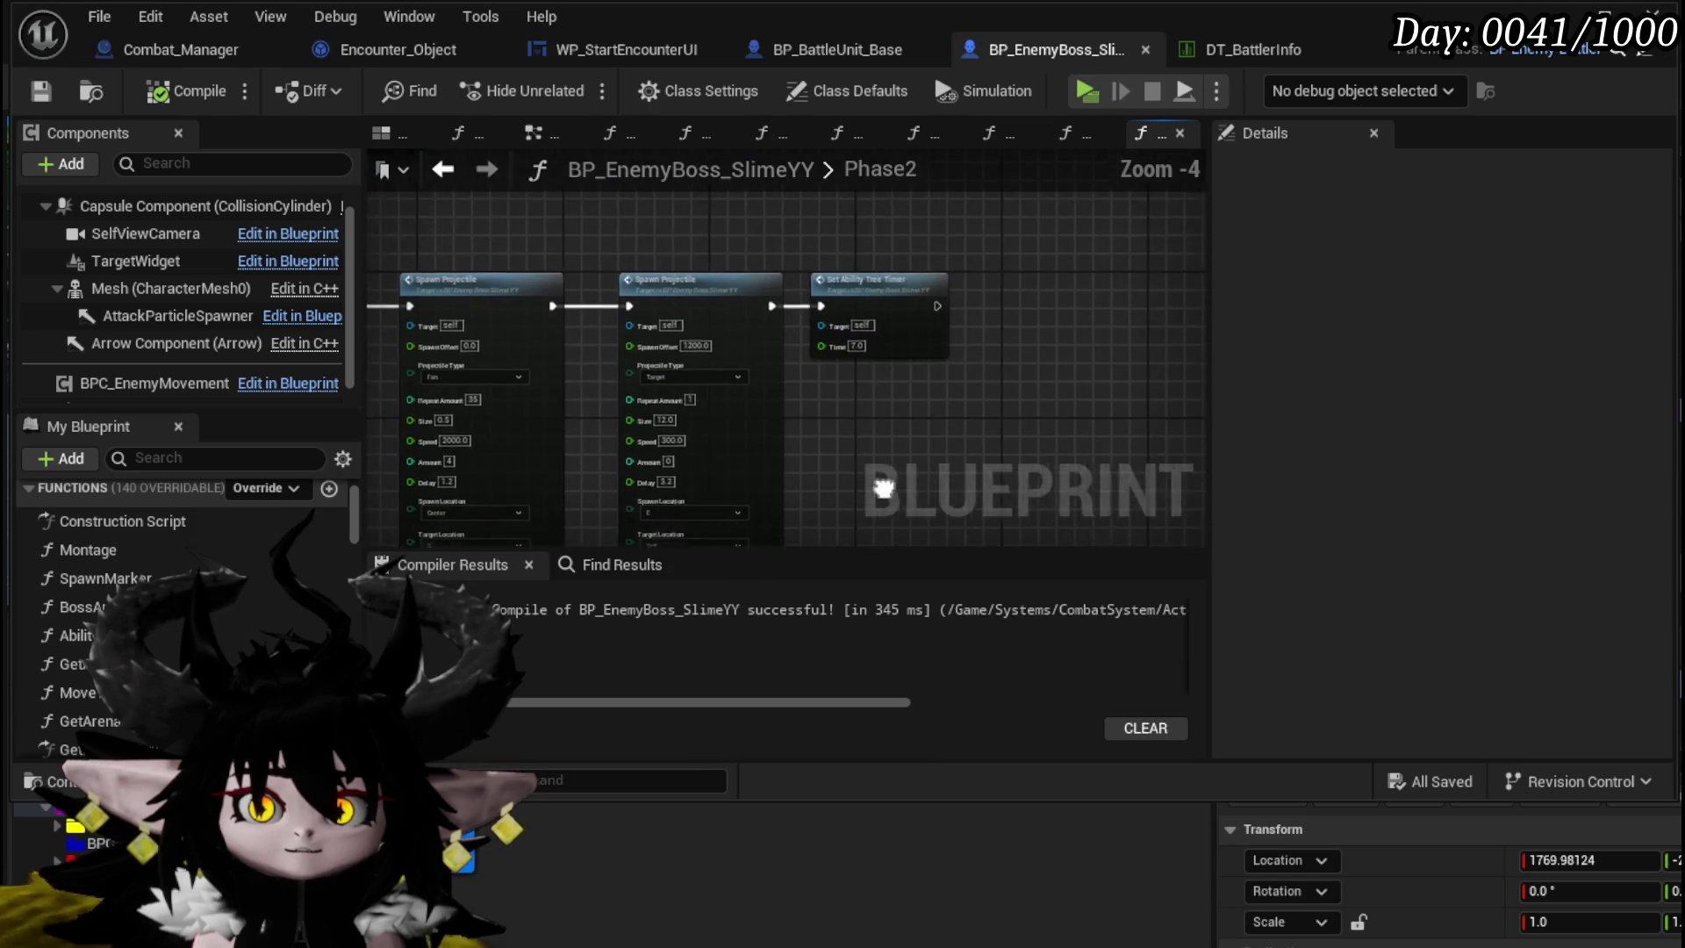
scroll(818, 408, up, 3)
mouse_move(859, 396)
mouse_down()
mouse_move(892, 234)
mouse_move(769, 437)
mouse_up()
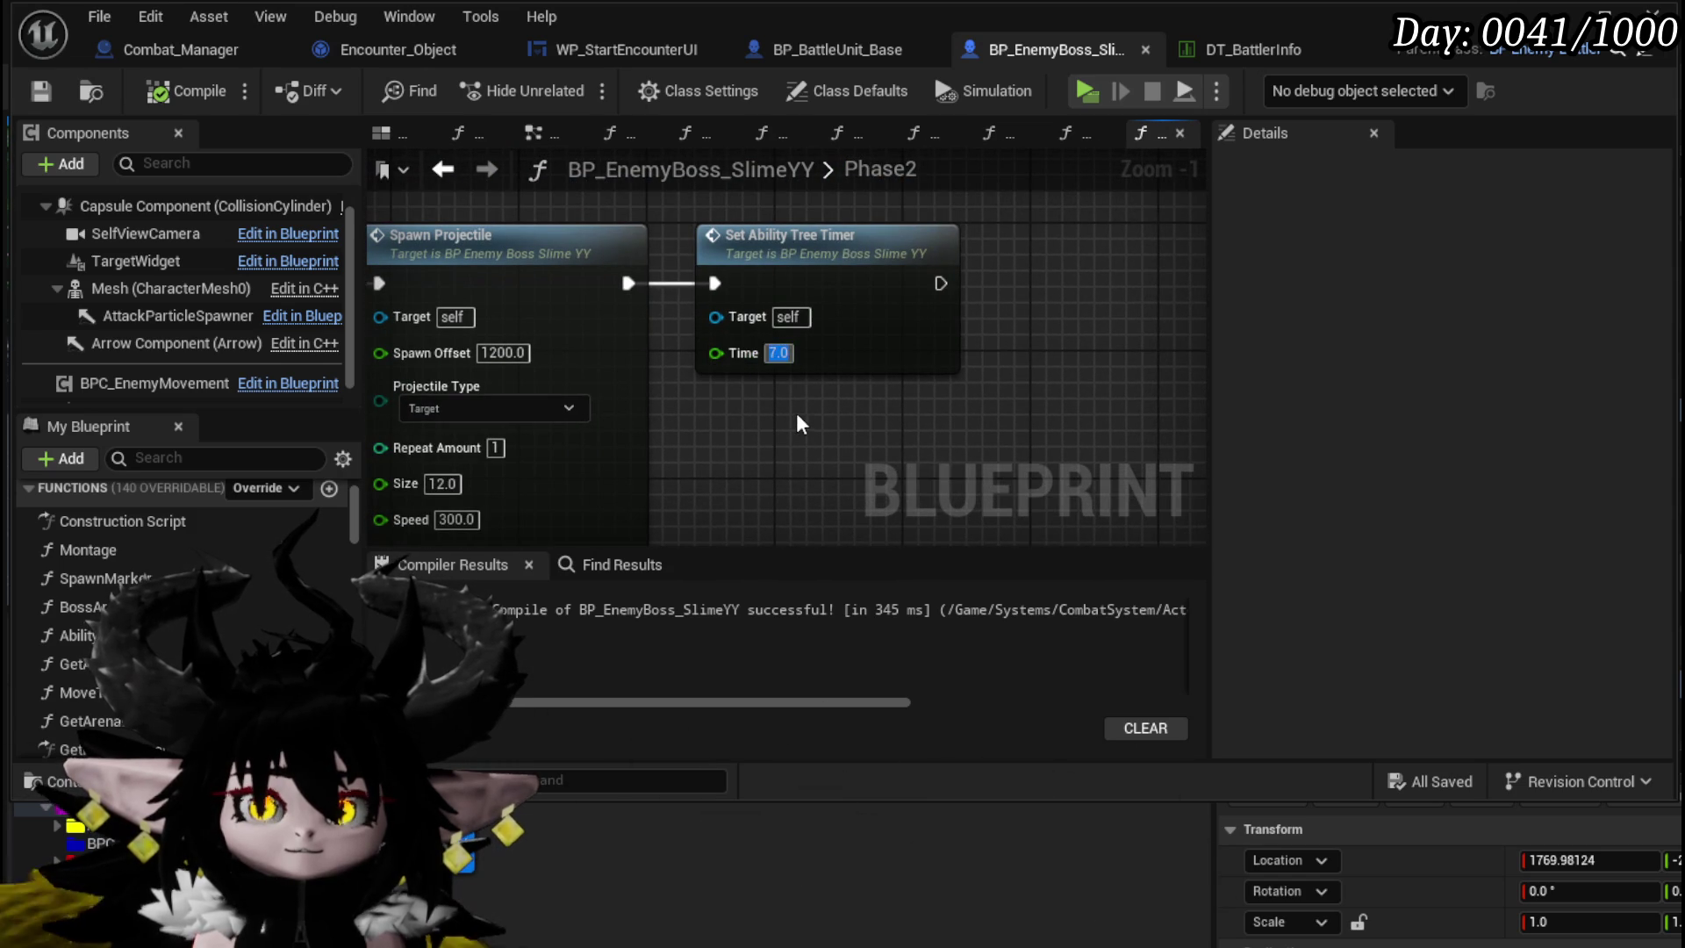
scroll(800, 424, down, 3)
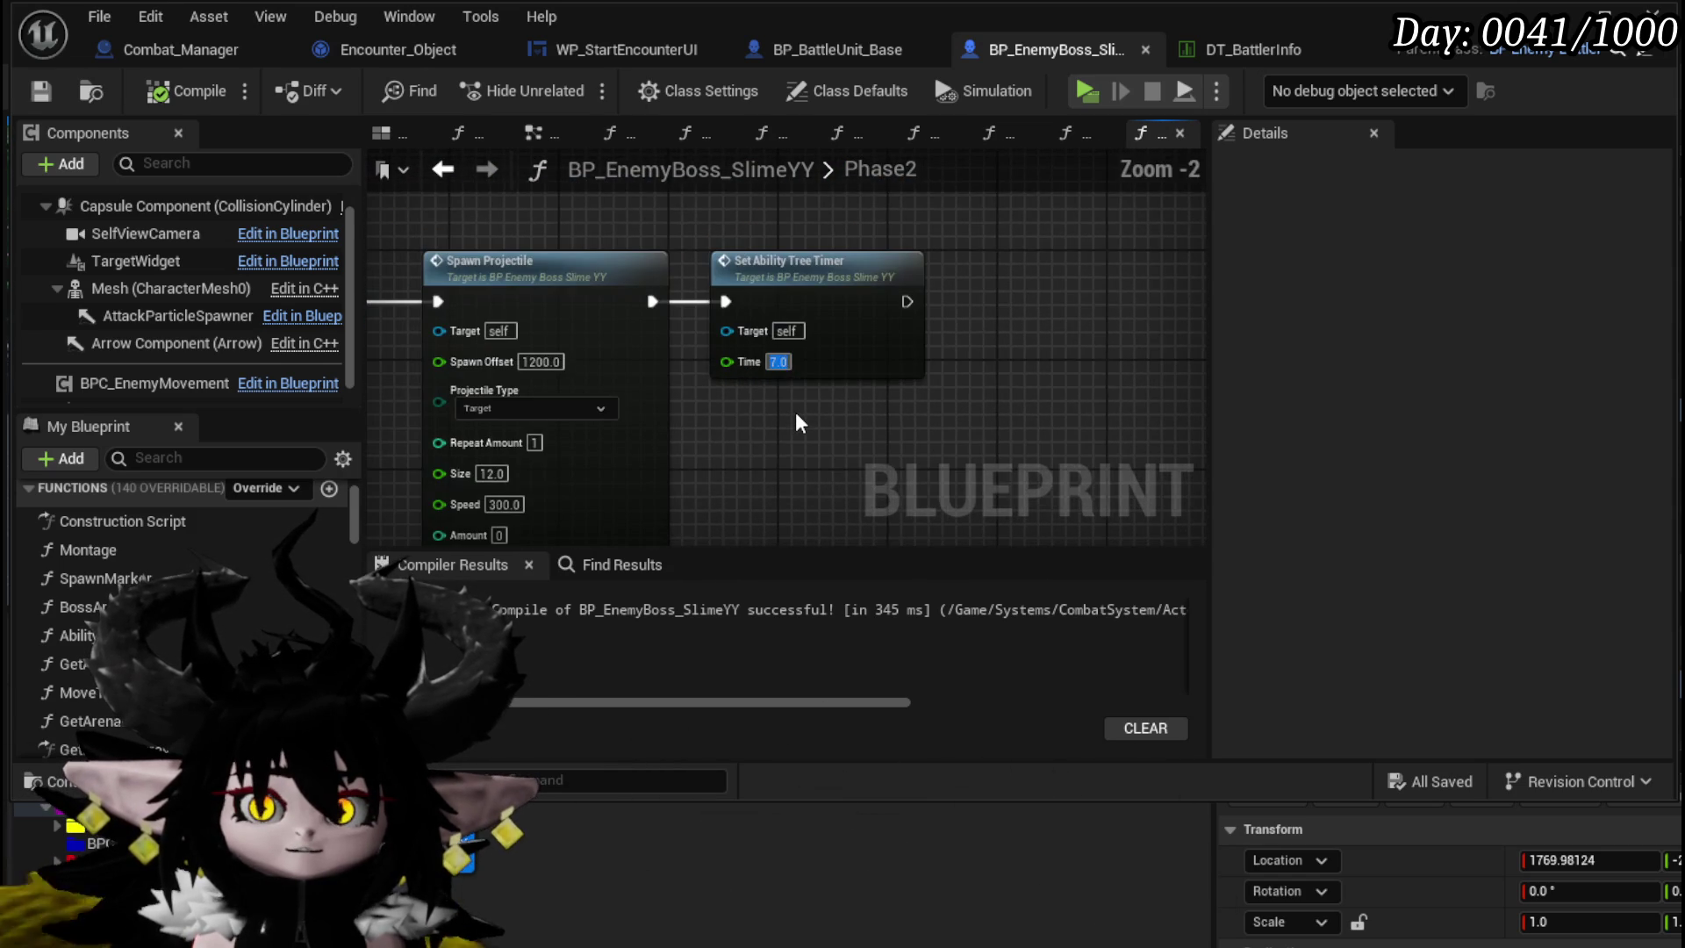
- Save the blueprint, save all changes with Ctrl+S, and close the blueprint window
click(39, 91)
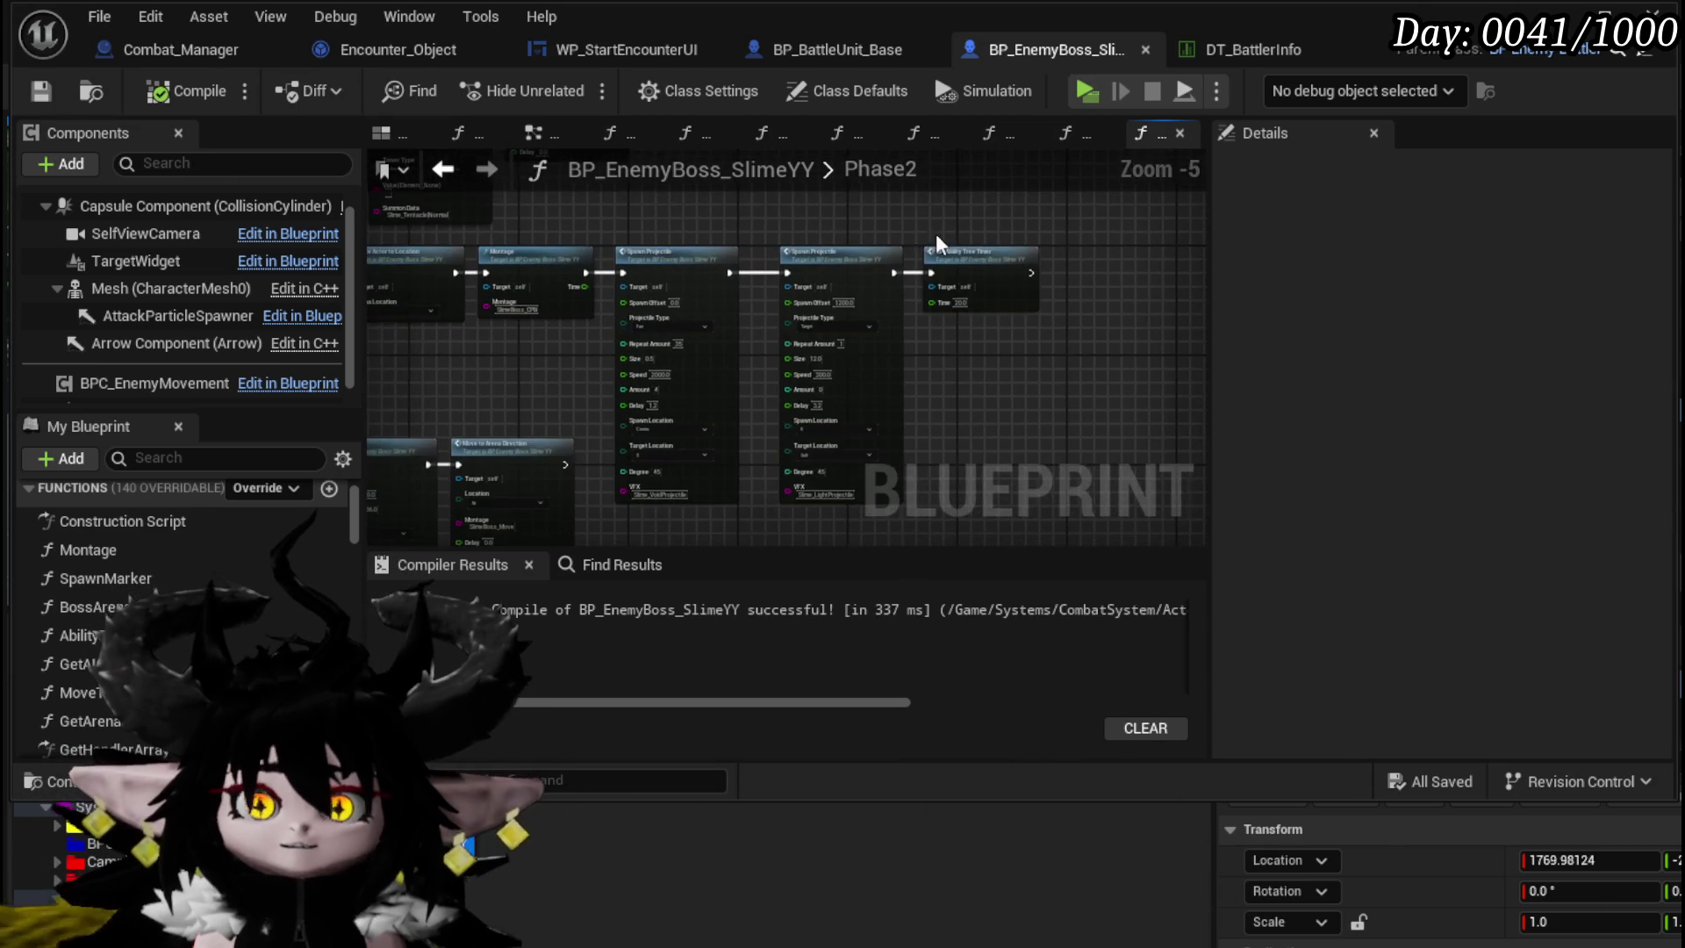
key(ctrl+s)
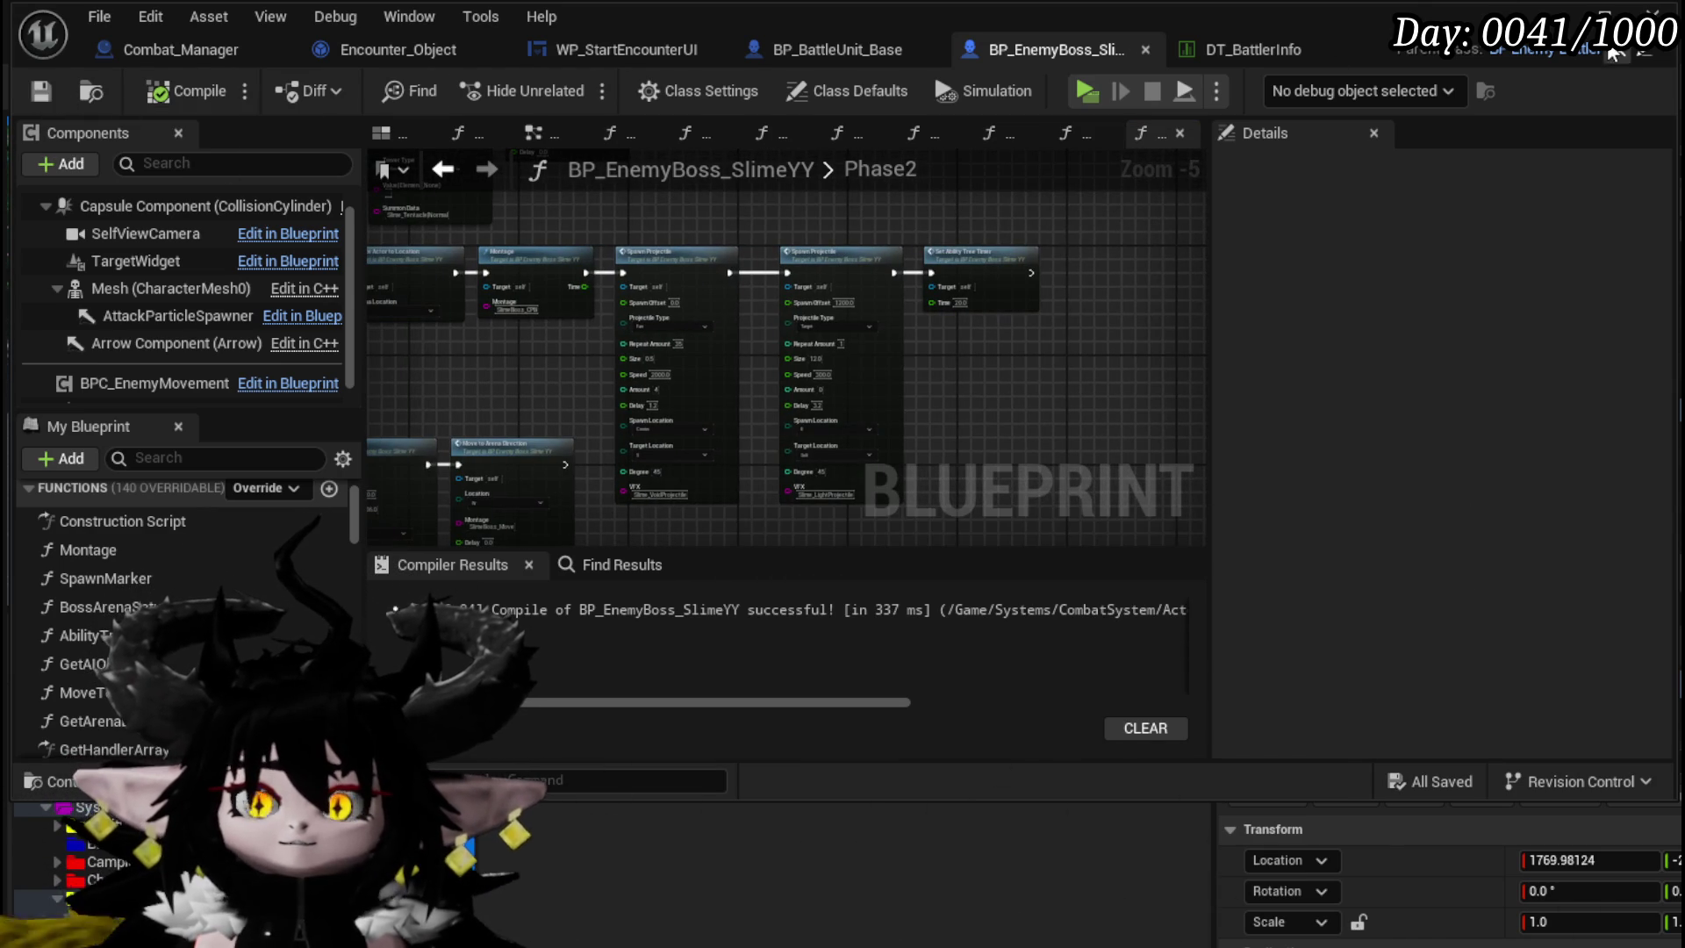
click(1654, 13)
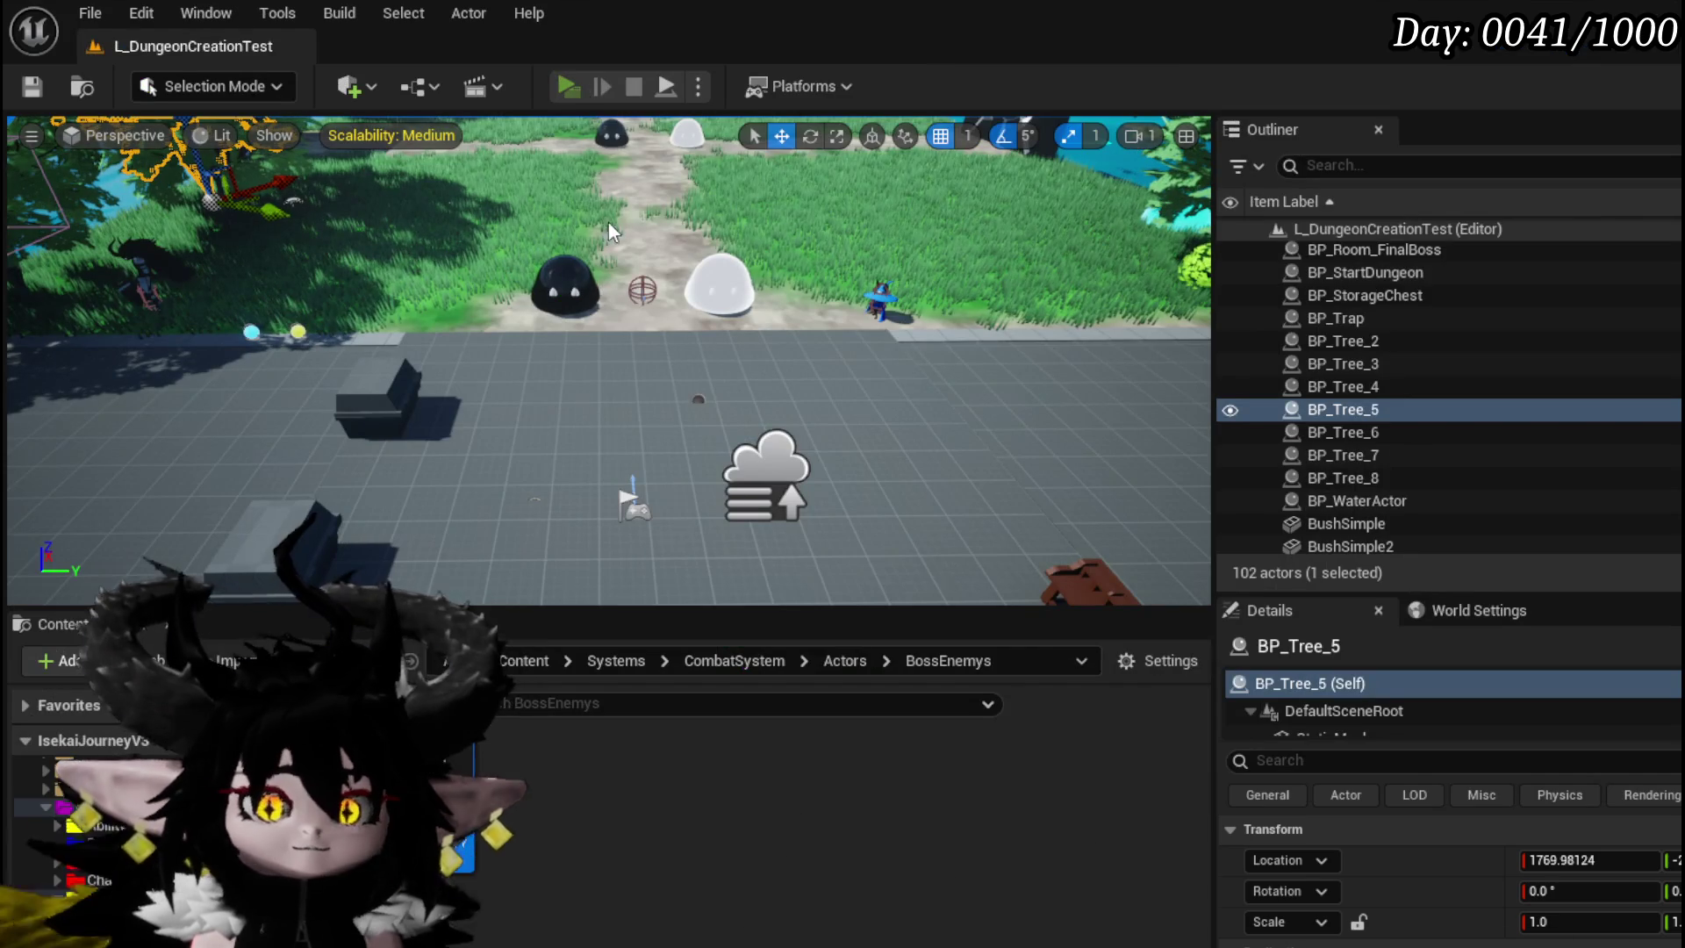
- Playtest the level walking toward the slimes, stop with Escape, then save the level
key(alt+p)
key(w)
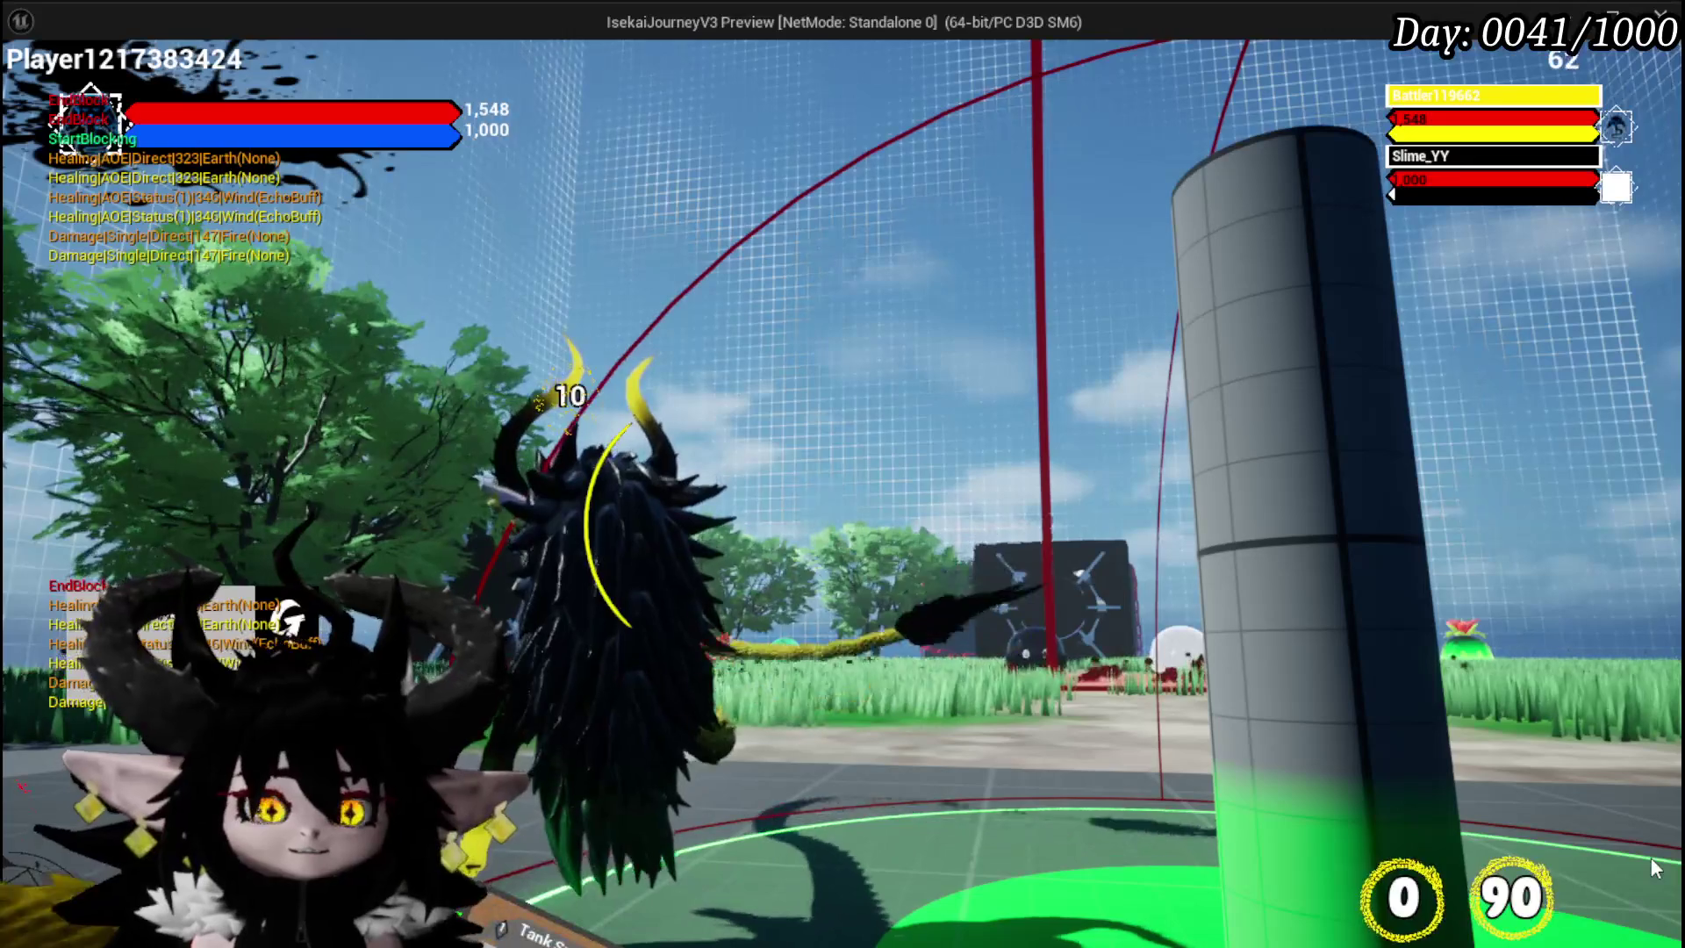
key(Escape)
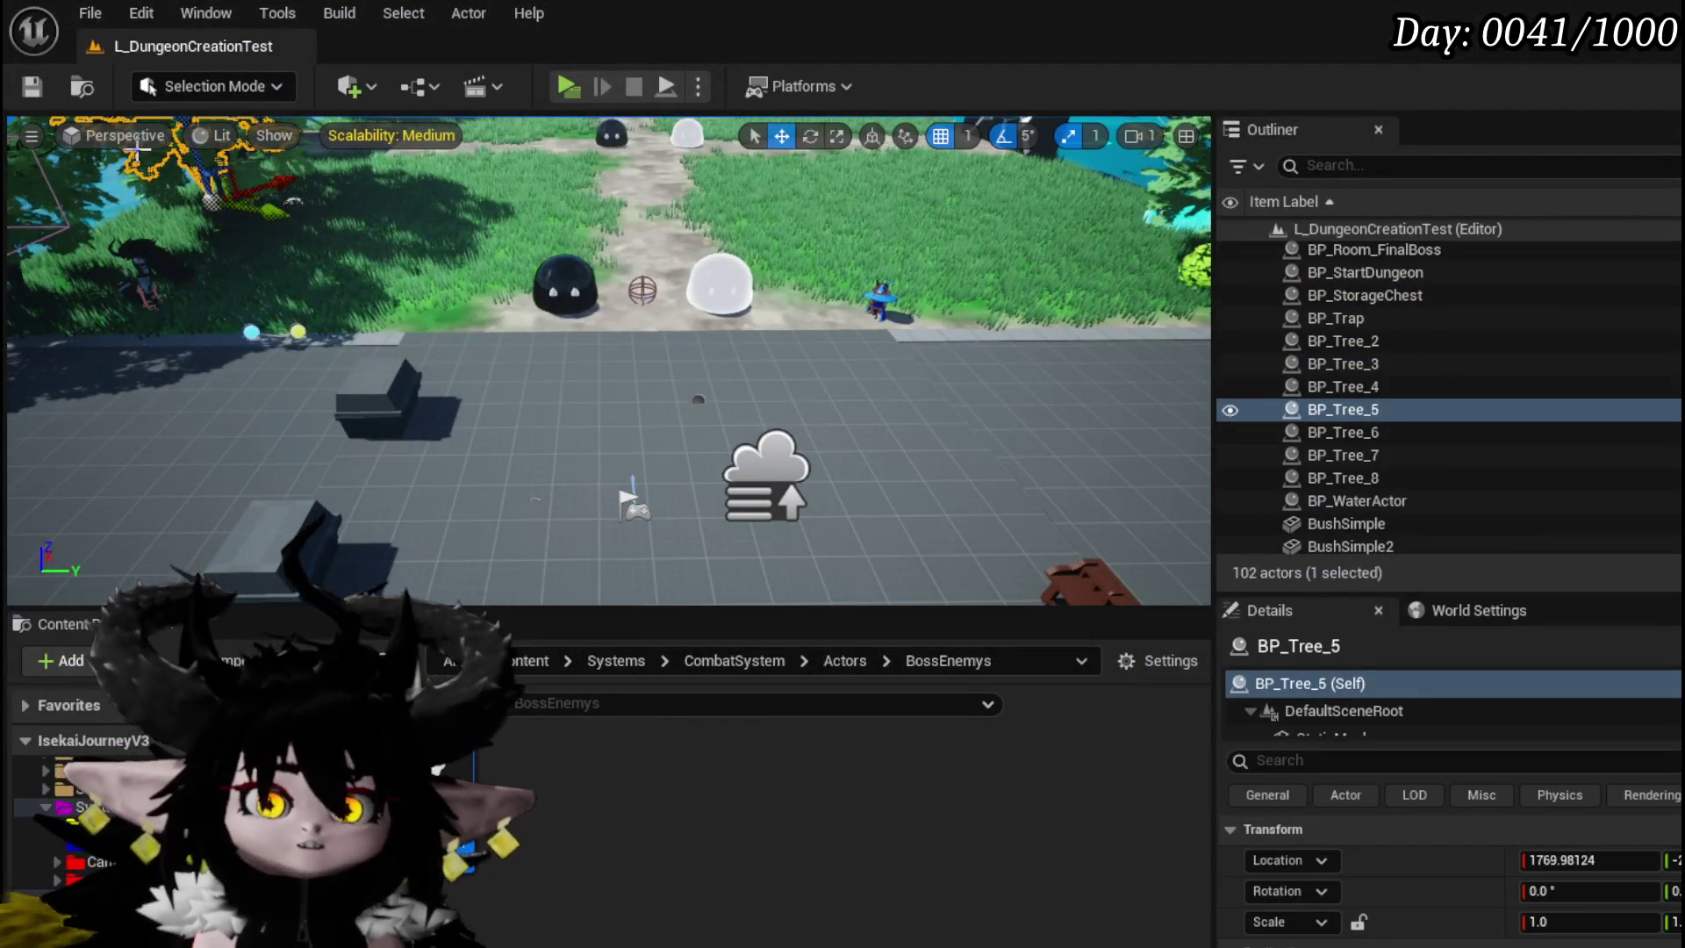
click(32, 86)
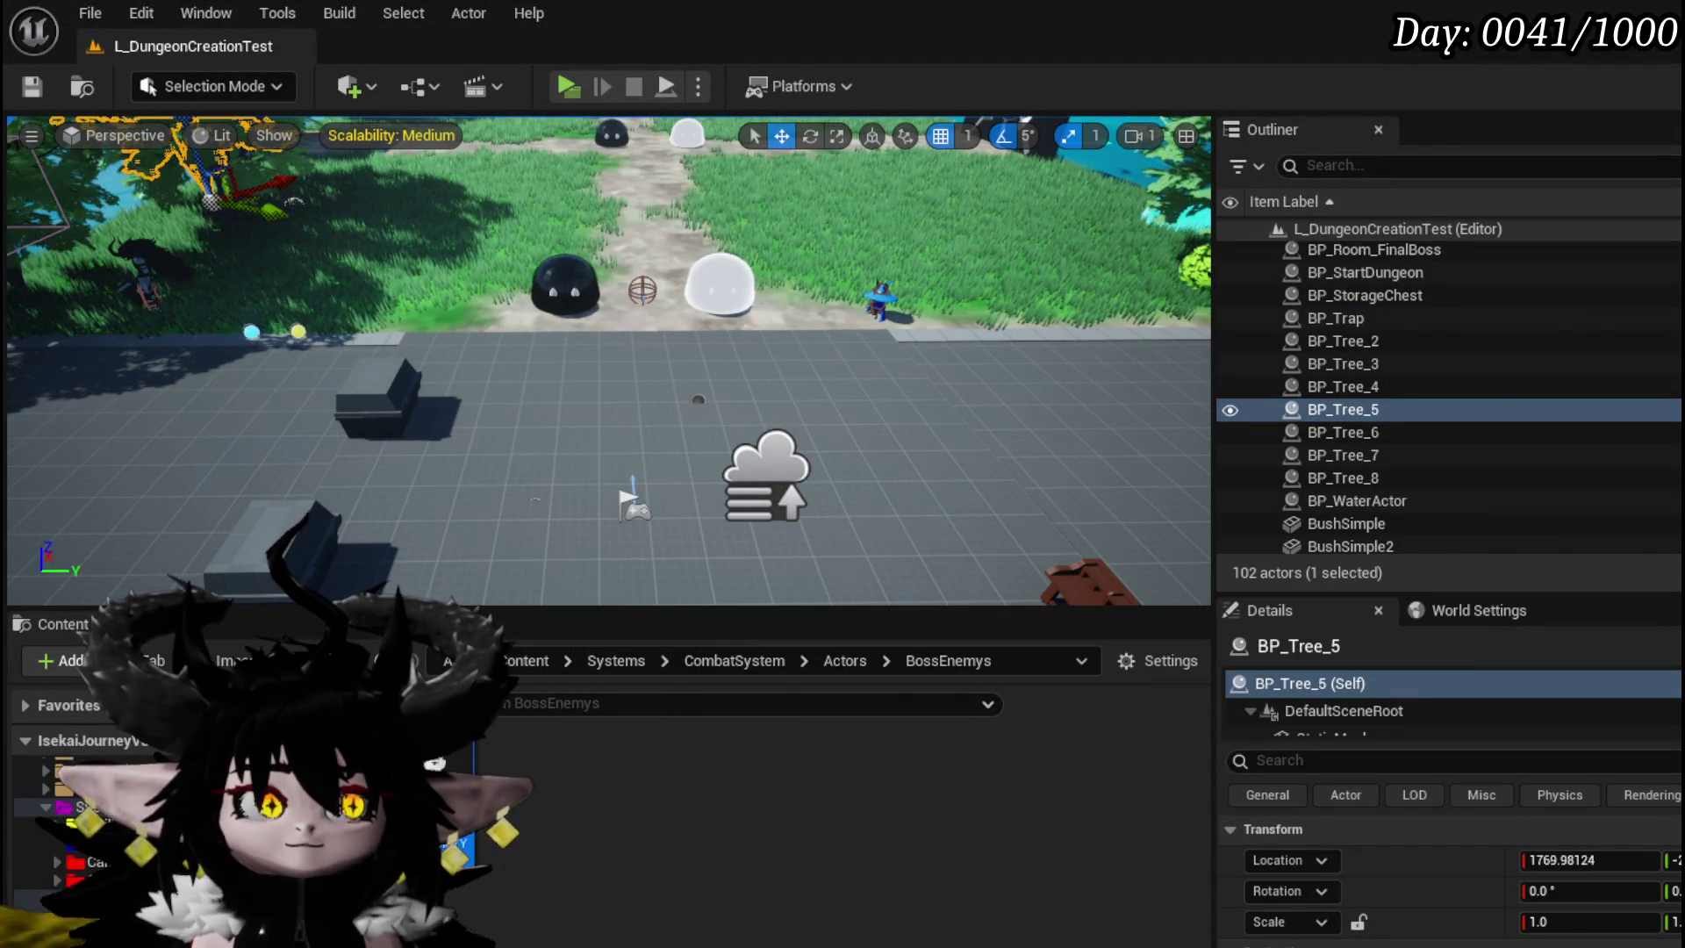
- Switch to BP_EnemyBoss_SlimeYY and locate Spawn Delayed Marker beside Set Ability Tree Timer in Phase2
key(alt+Tab)
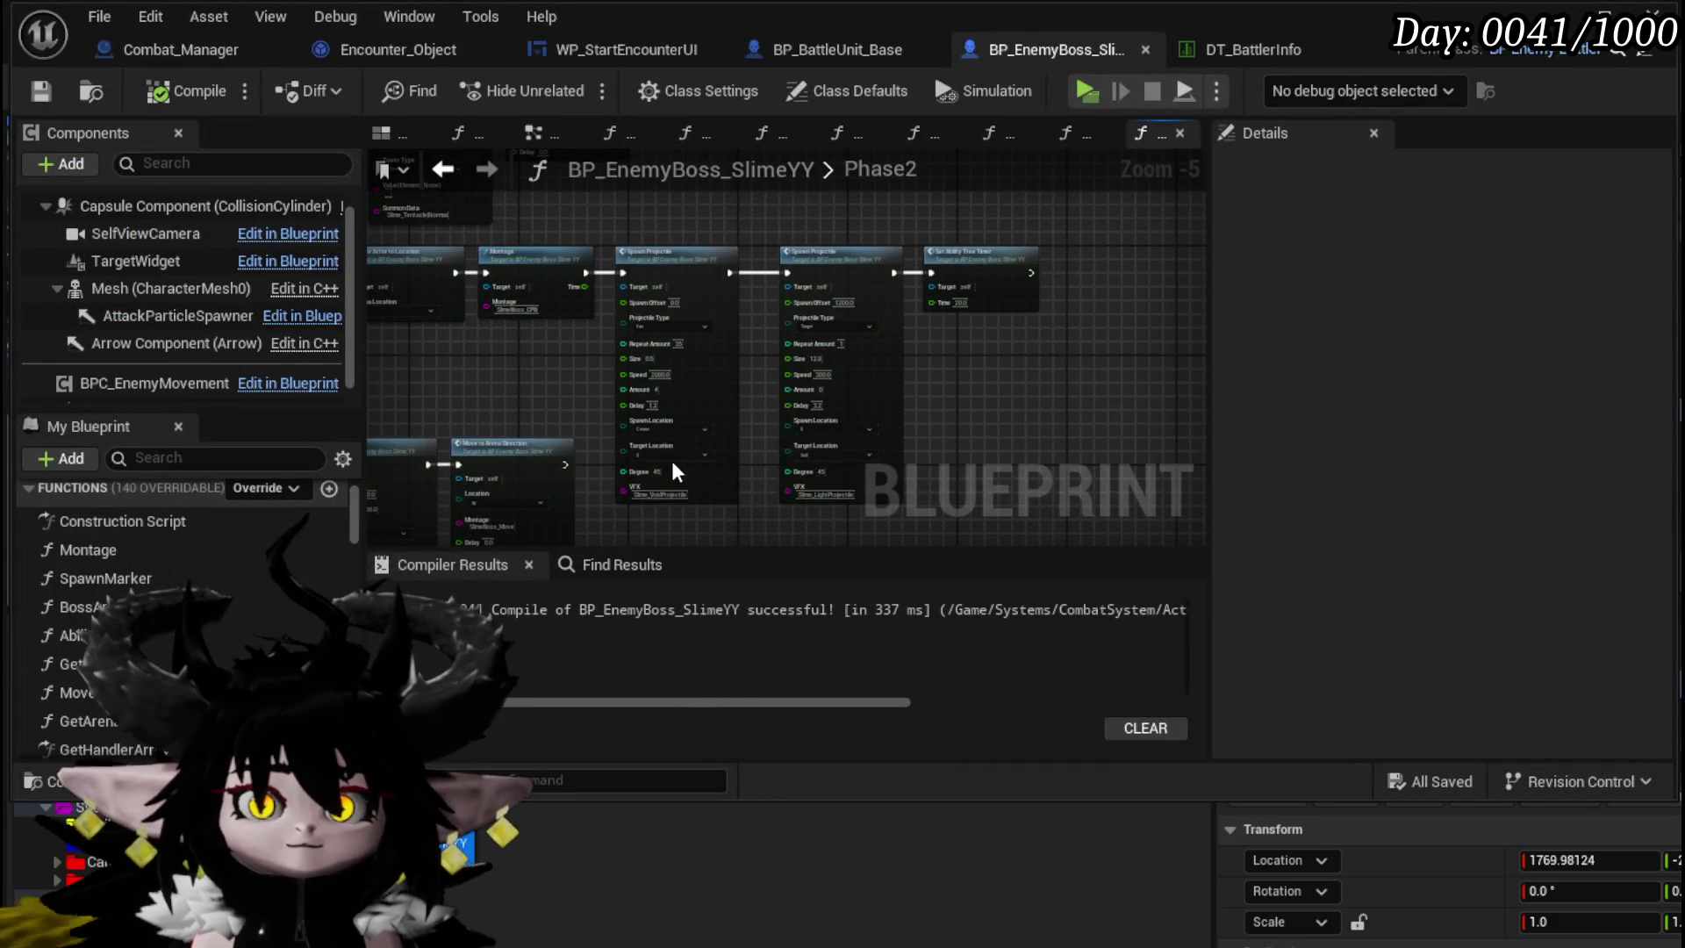
scroll(702, 456, up, 3)
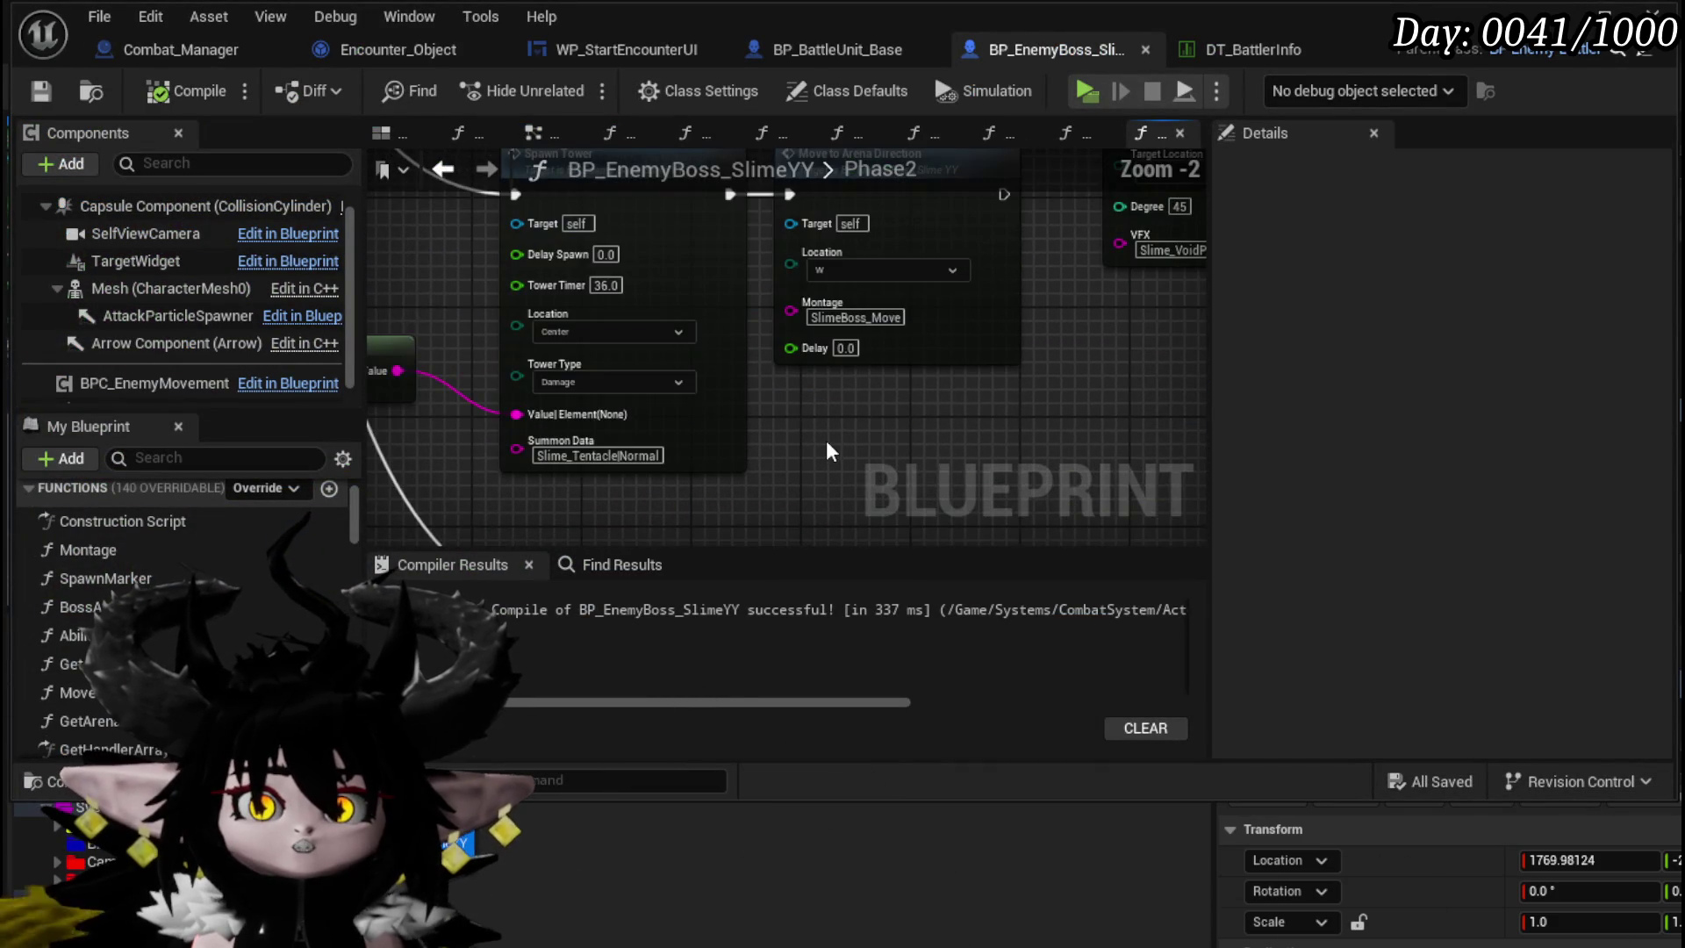
scroll(825, 440, down, 3)
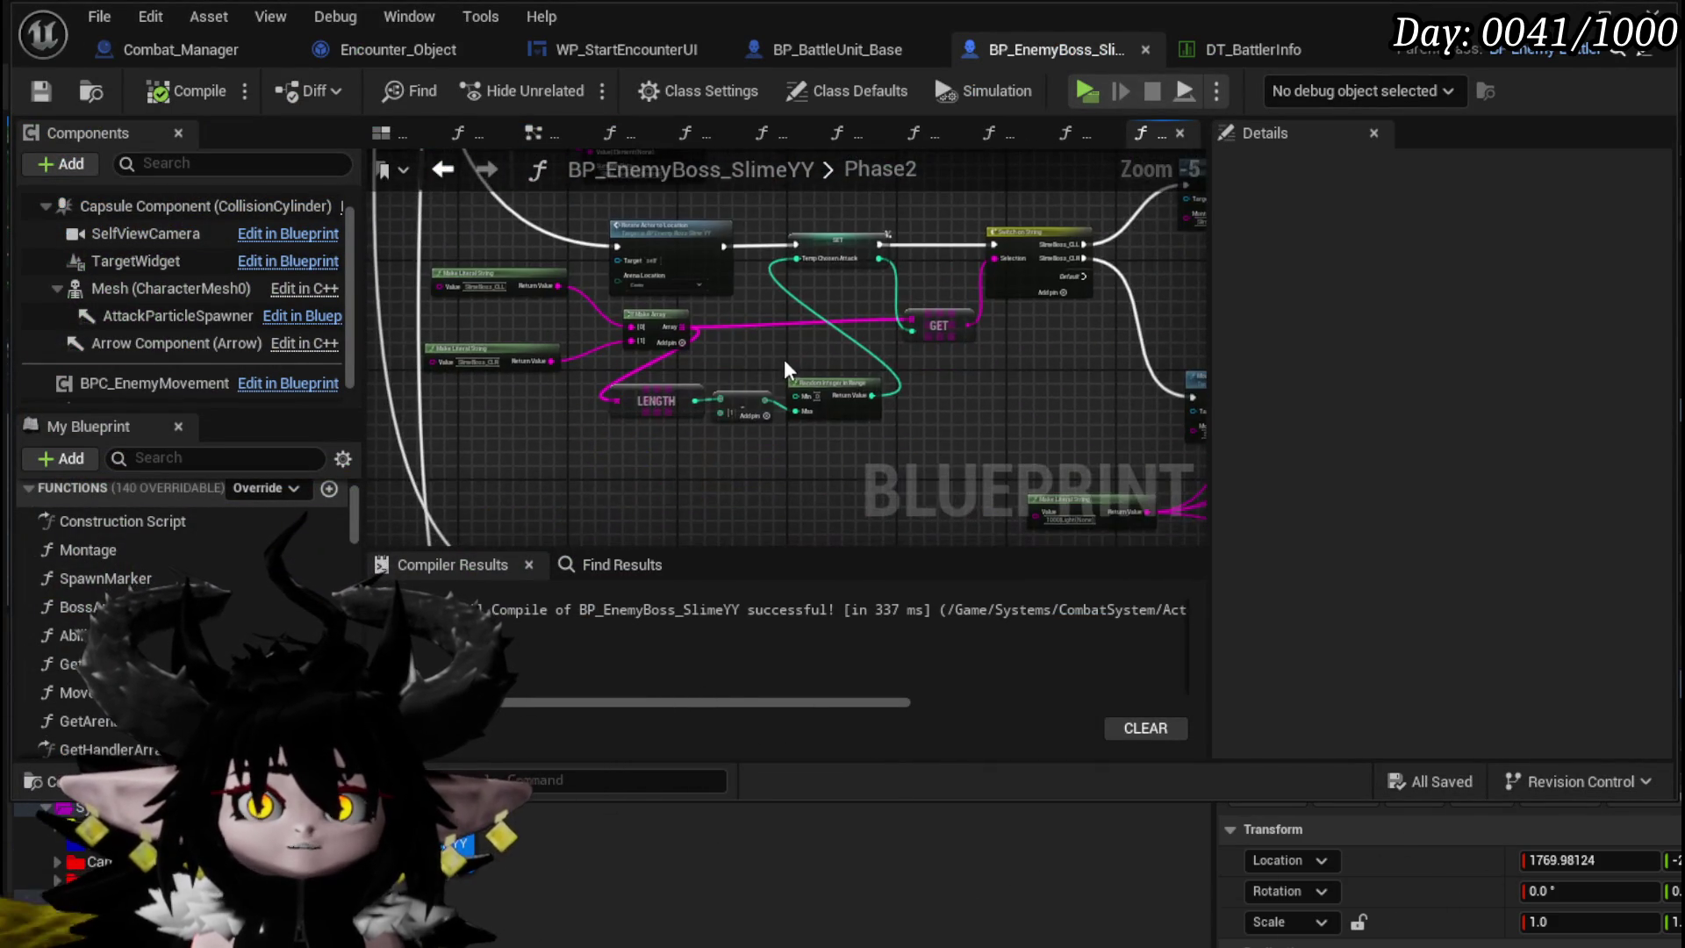
scroll(697, 349, up, 3)
drag(695, 350, 531, 355)
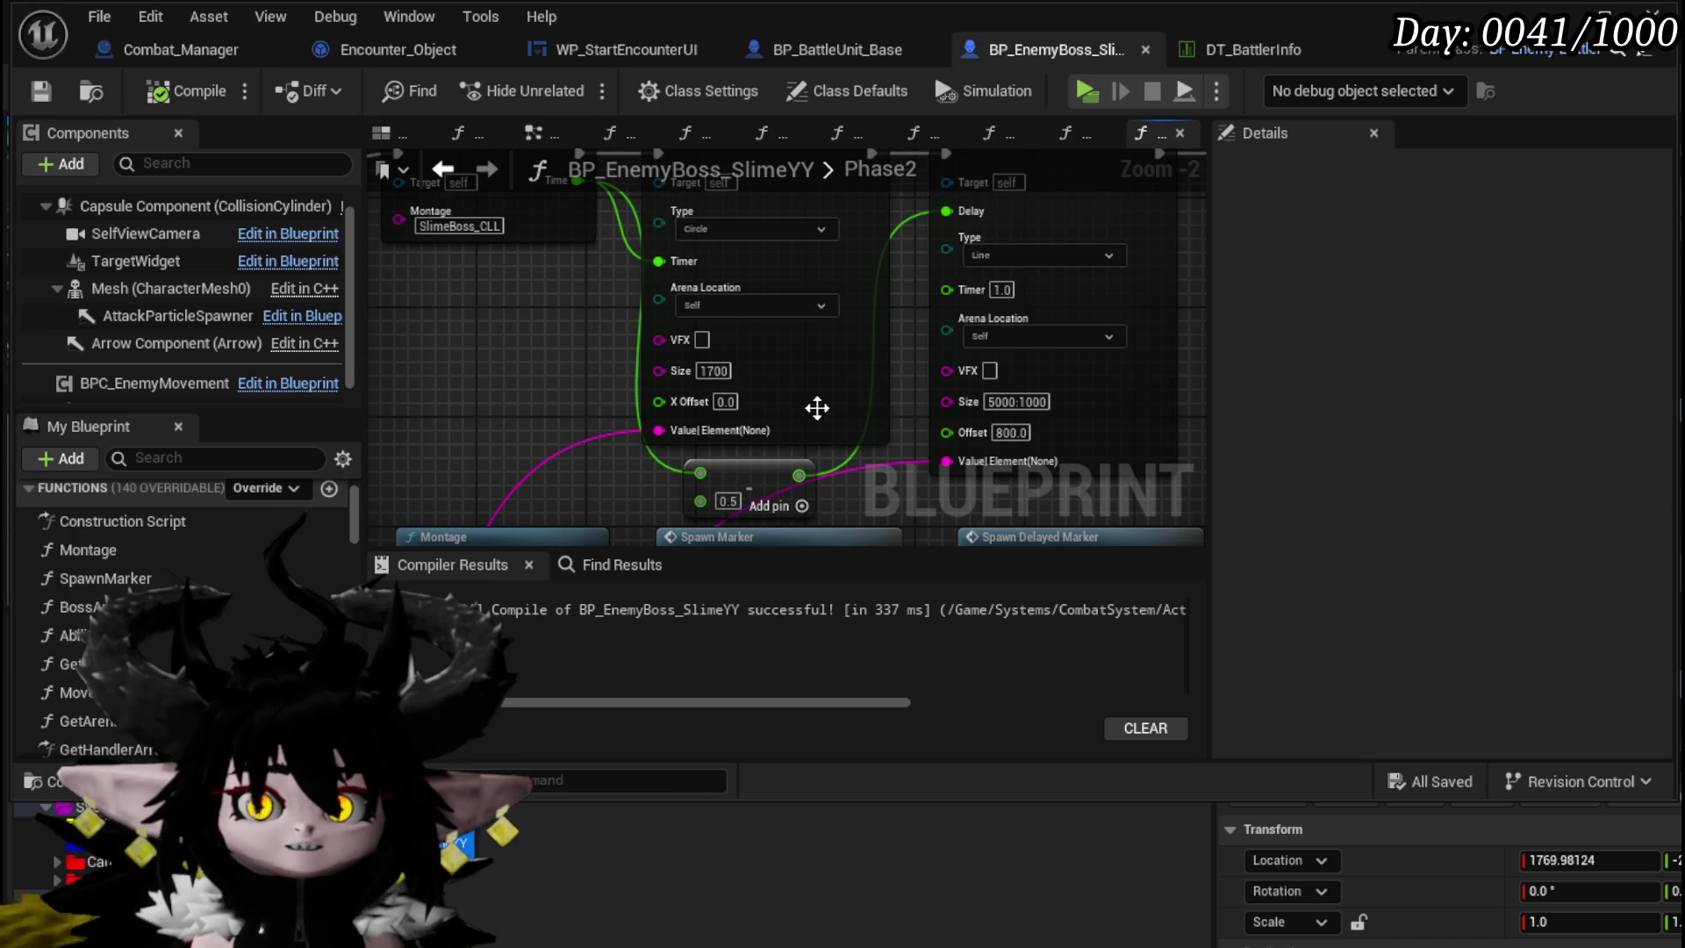
drag(1166, 409, 852, 322)
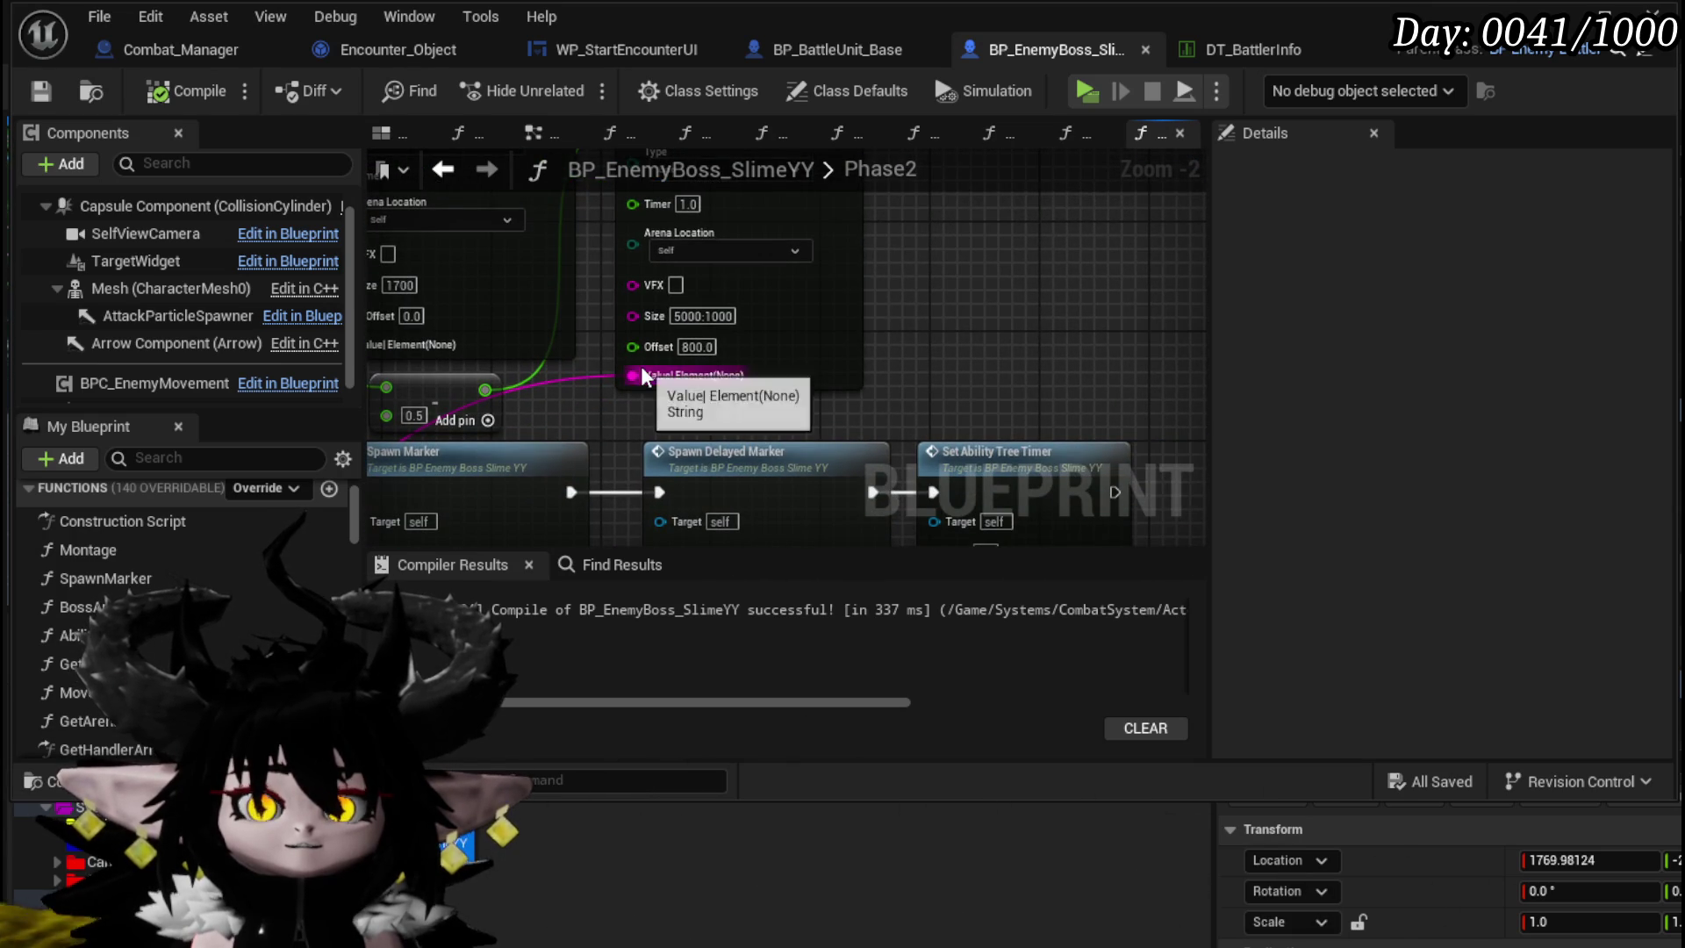
scroll(746, 351, up, 2)
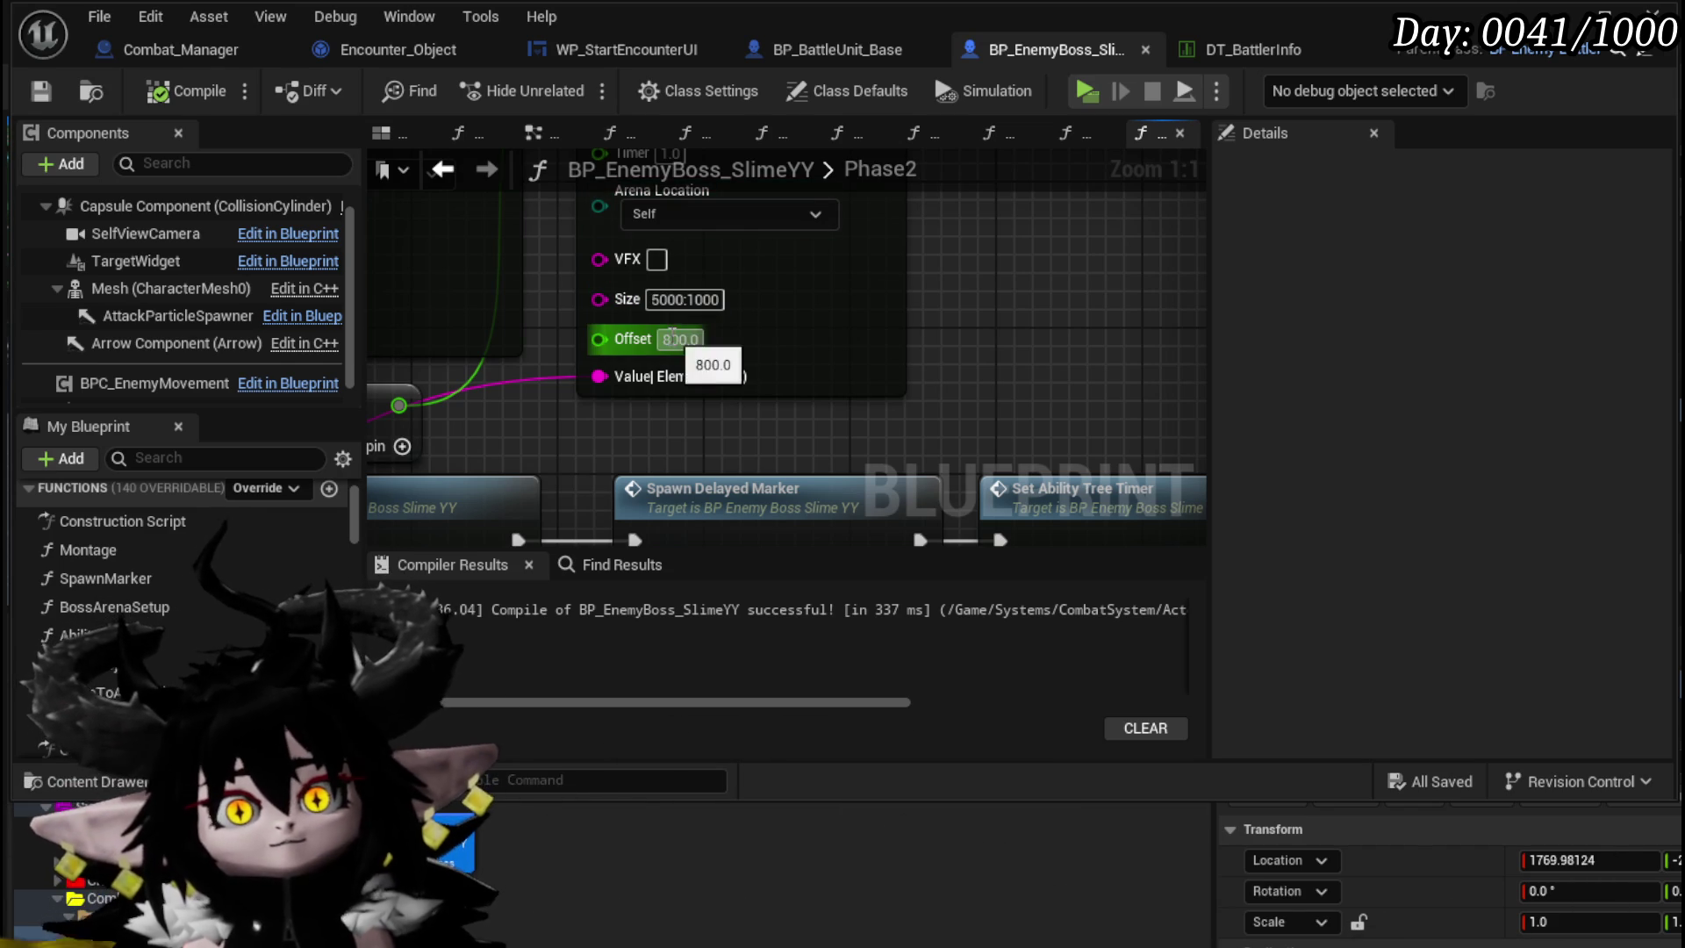
- Enter a new Spawn Delayed Marker Offset (-800), save the blueprint, and minimize its window
text(-800)
key(Return)
scroll(997, 373, down, 3)
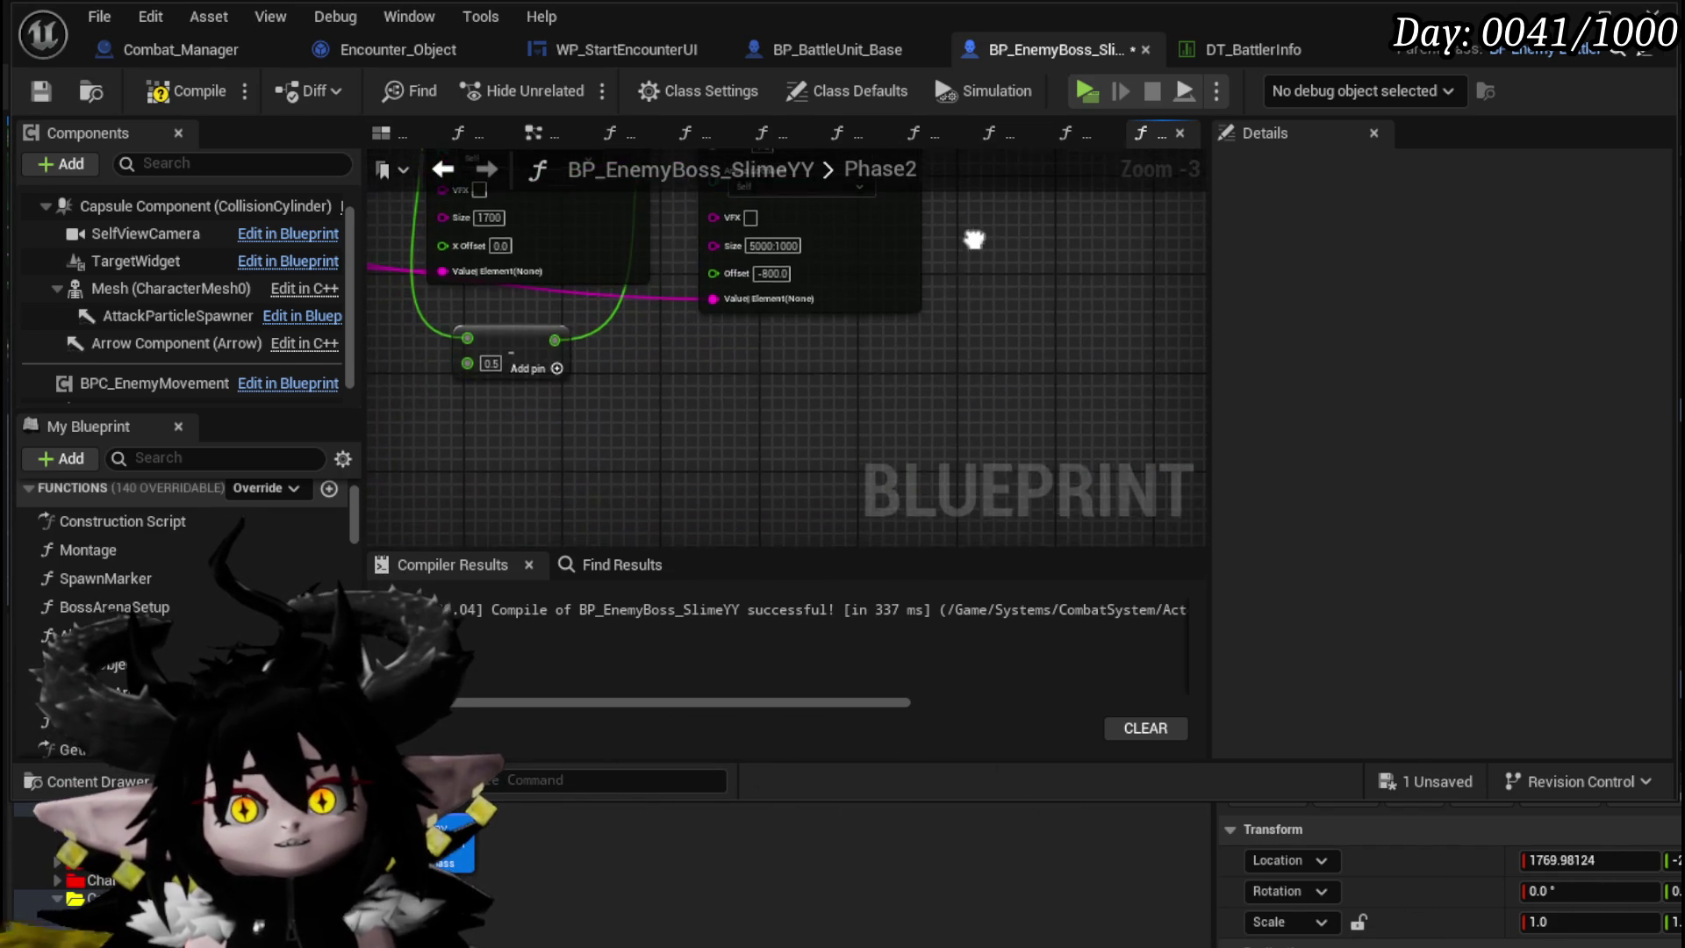
scroll(722, 344, up, 3)
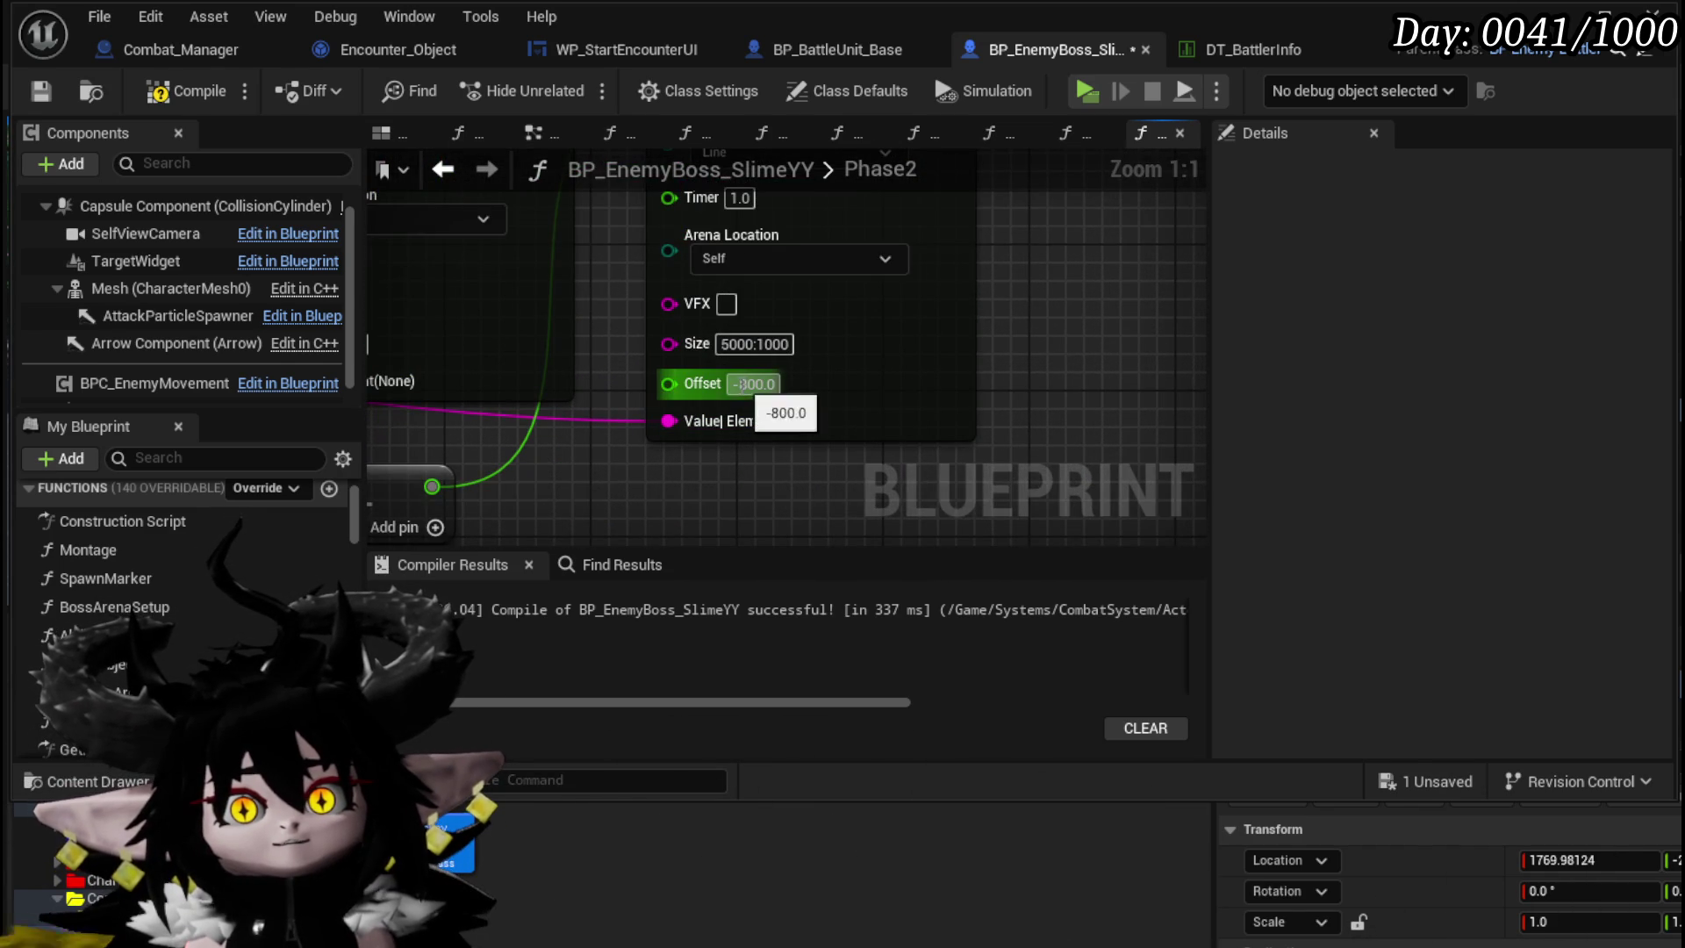
click(958, 406)
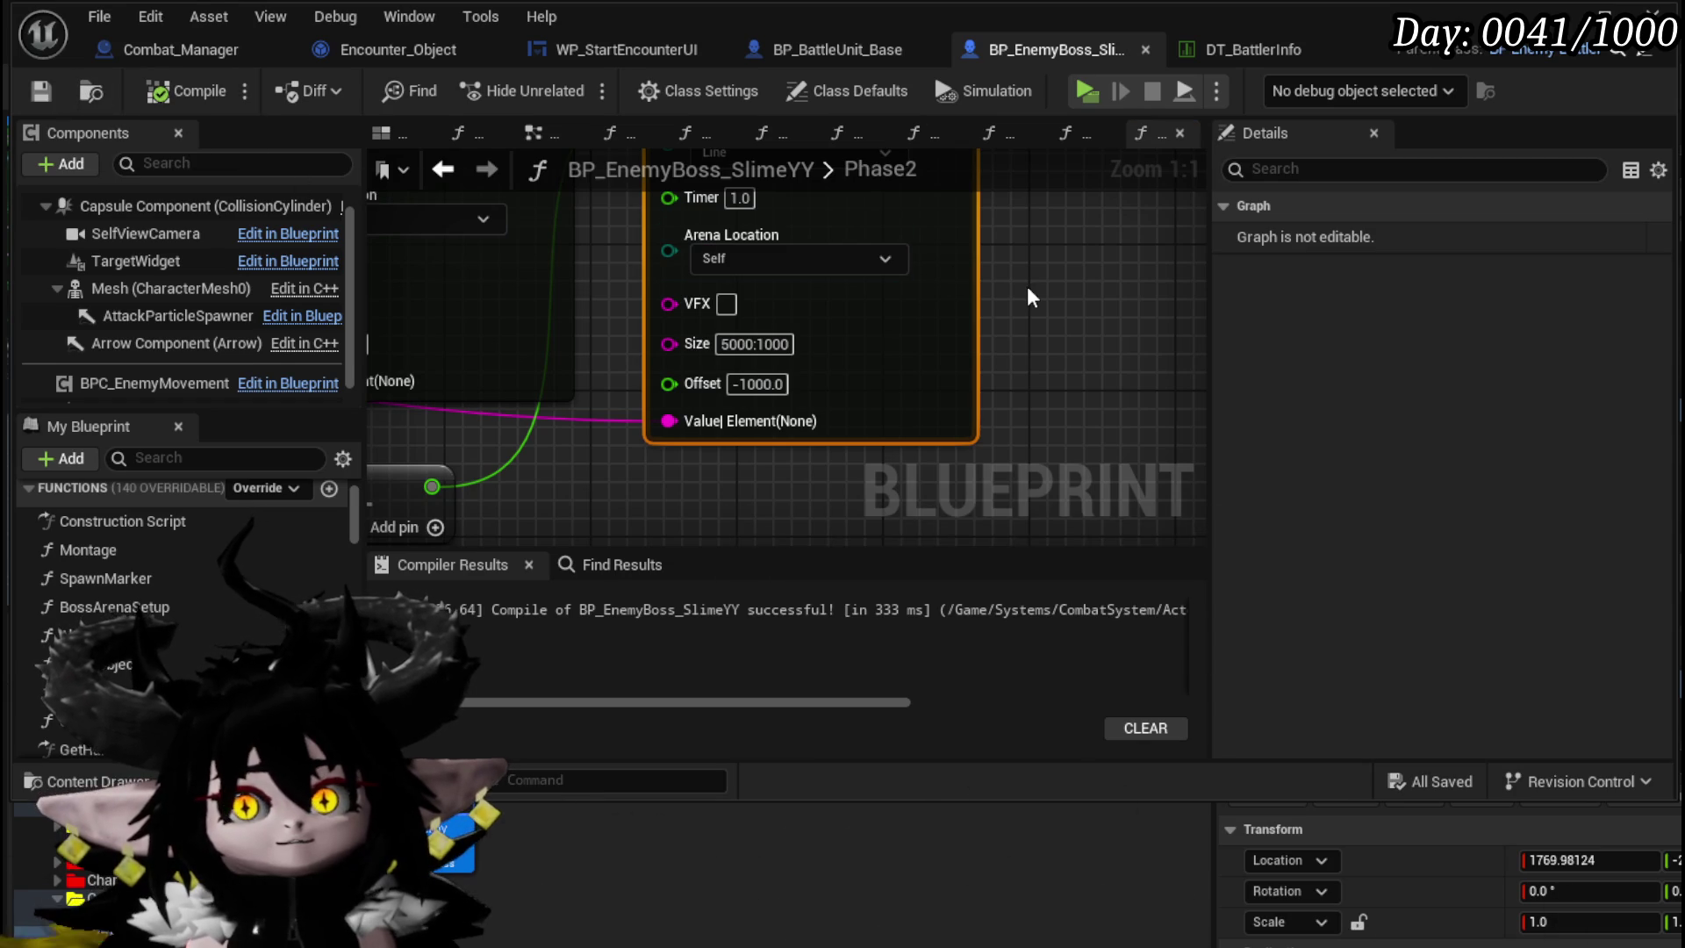
scroll(1032, 299, down, 5)
click(38, 91)
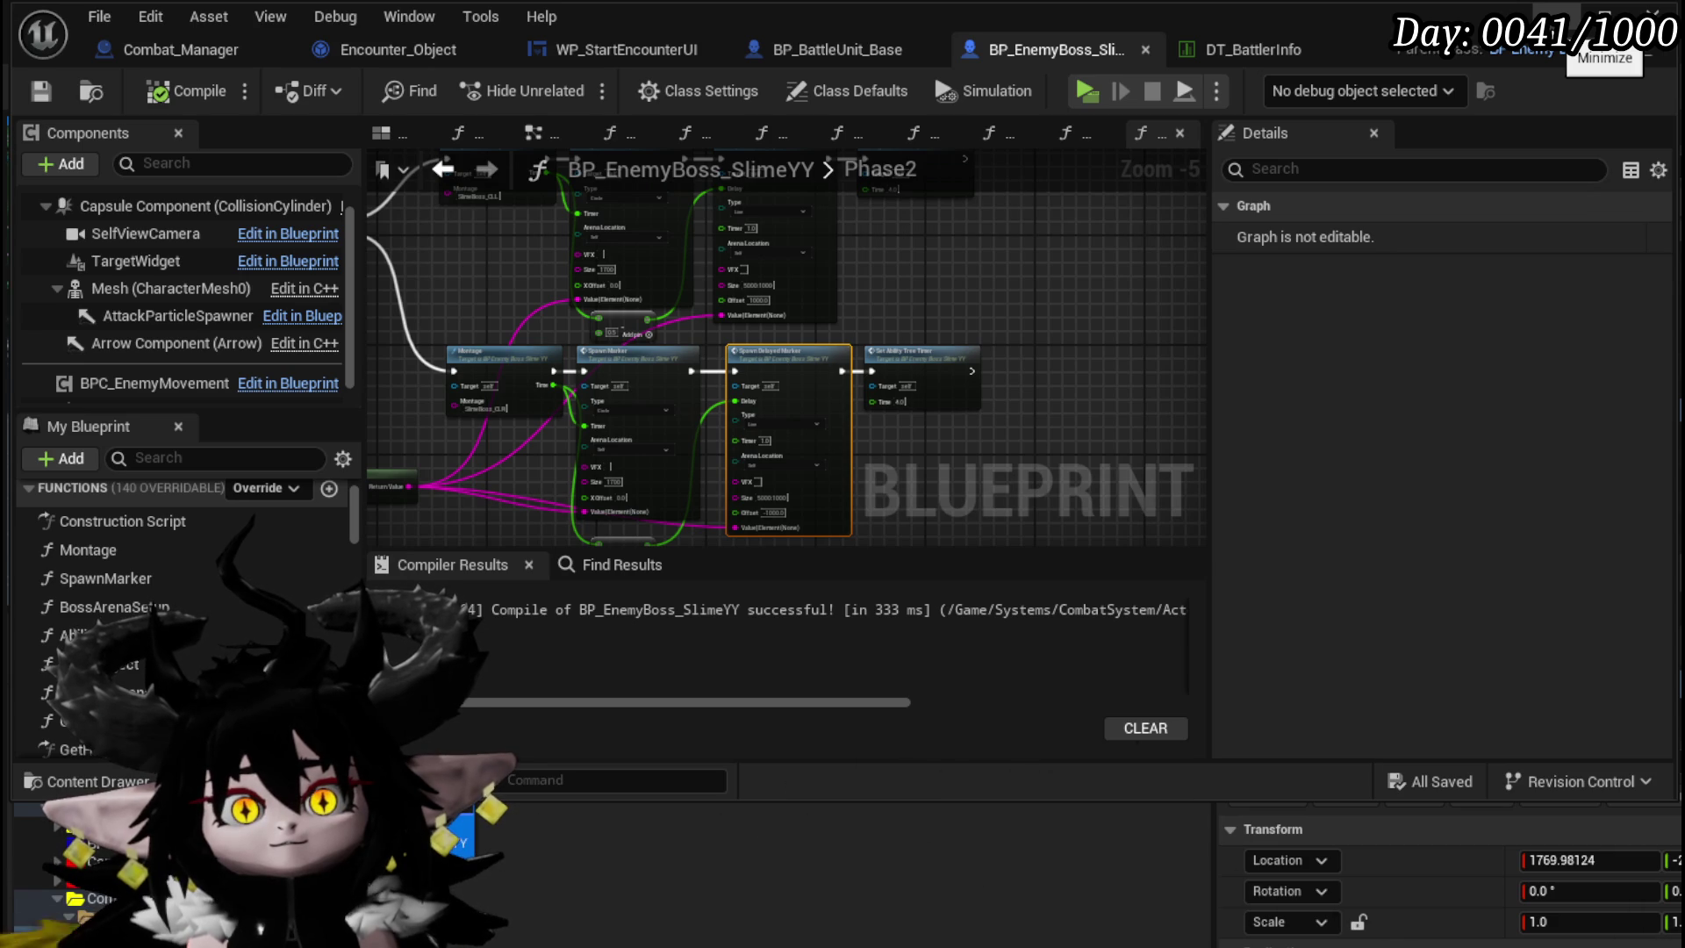
click(1606, 27)
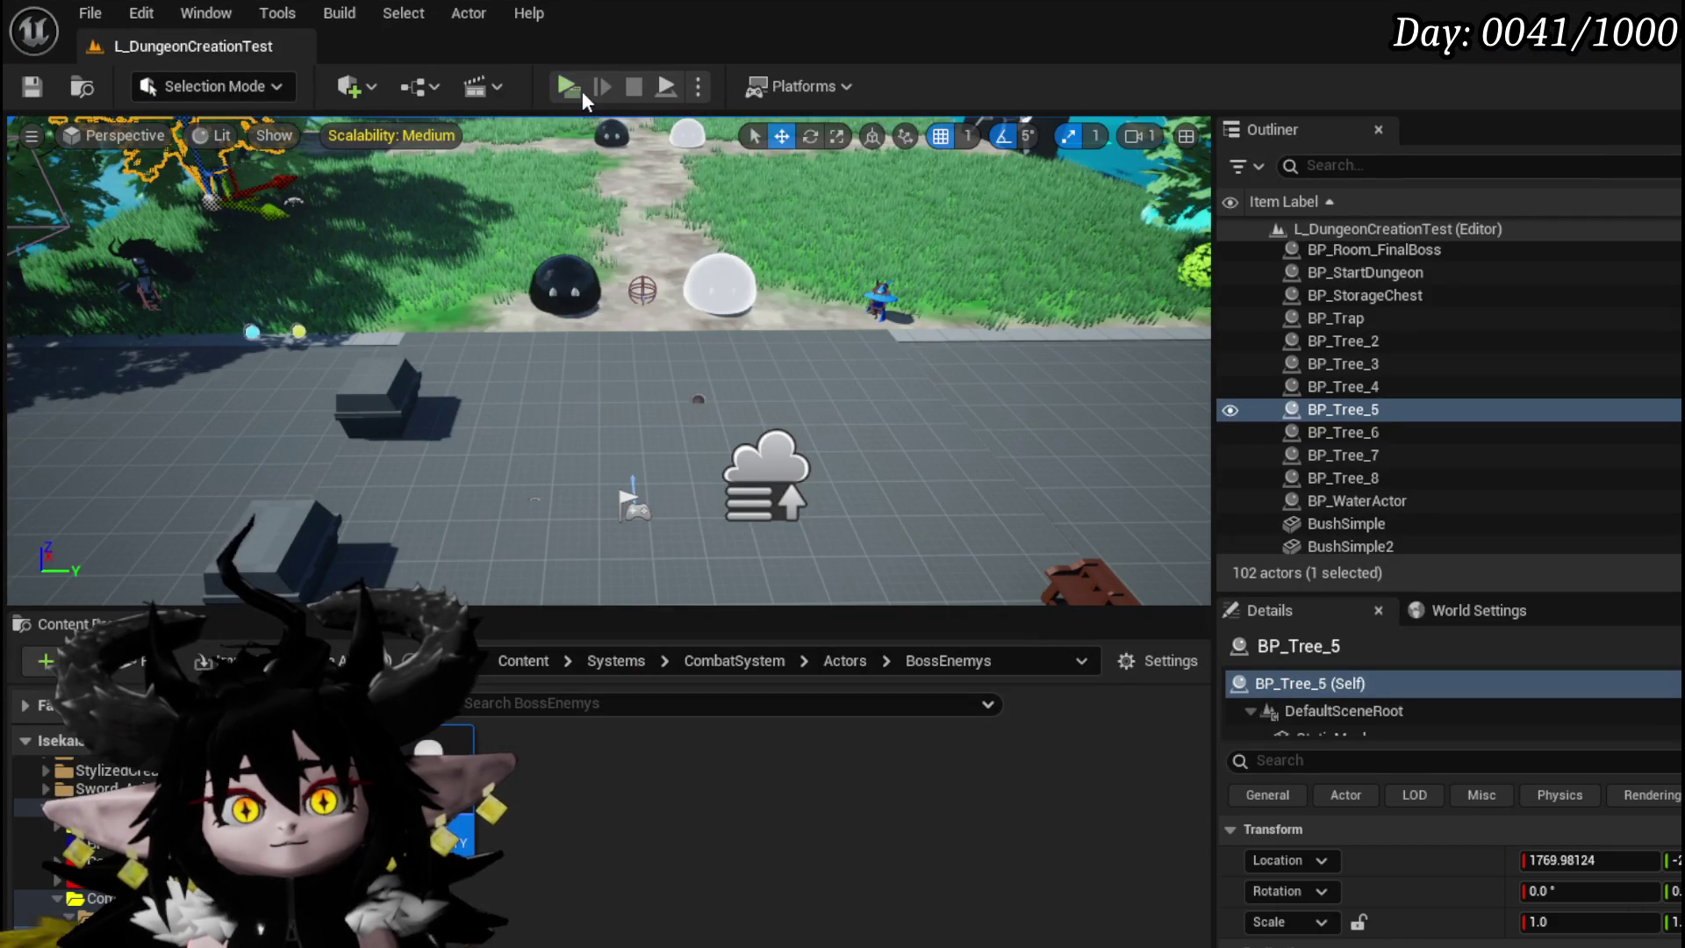
- Launch a playtest, cast the water-splash spell, walk into the green circle, and show the spell cards
key(alt+p)
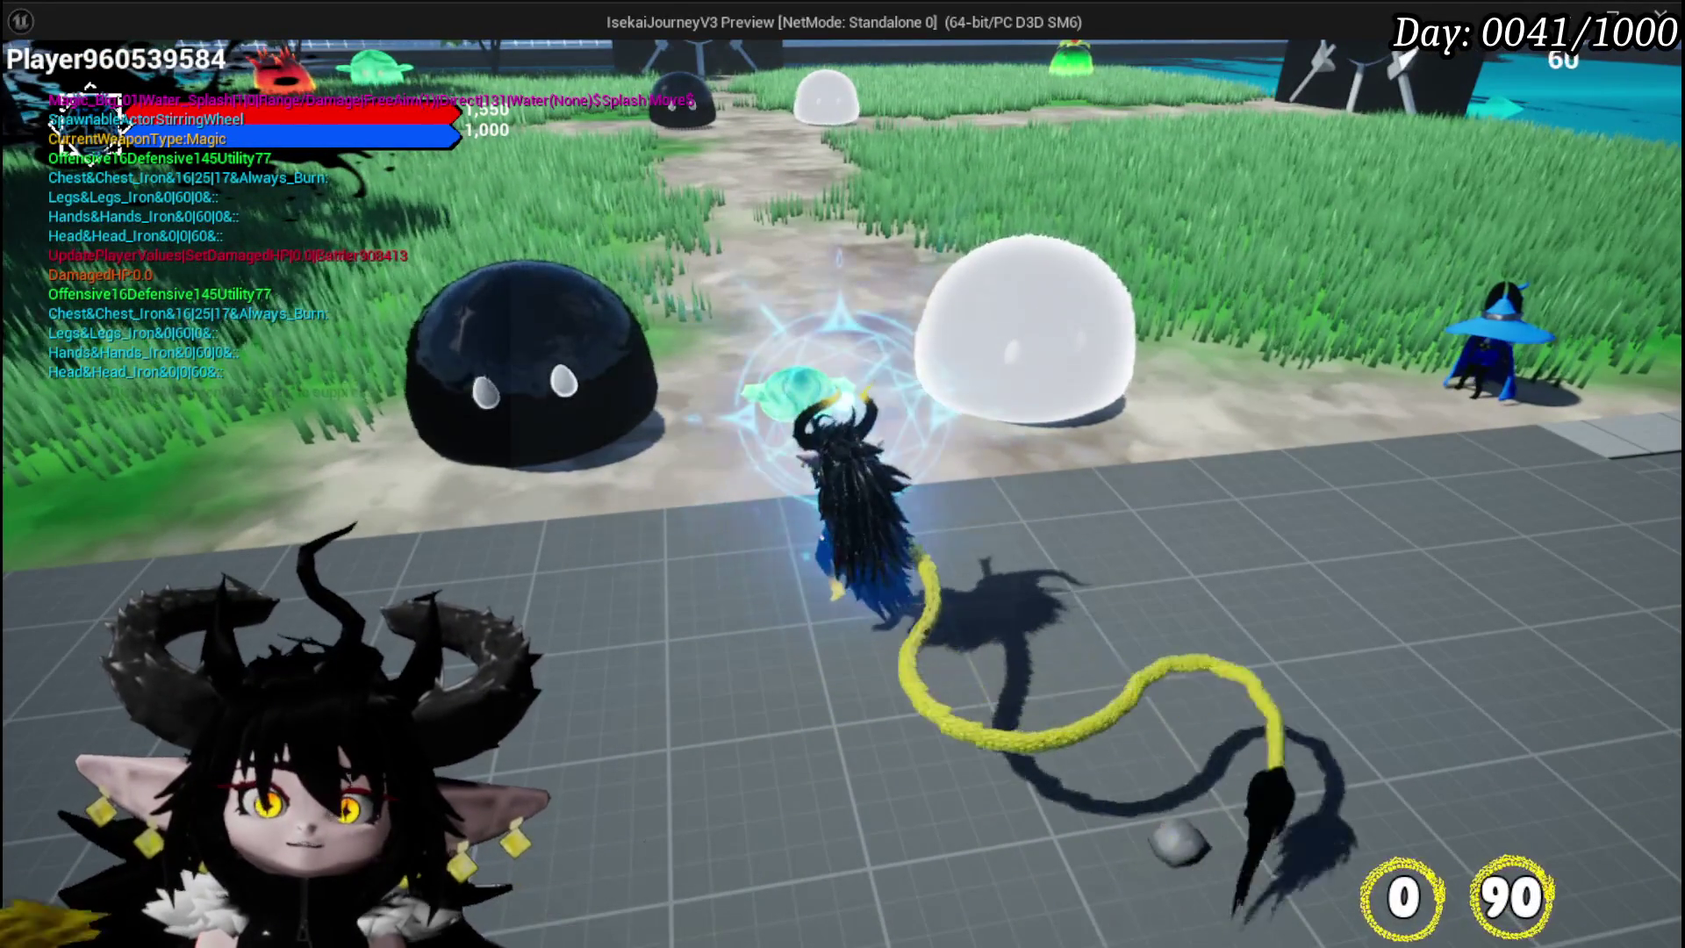
key(1)
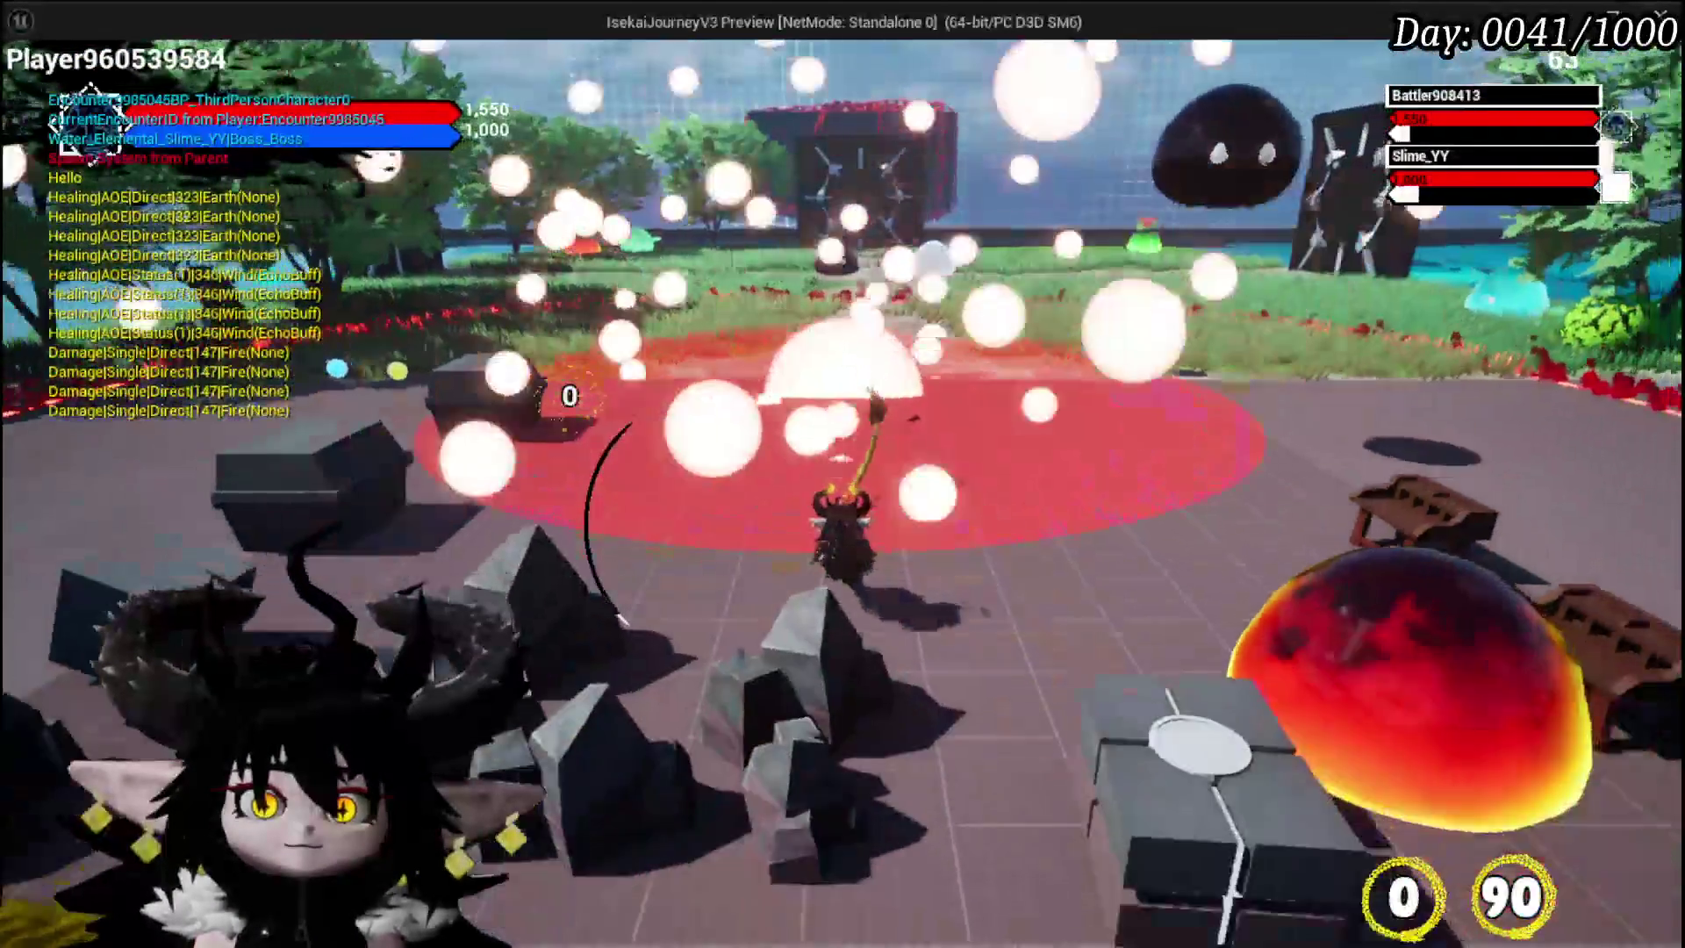
key(w)
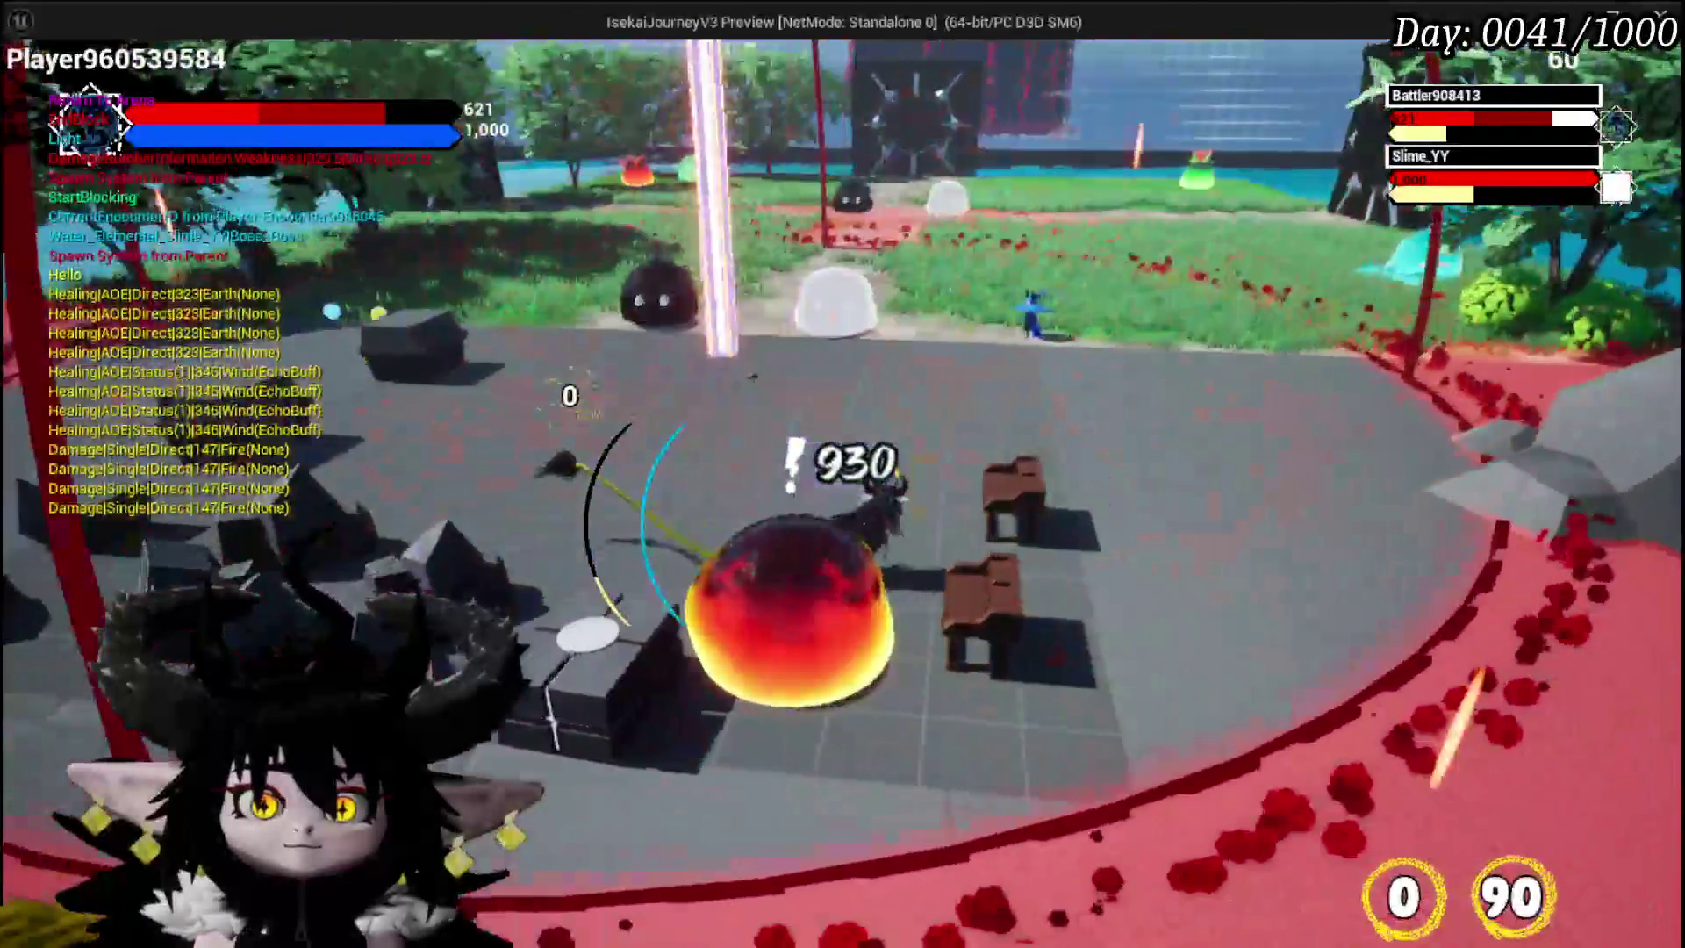
key(w)
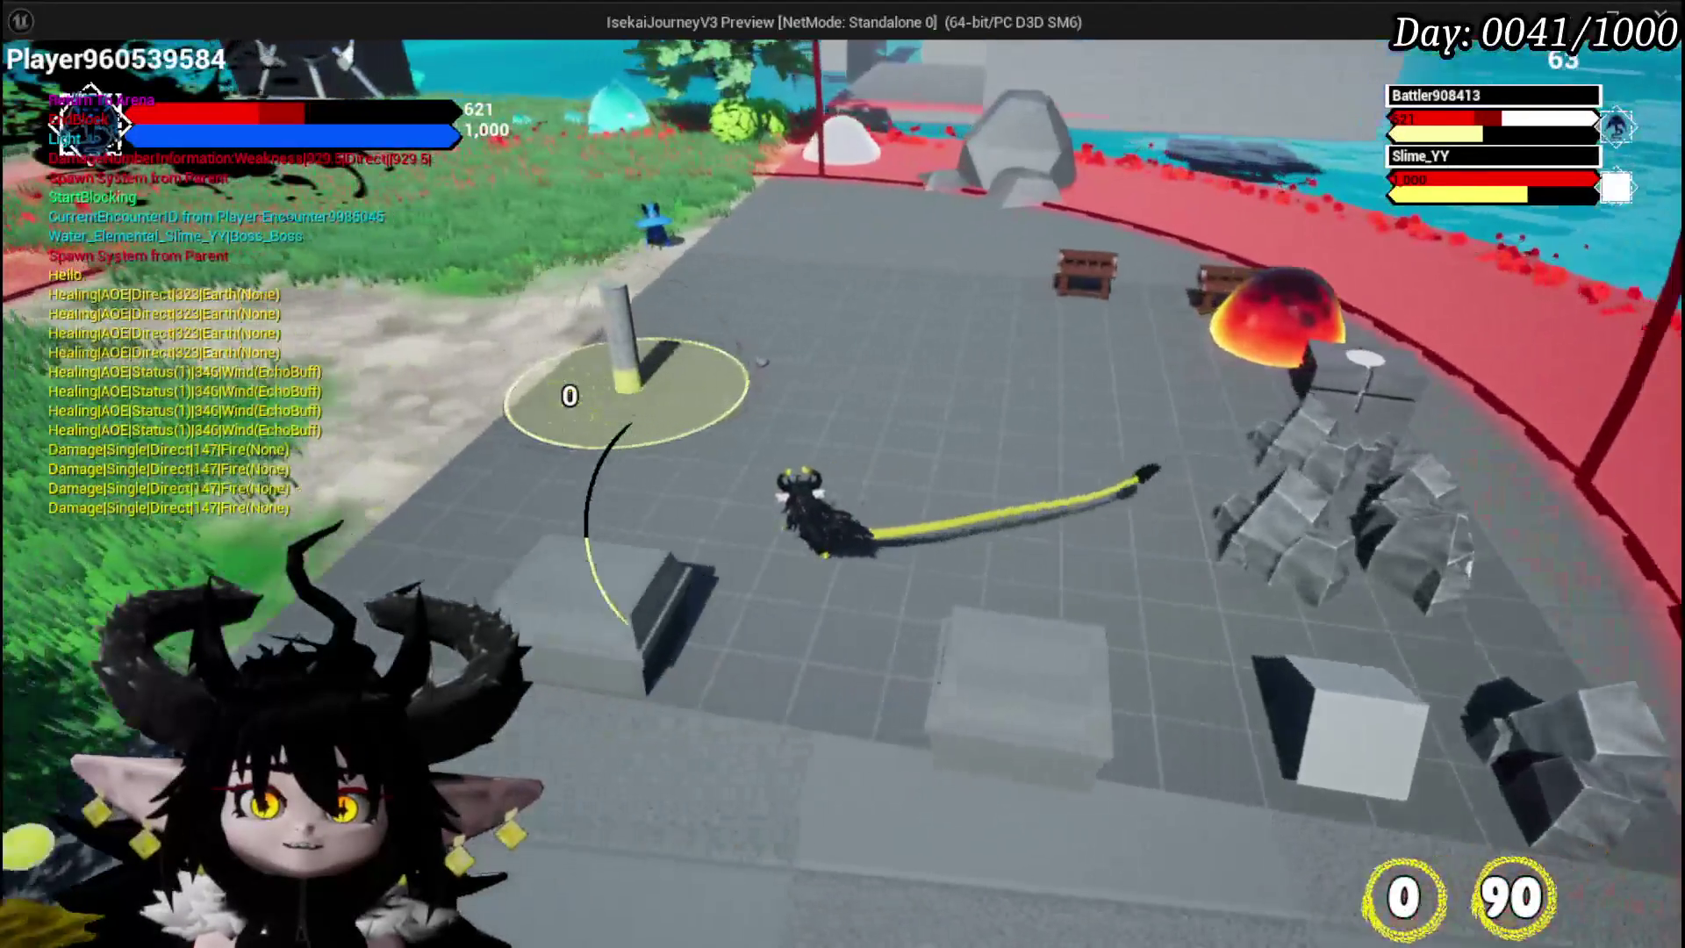
key(w)
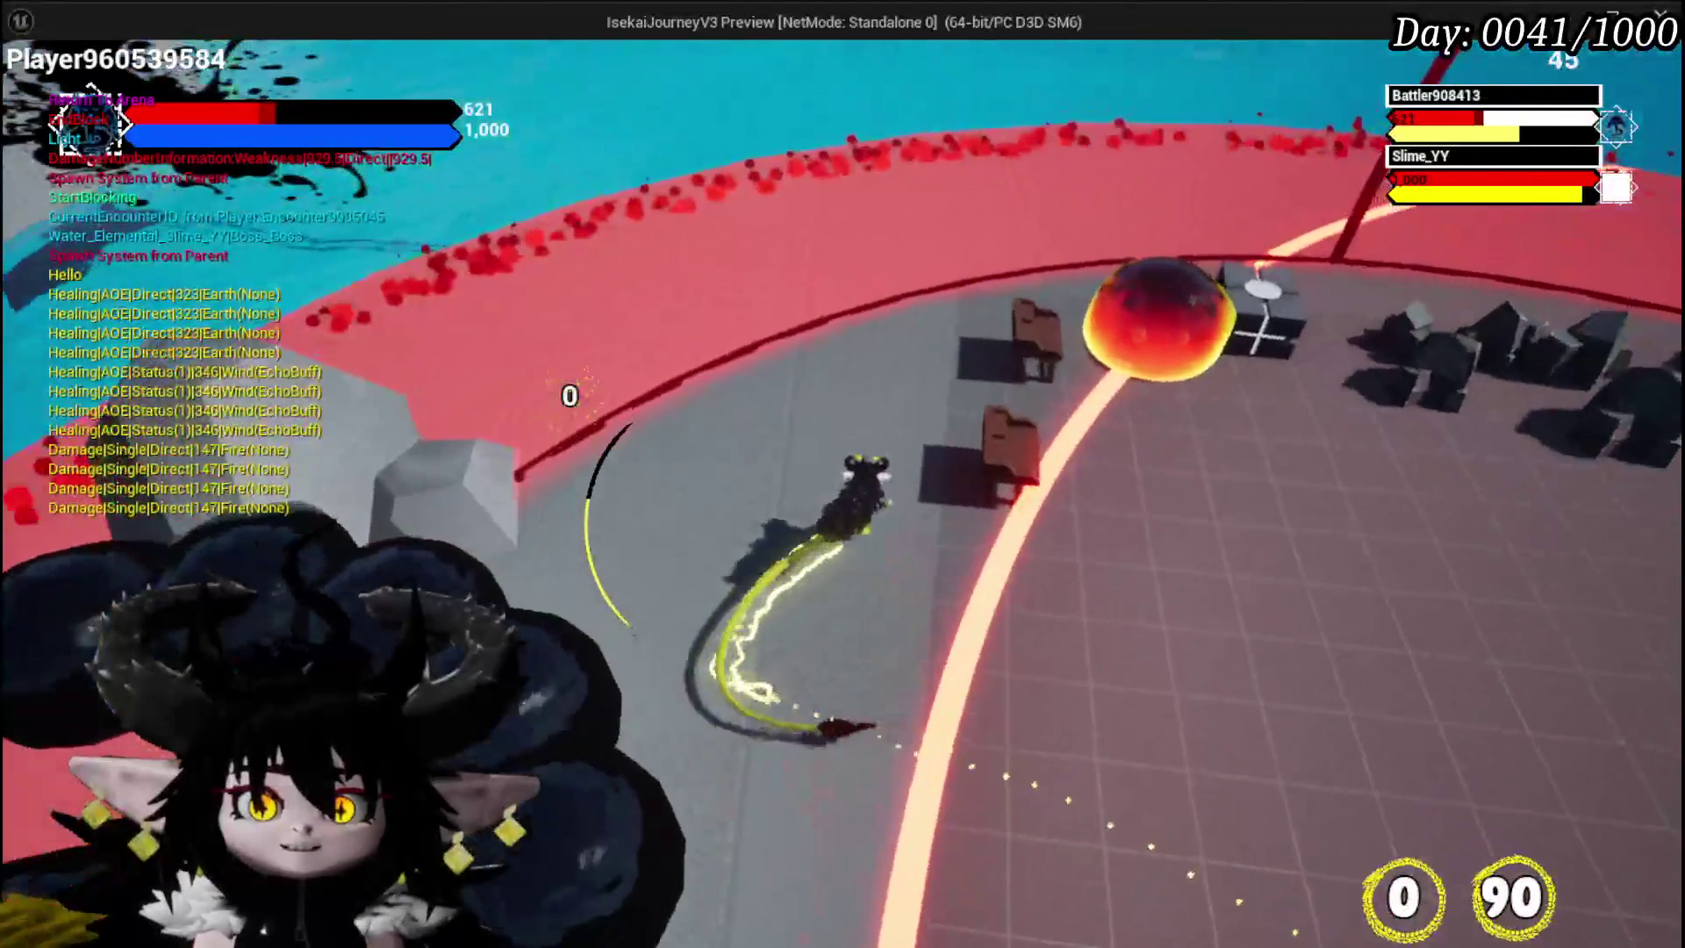
key(w)
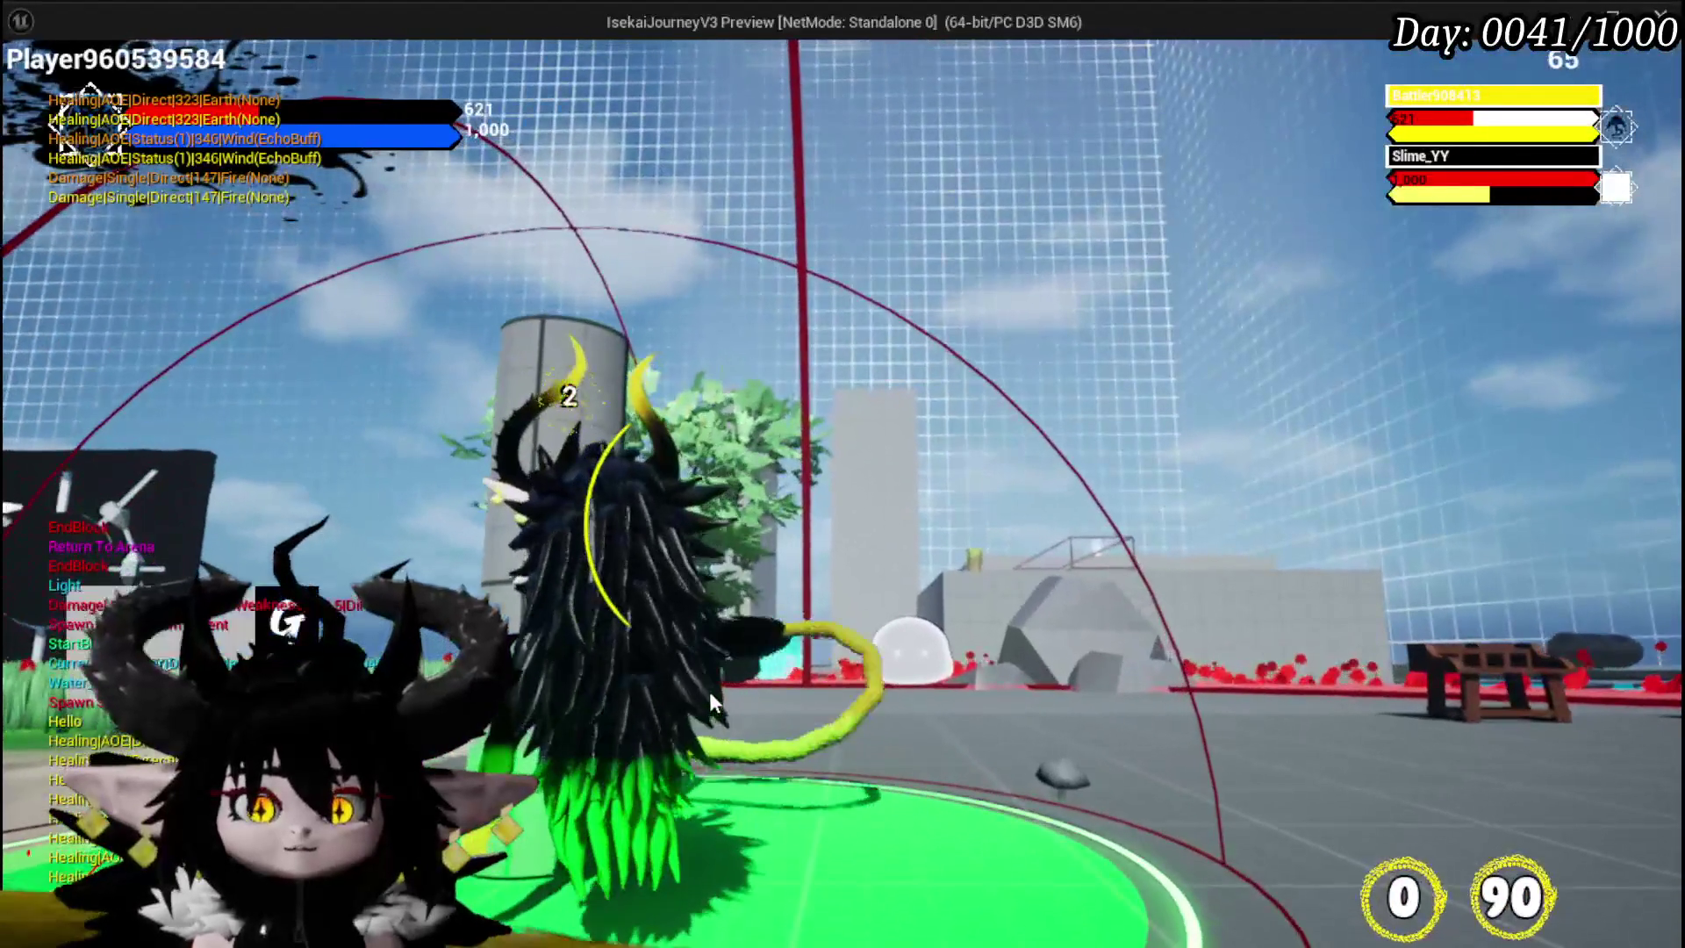
click(709, 692)
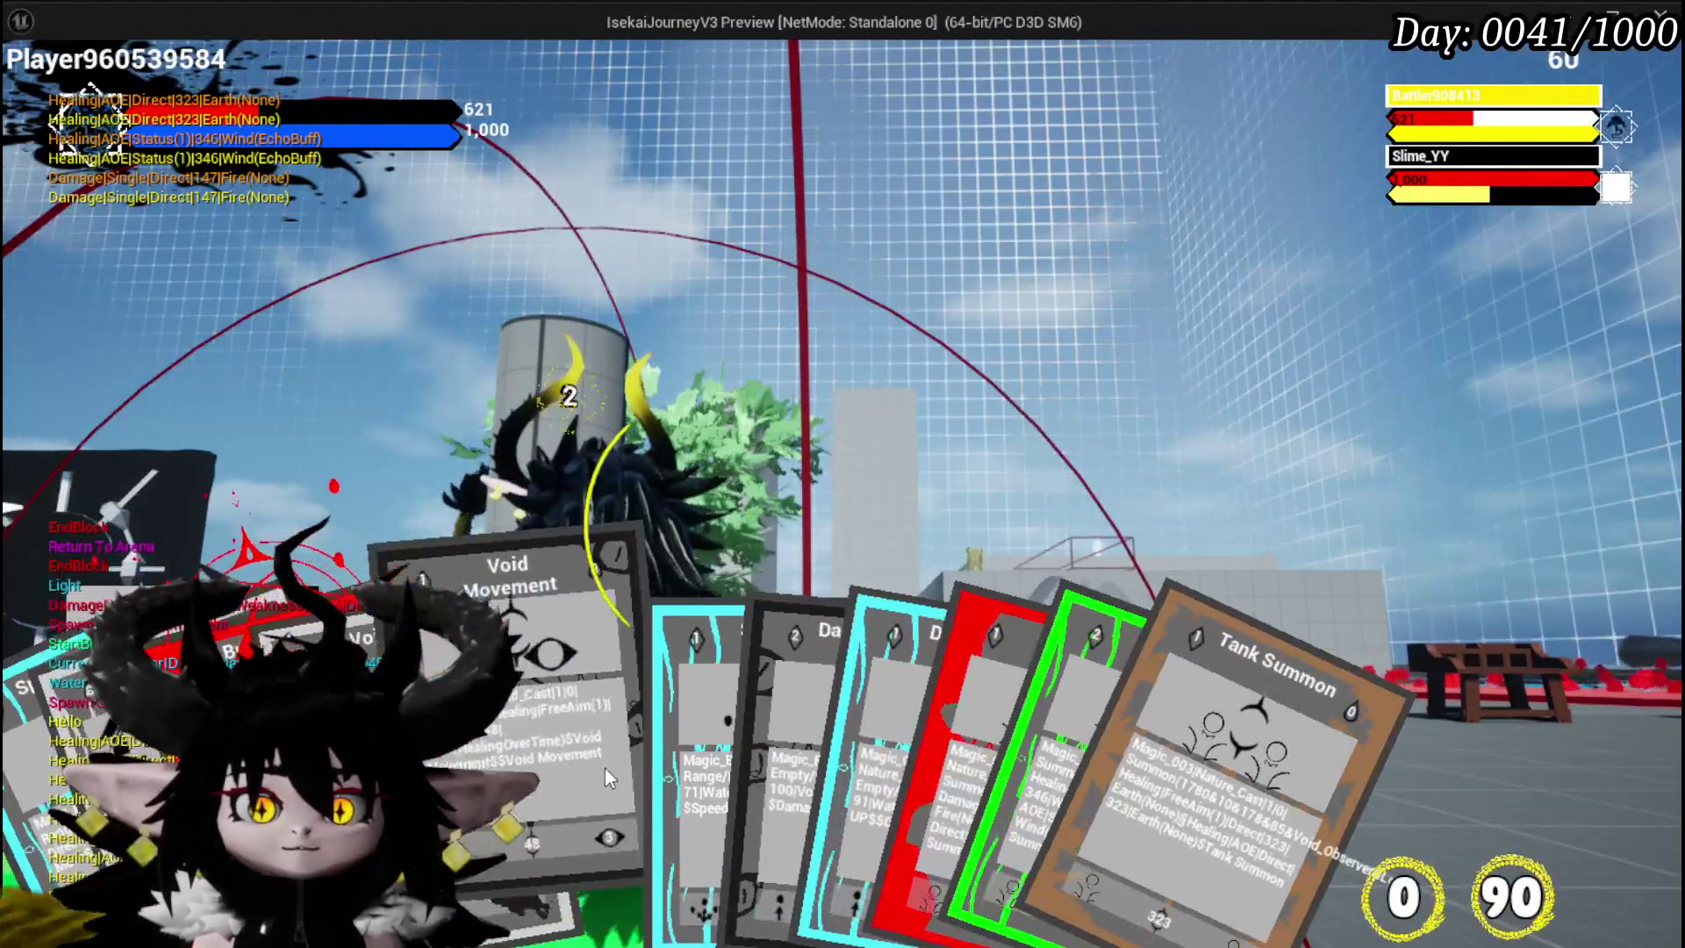
- Cast the Void Movement and Defence UP cards, then end the playtest with Escape
click(525, 751)
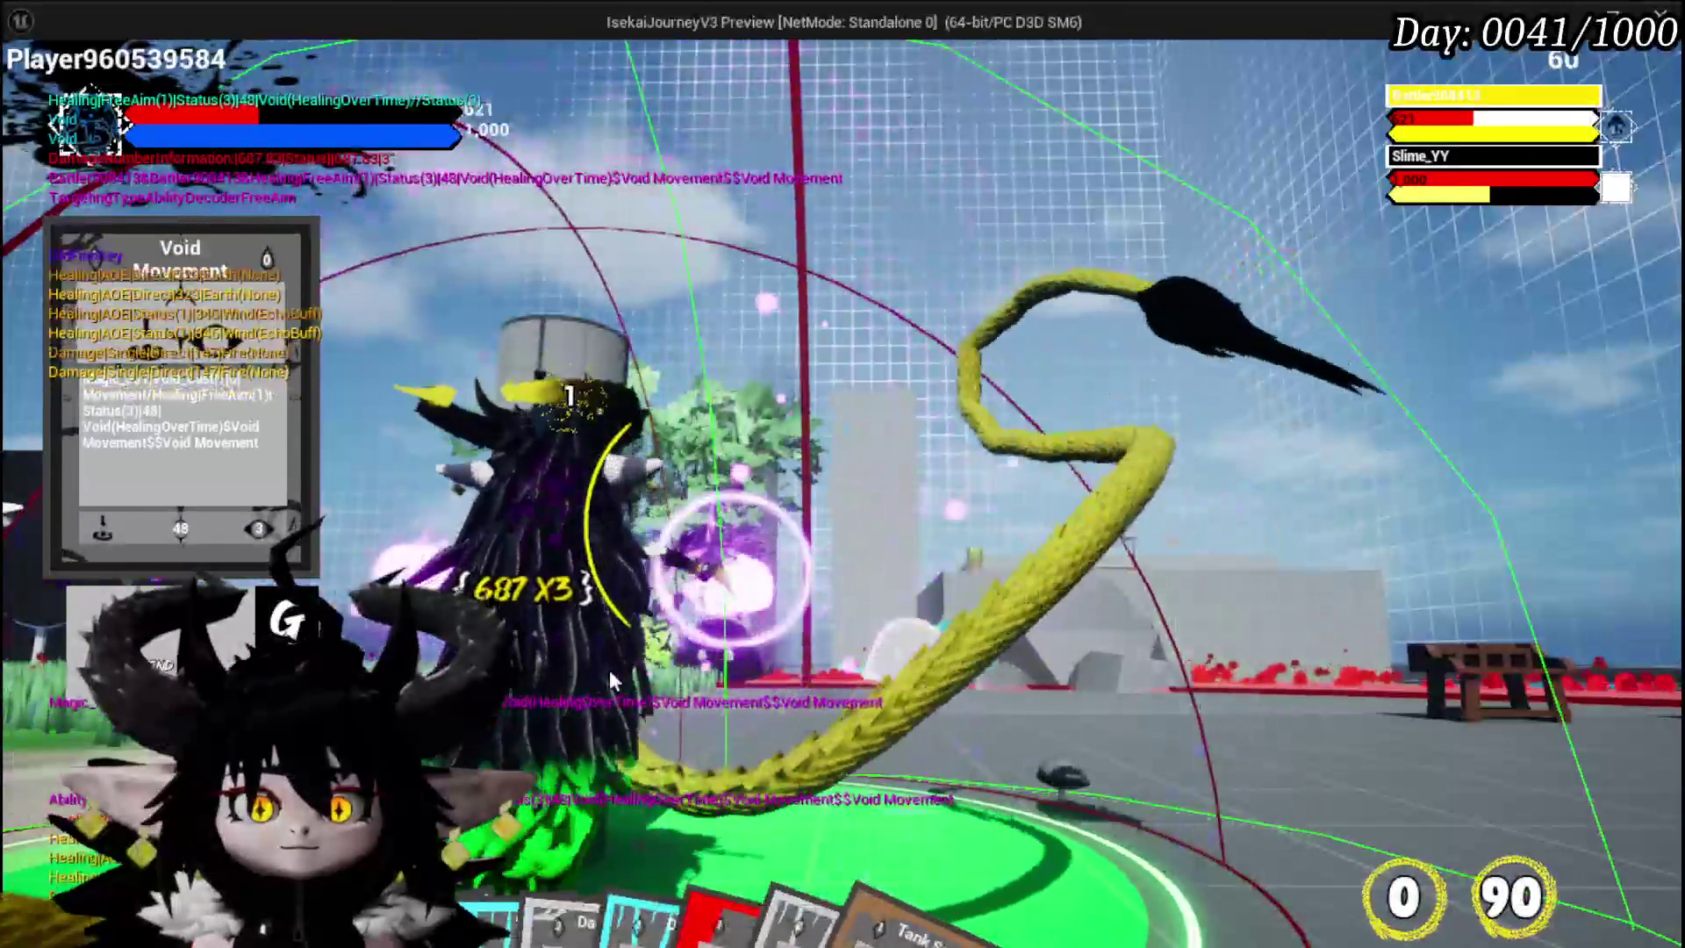
click(773, 794)
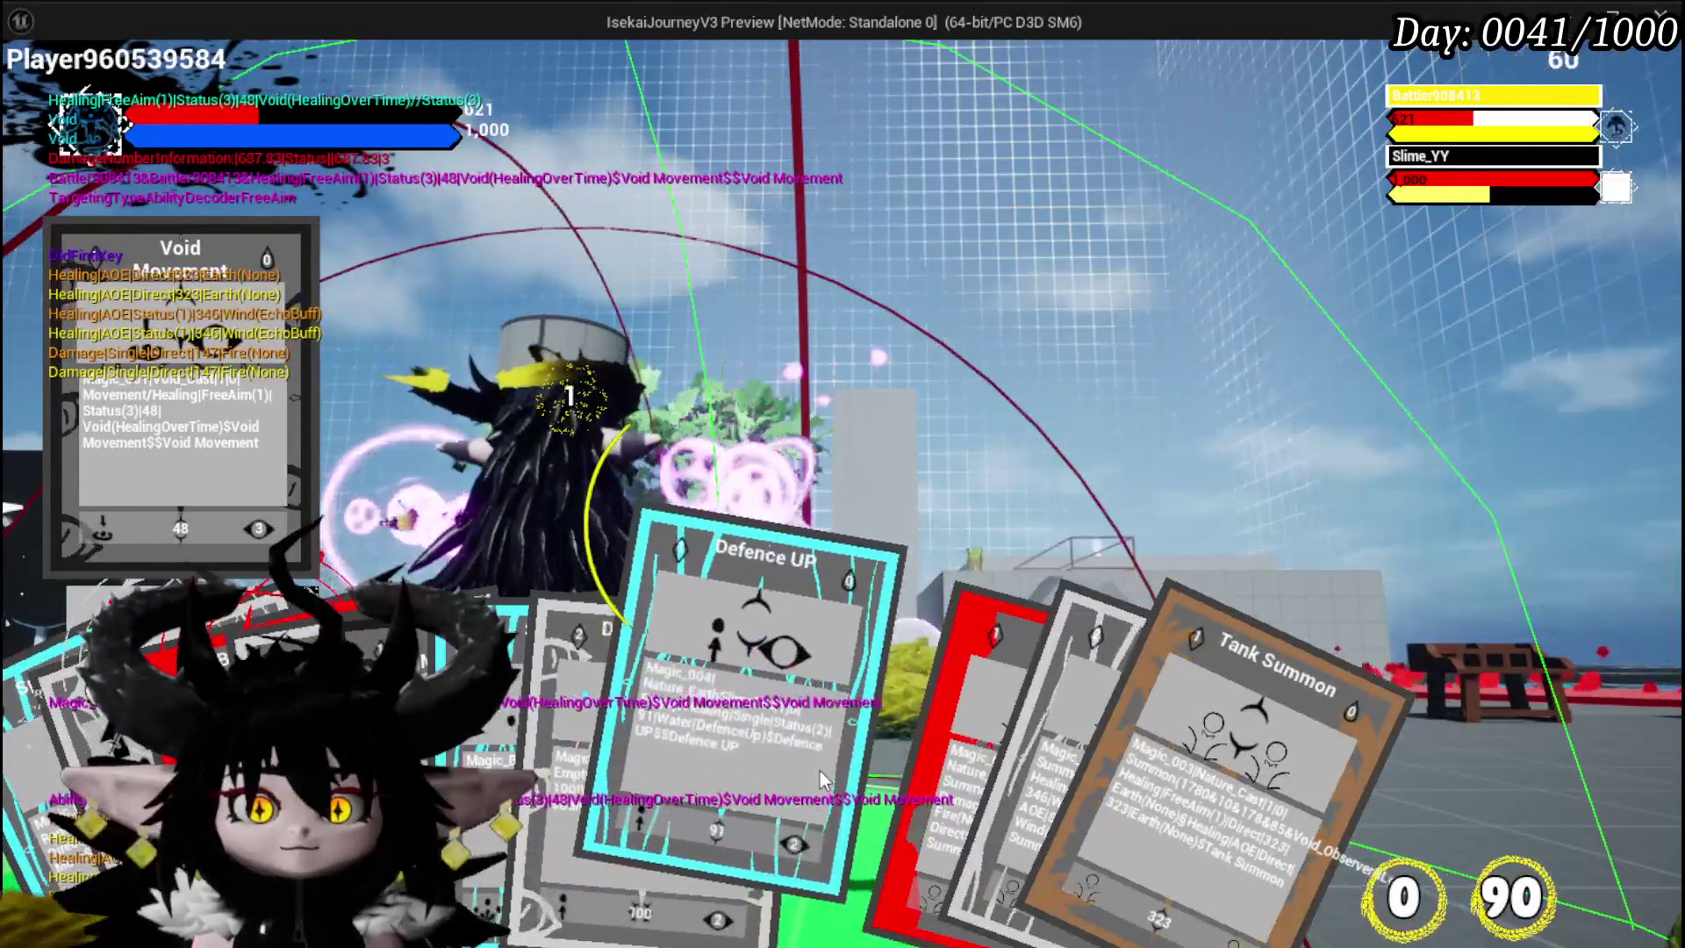
click(819, 770)
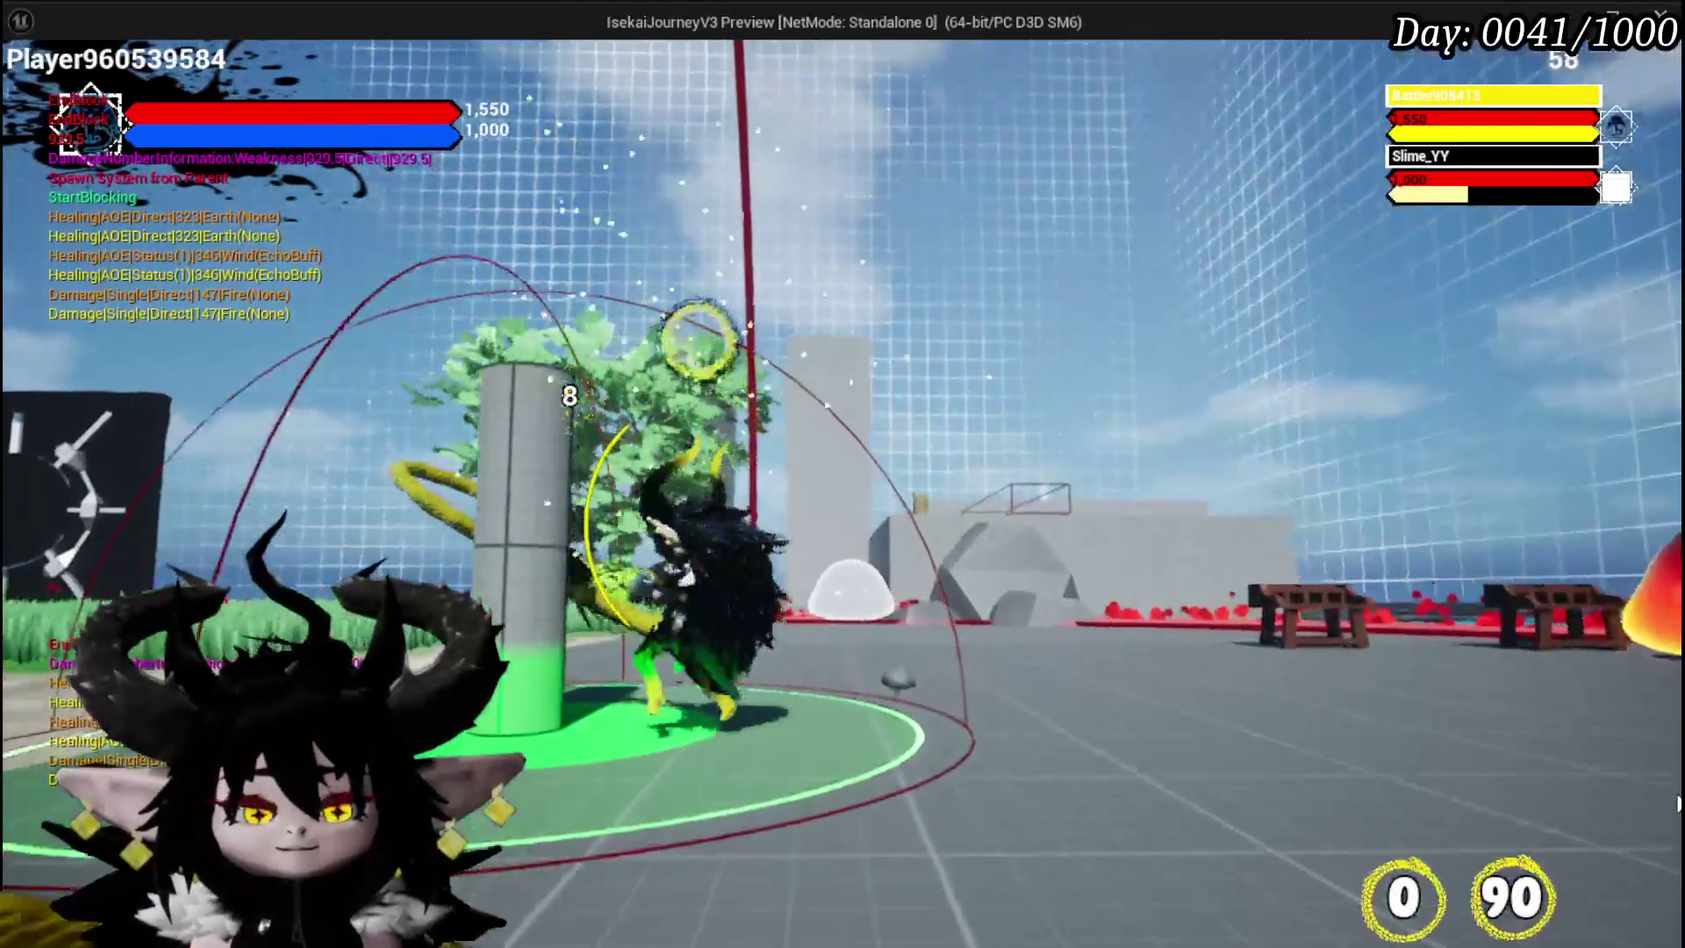
key(Escape)
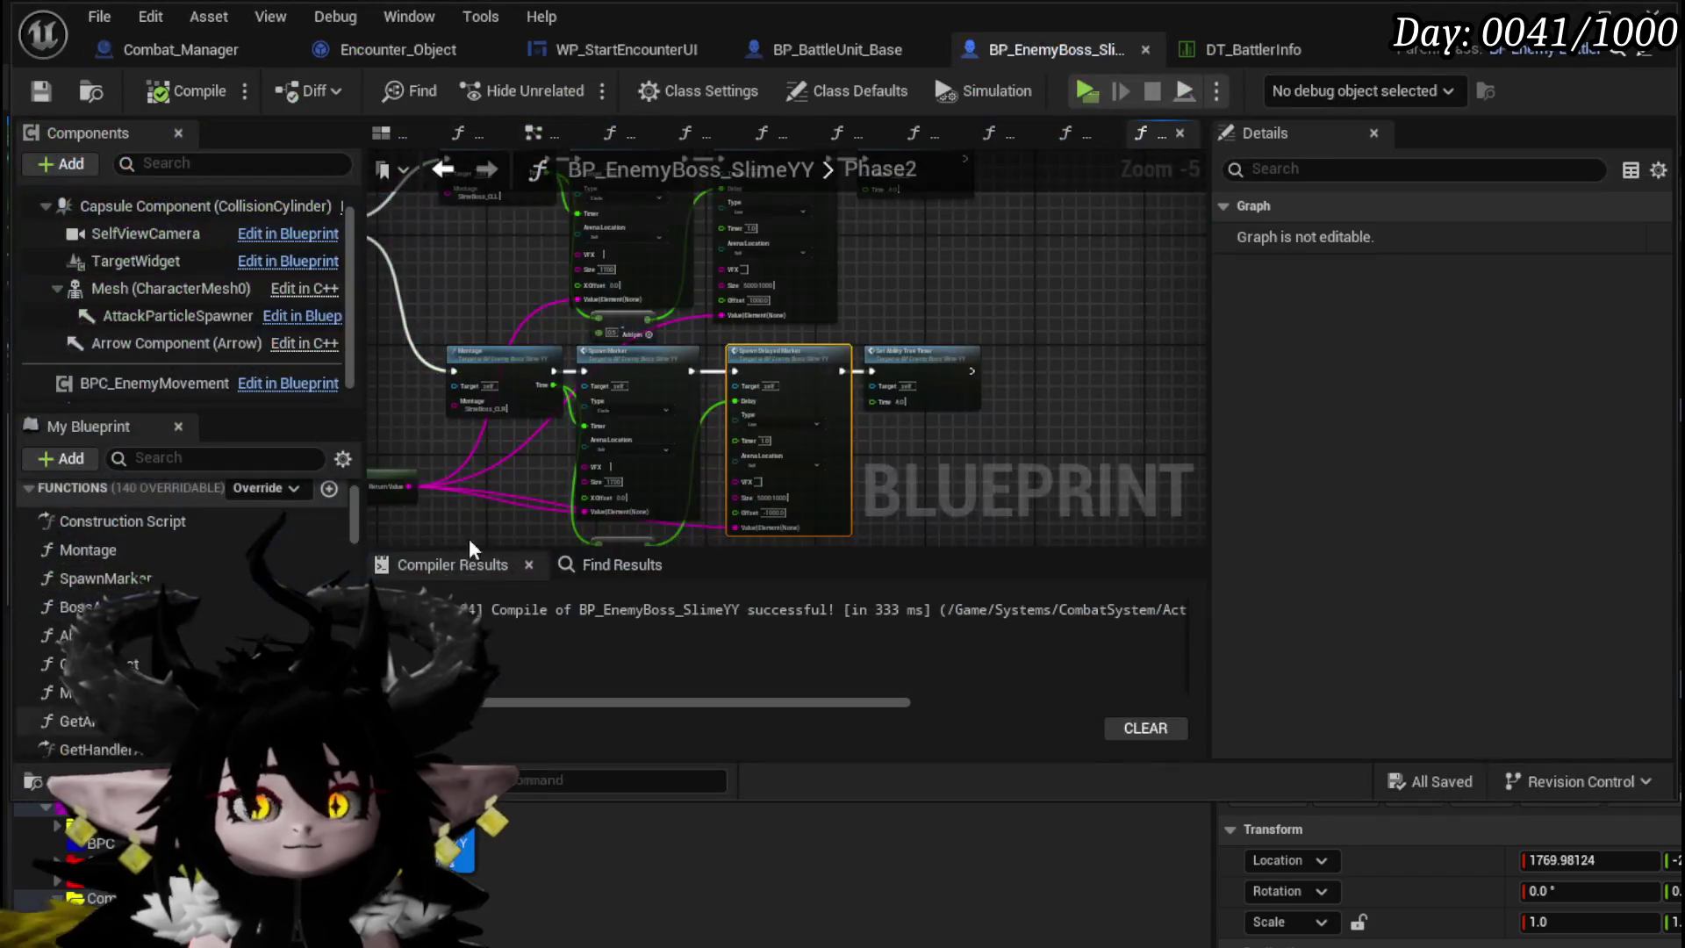
- Survey the Phase2 graph, box-selecting node groups and finding empty space
drag(791, 413, 893, 405)
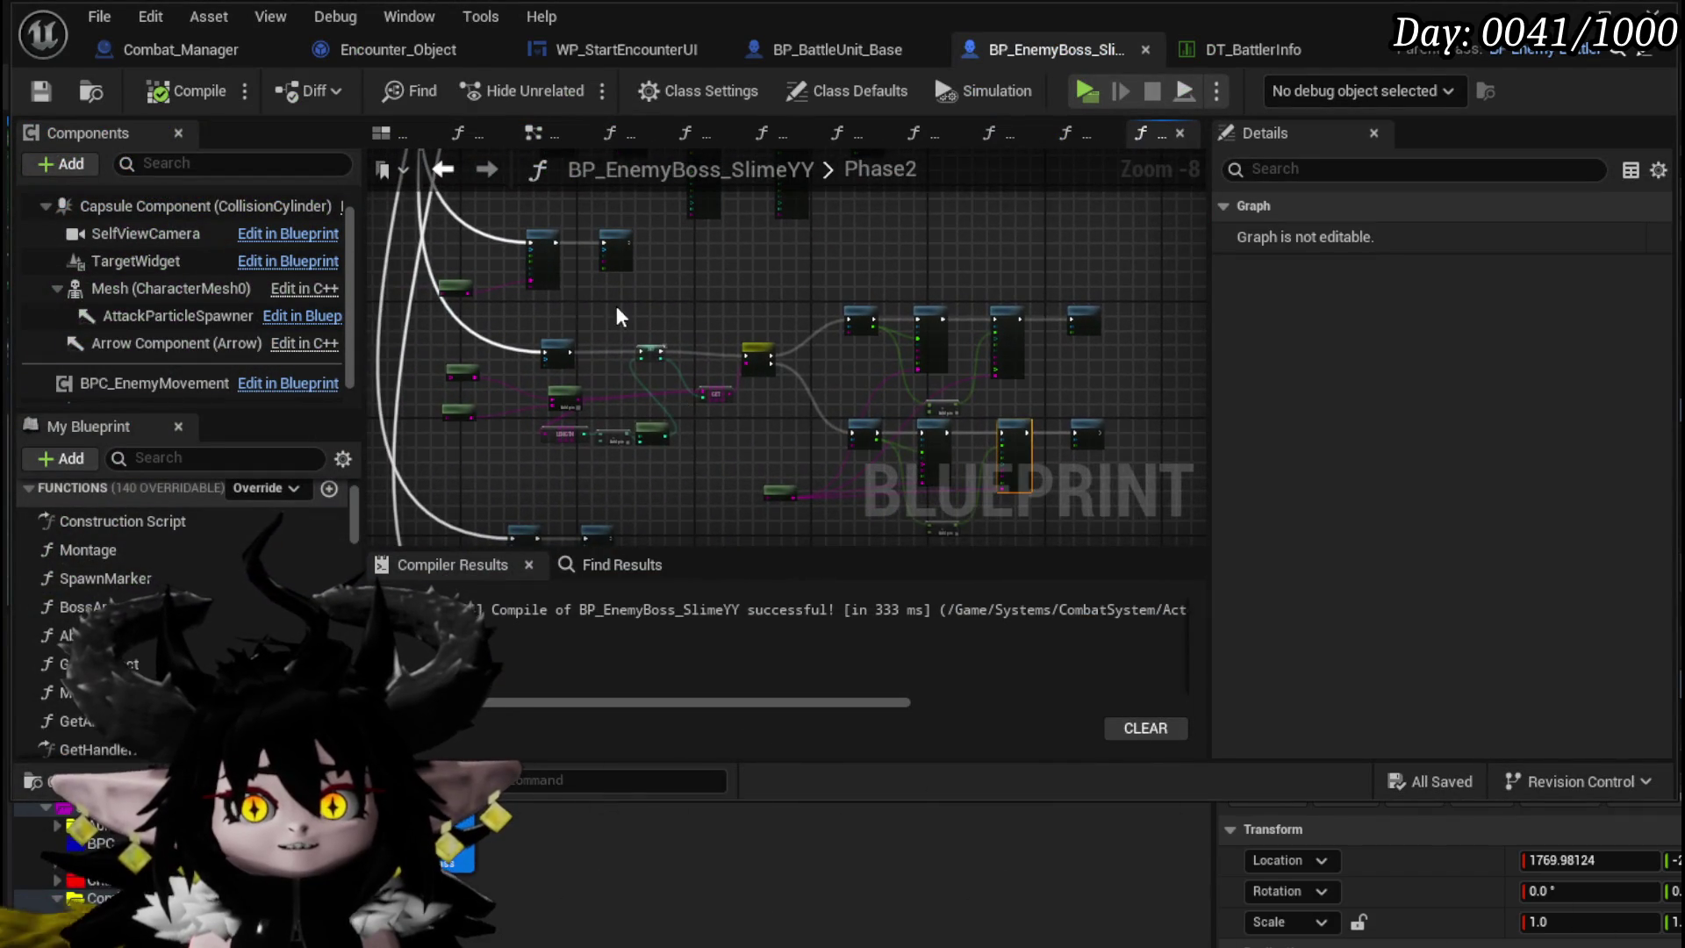
drag(612, 314, 766, 520)
mouse_move(560, 292)
mouse_down()
mouse_move(583, 350)
mouse_move(550, 343)
mouse_up()
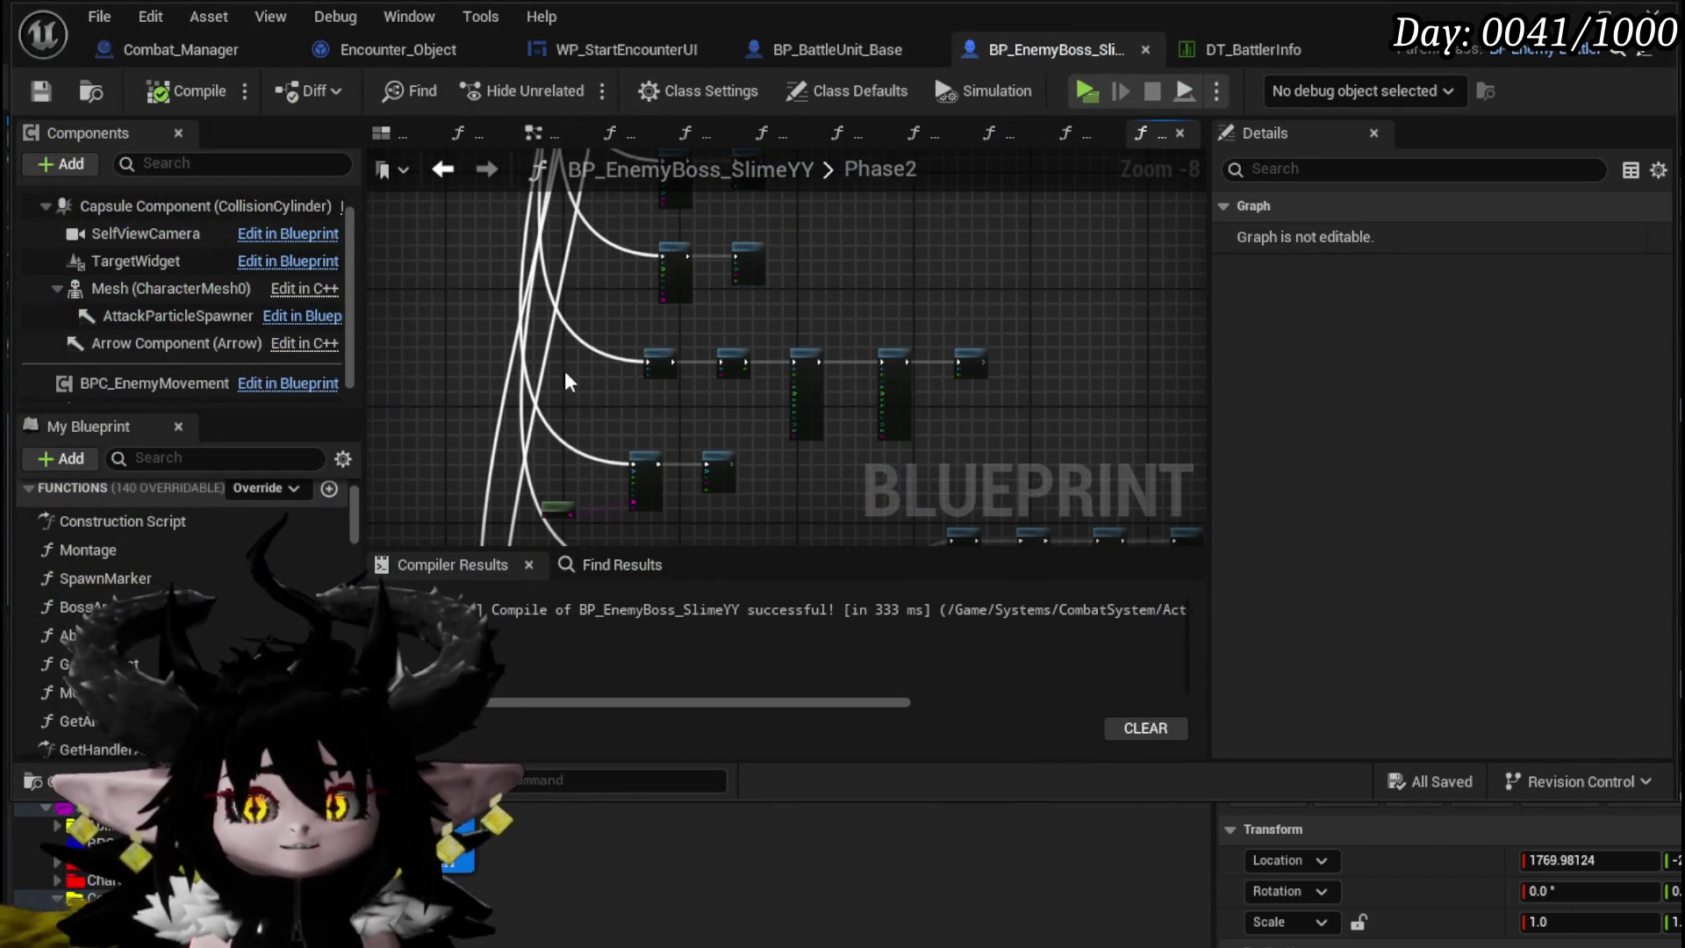
scroll(542, 338, up, 4)
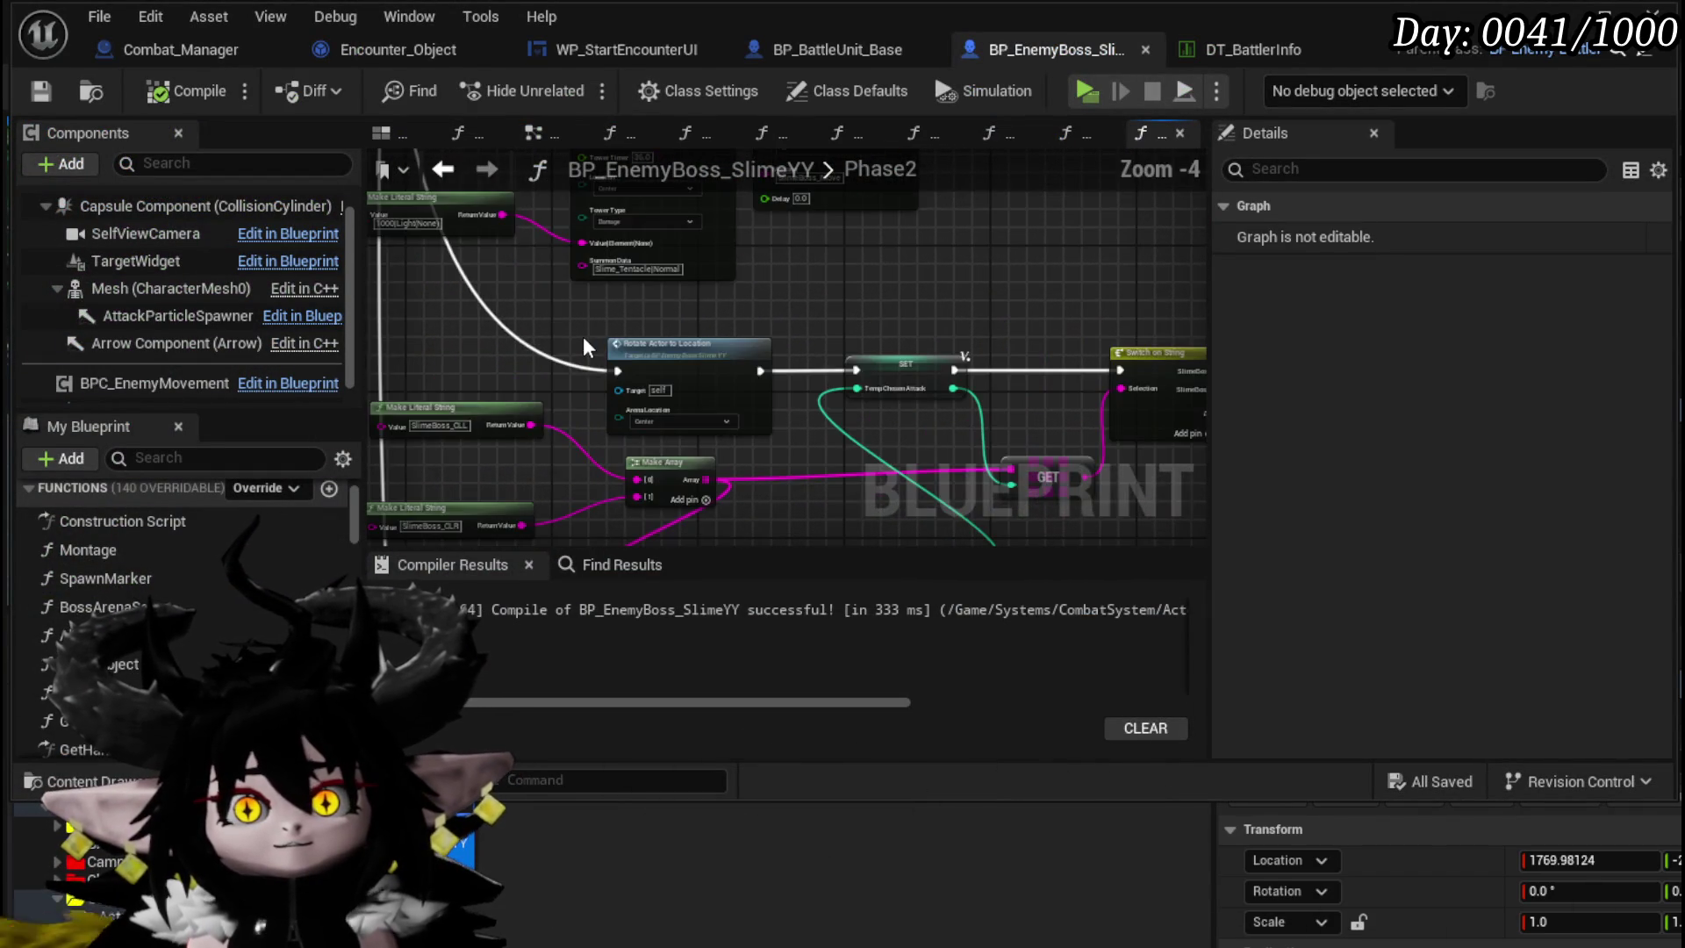
scroll(542, 338, down, 2)
scroll(542, 338, down, 1)
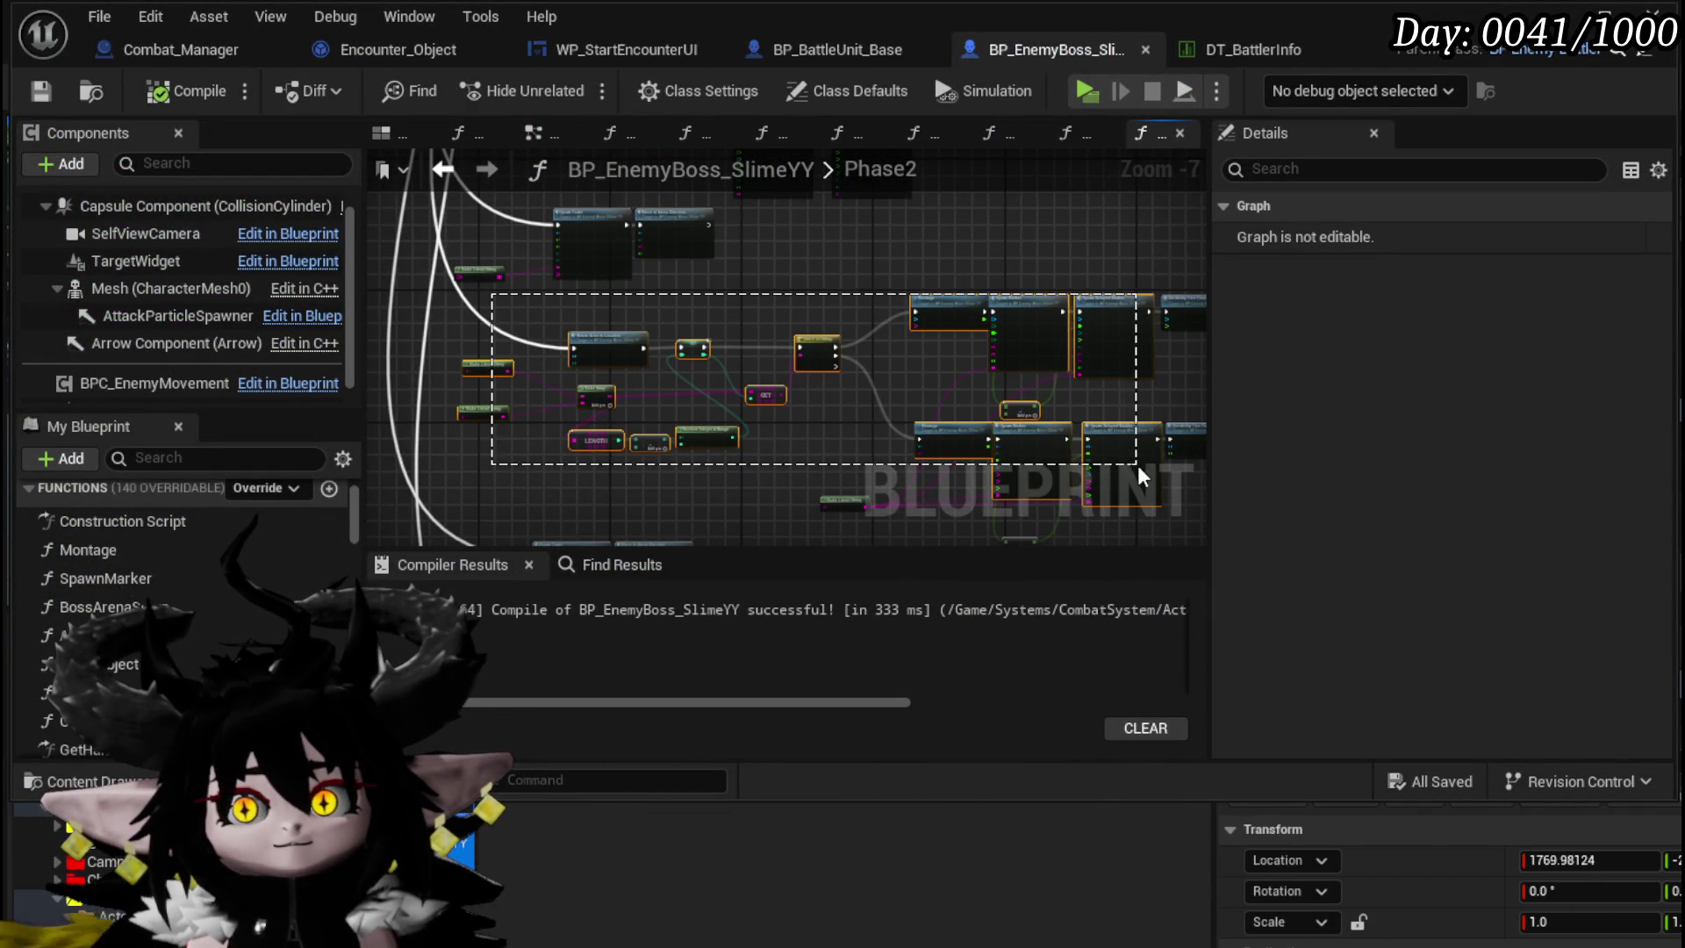
drag(1138, 474, 1138, 474)
scroll(571, 263, down, 4)
drag(658, 360, 665, 376)
mouse_move(1007, 496)
mouse_down()
mouse_move(1005, 535)
mouse_move(1005, 456)
mouse_up()
scroll(983, 382, down, 1)
drag(983, 382, 714, 444)
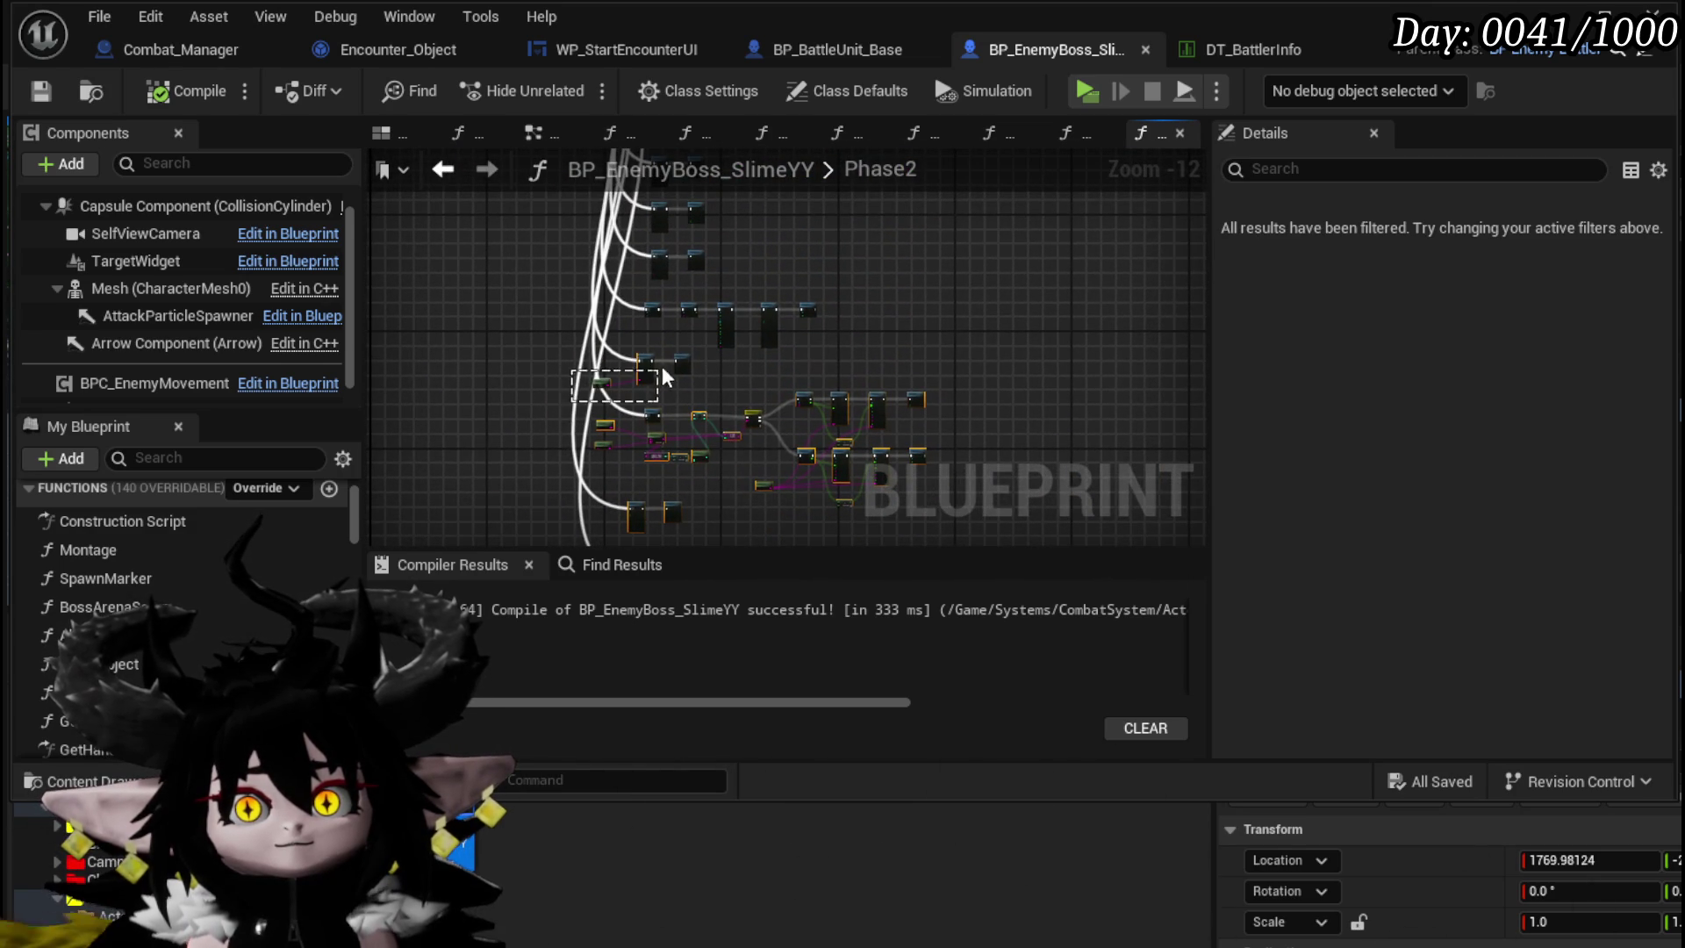
mouse_move(744, 373)
mouse_down()
mouse_move(790, 386)
mouse_move(584, 395)
mouse_move(612, 461)
mouse_up()
scroll(742, 349, up, 4)
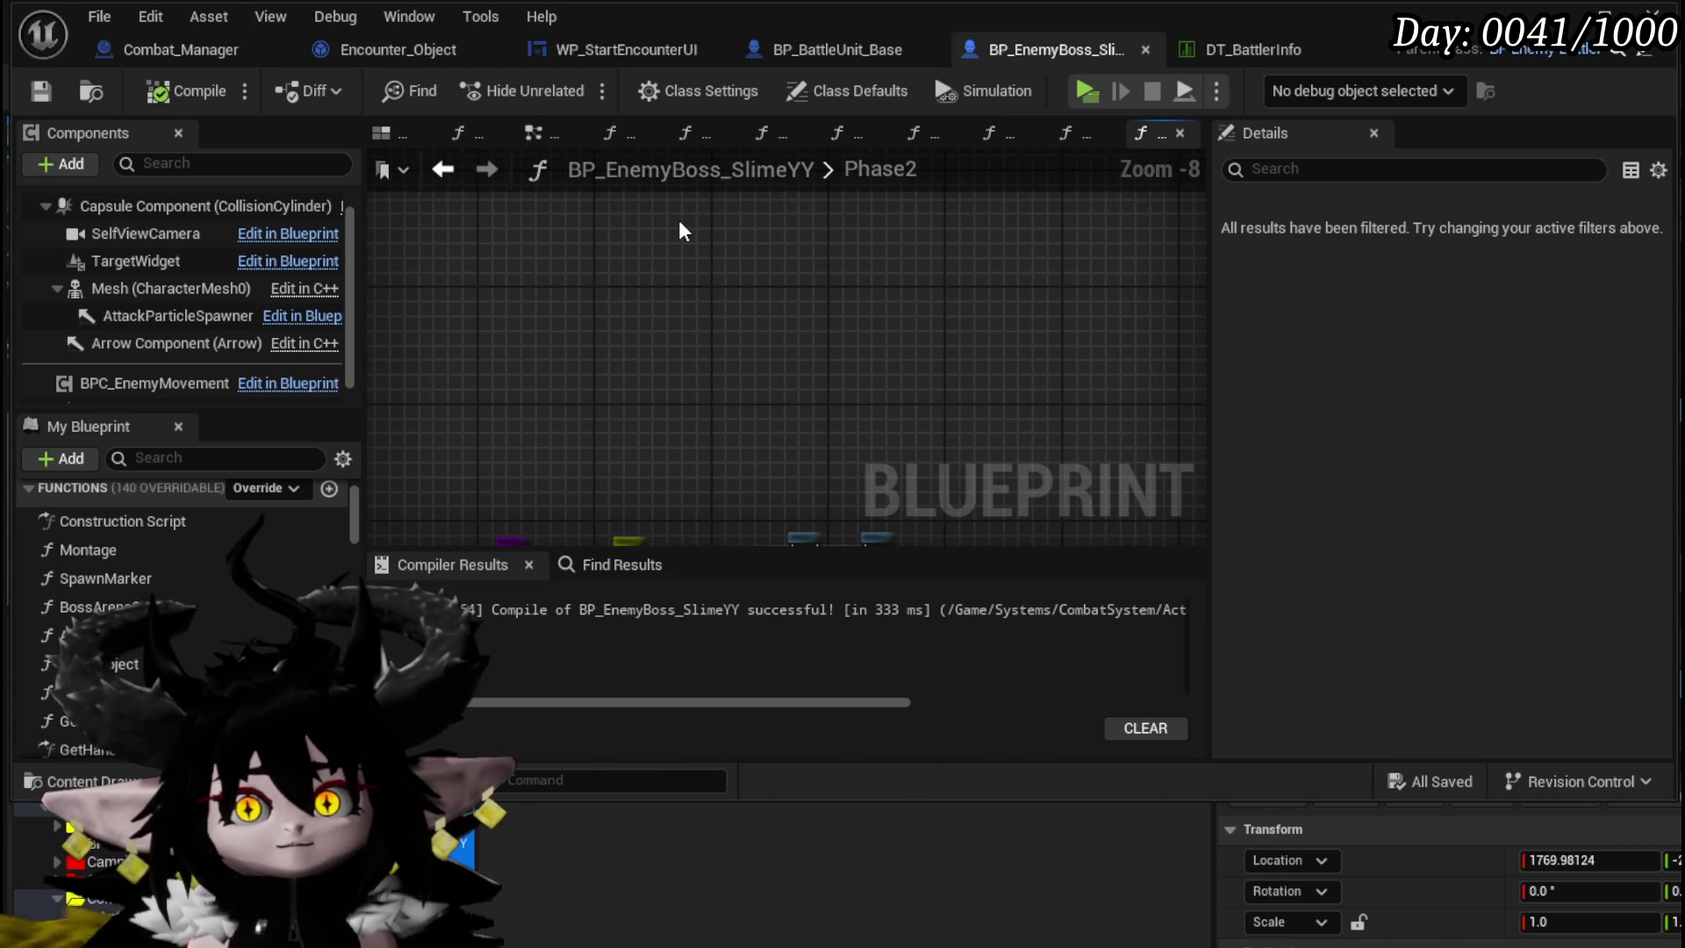
- Paste the copied Switch on Int node group and move it up and right into place
key(ctrl+v)
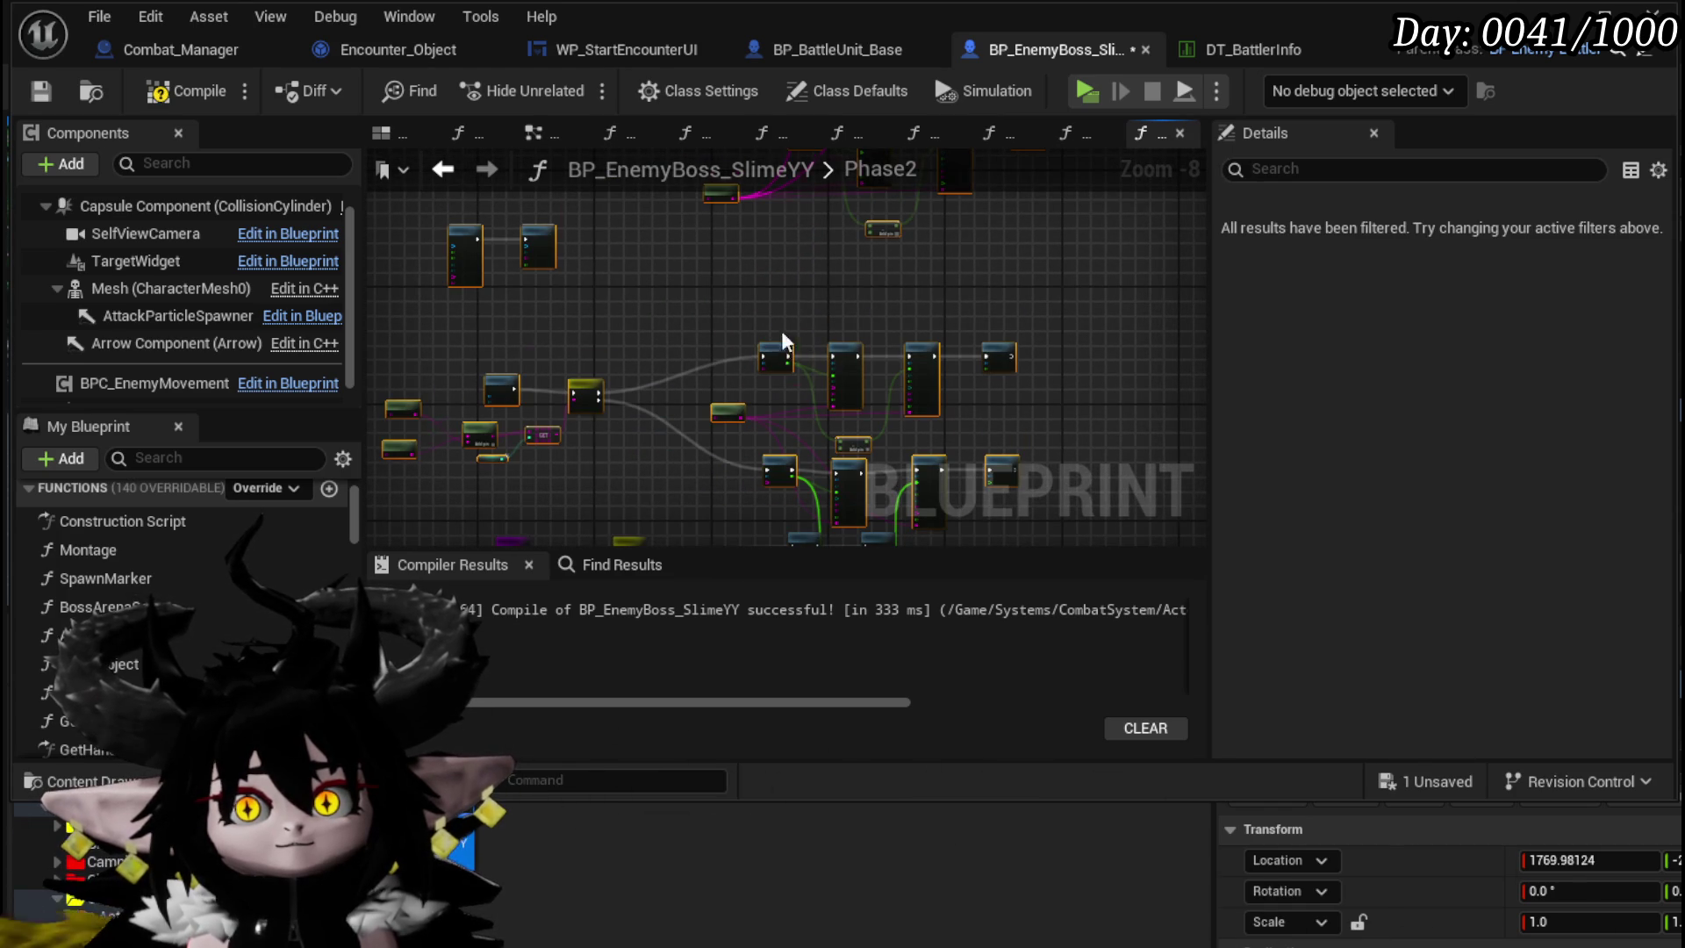
drag(784, 354, 1063, 263)
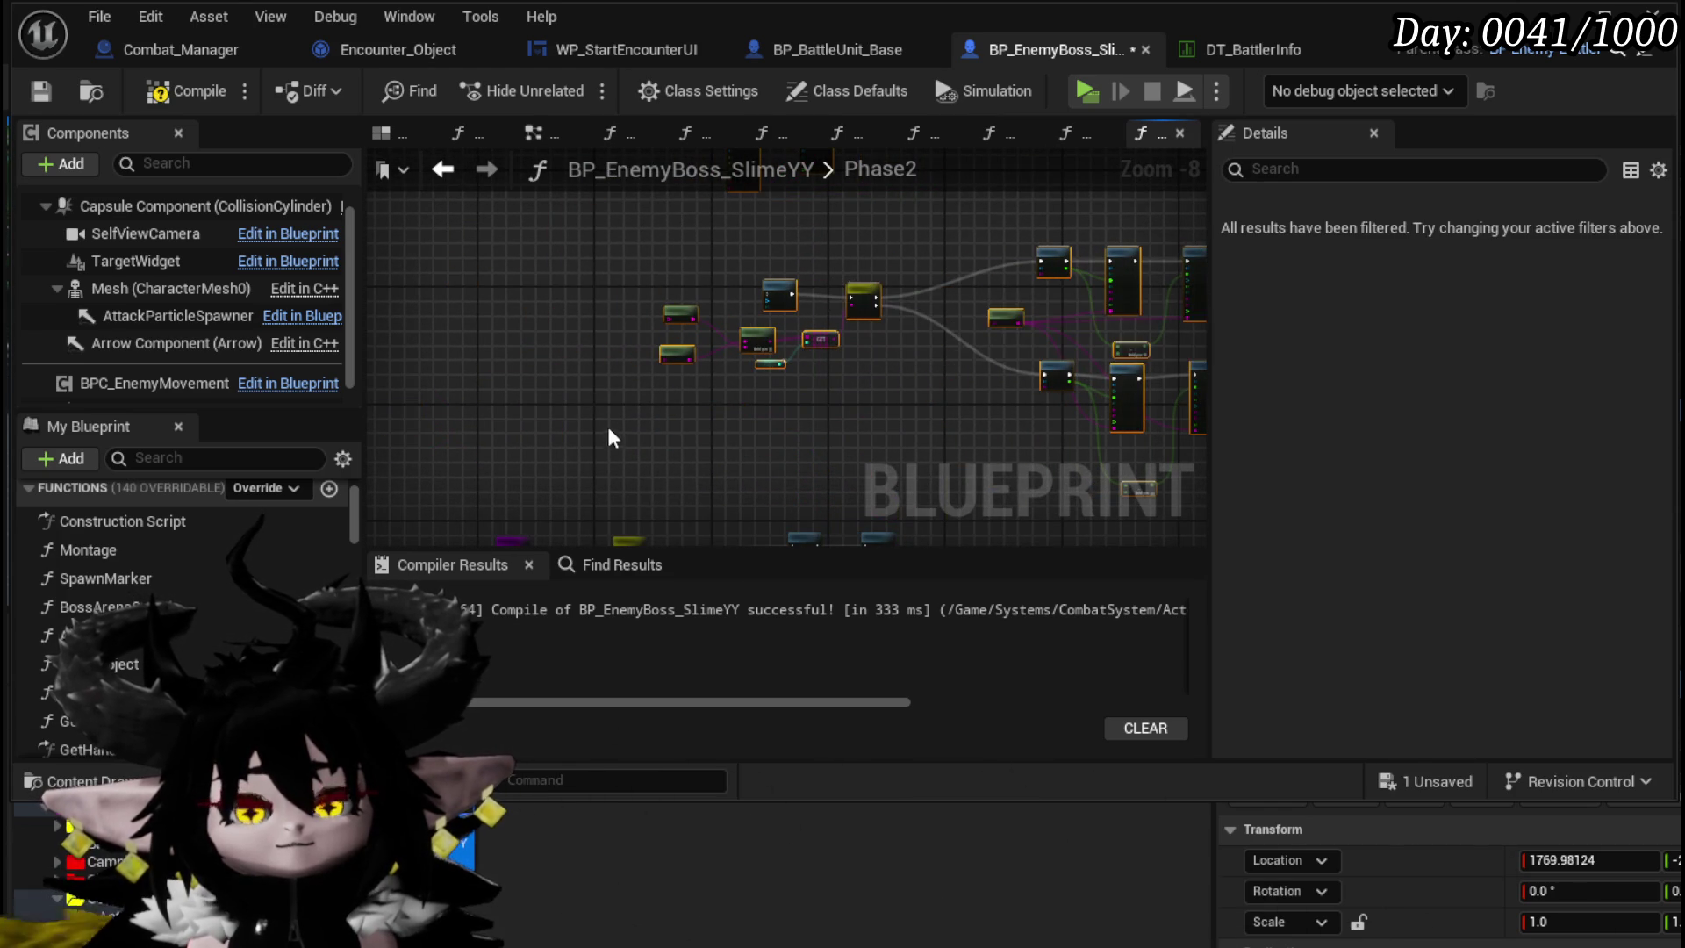
drag(612, 433, 665, 278)
mouse_move(724, 338)
mouse_down()
mouse_move(761, 474)
mouse_move(688, 403)
mouse_up()
scroll(667, 421, down, 1)
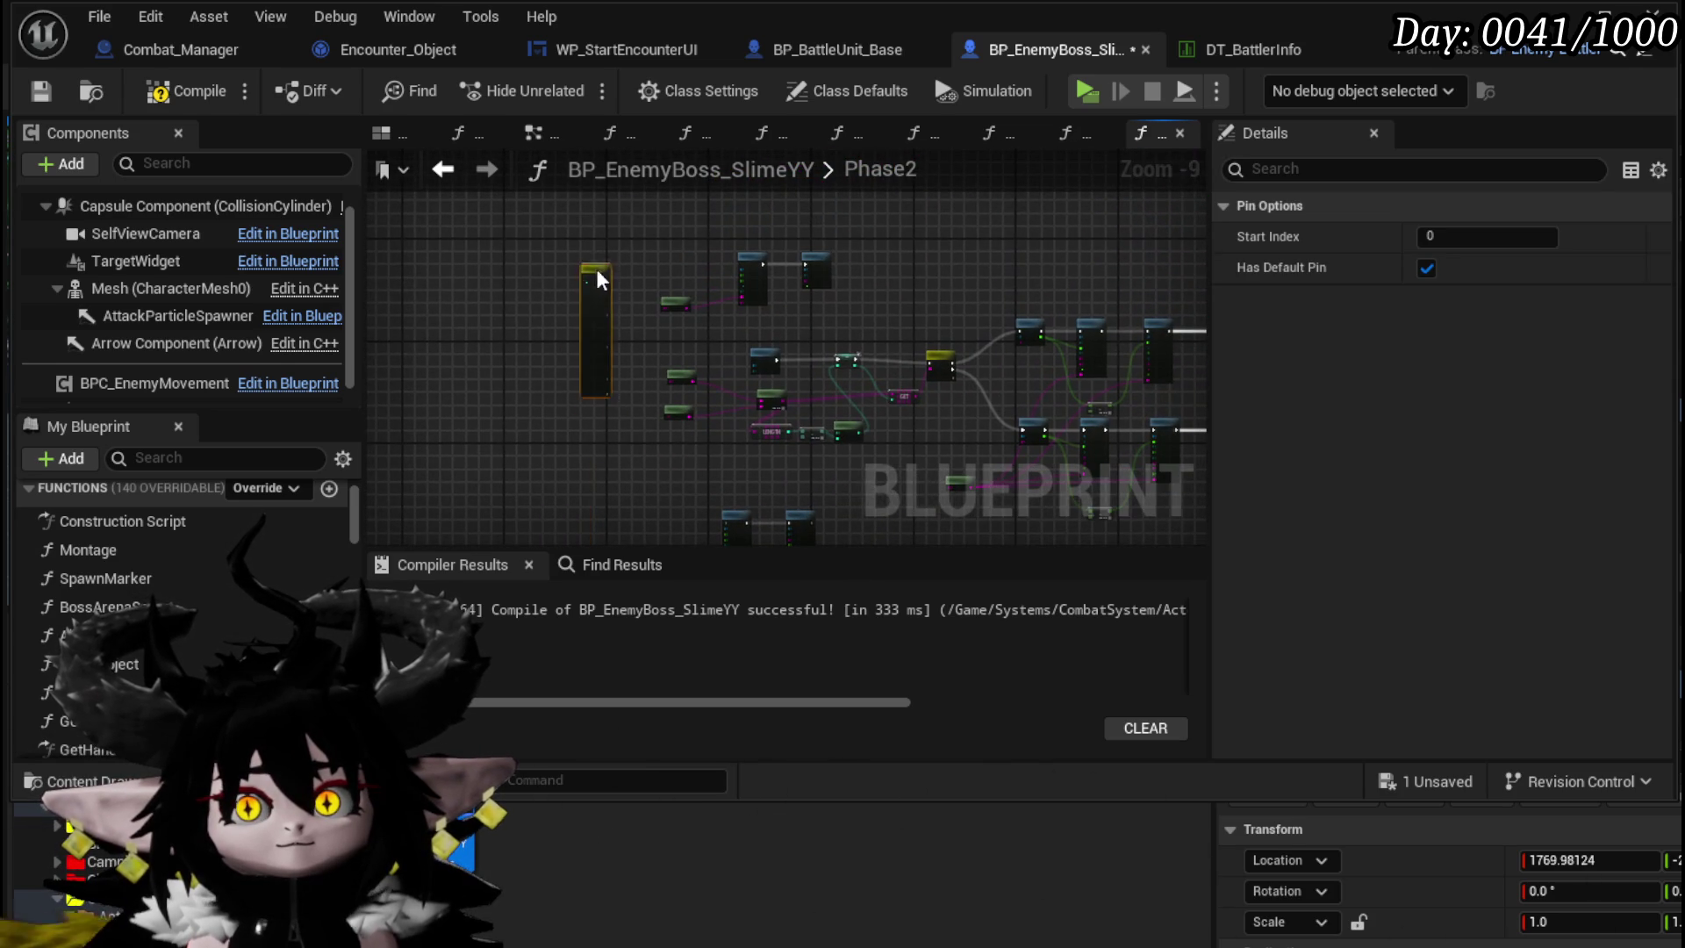
scroll(595, 281, up, 6)
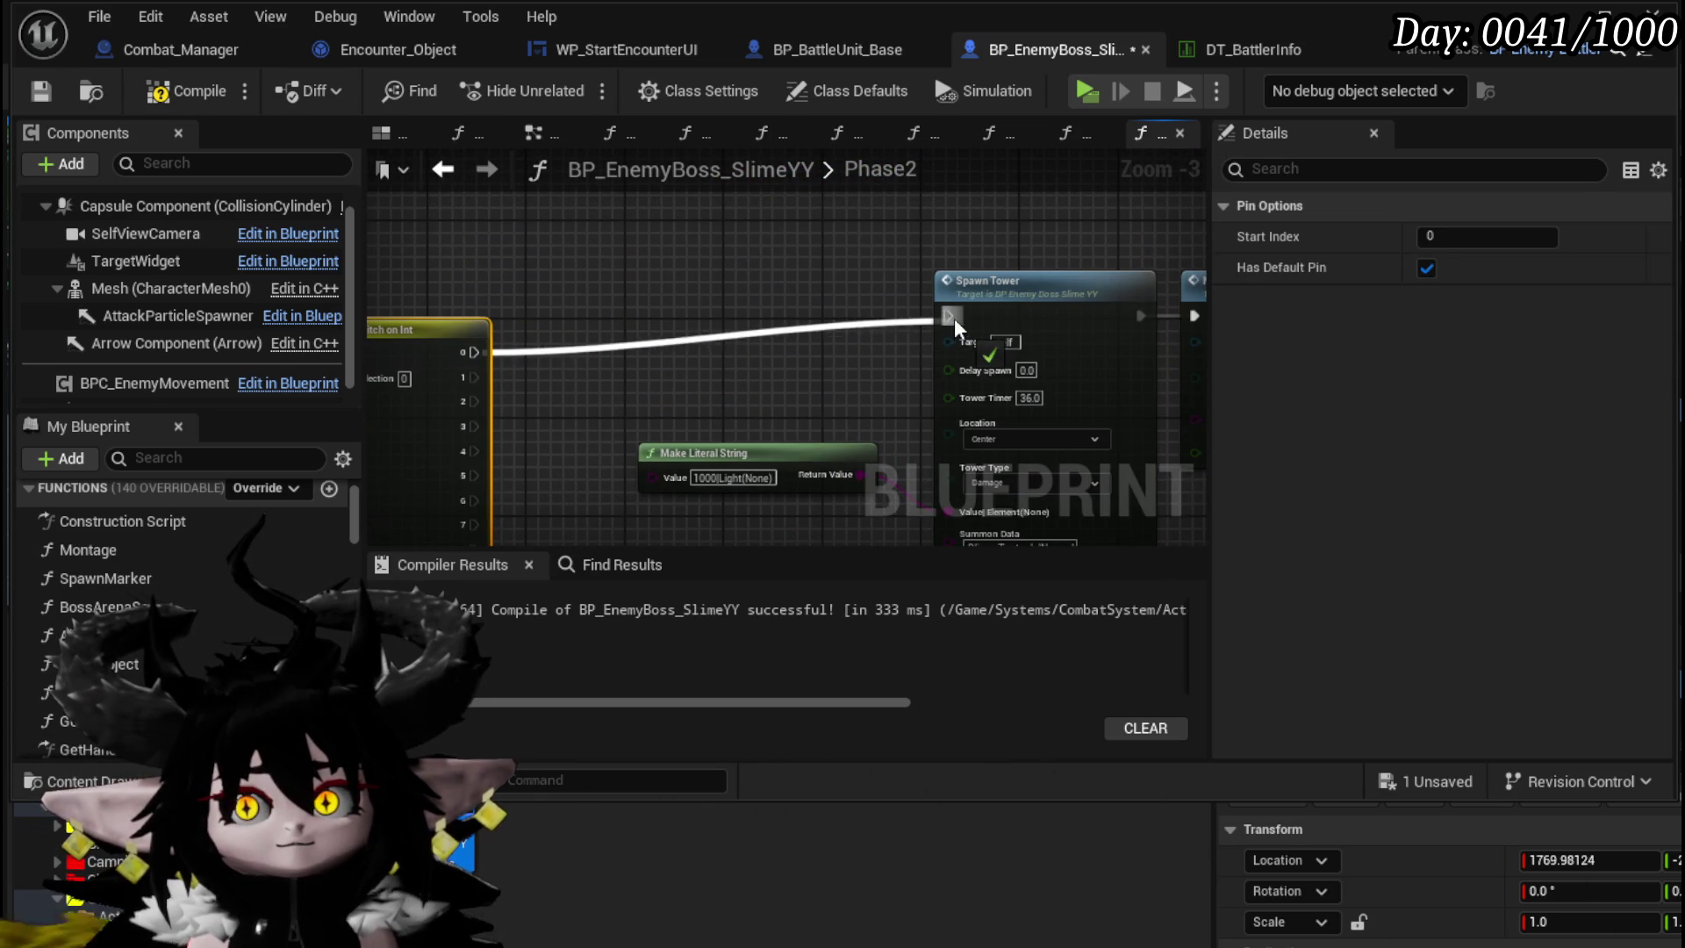
scroll(863, 361, down, 2)
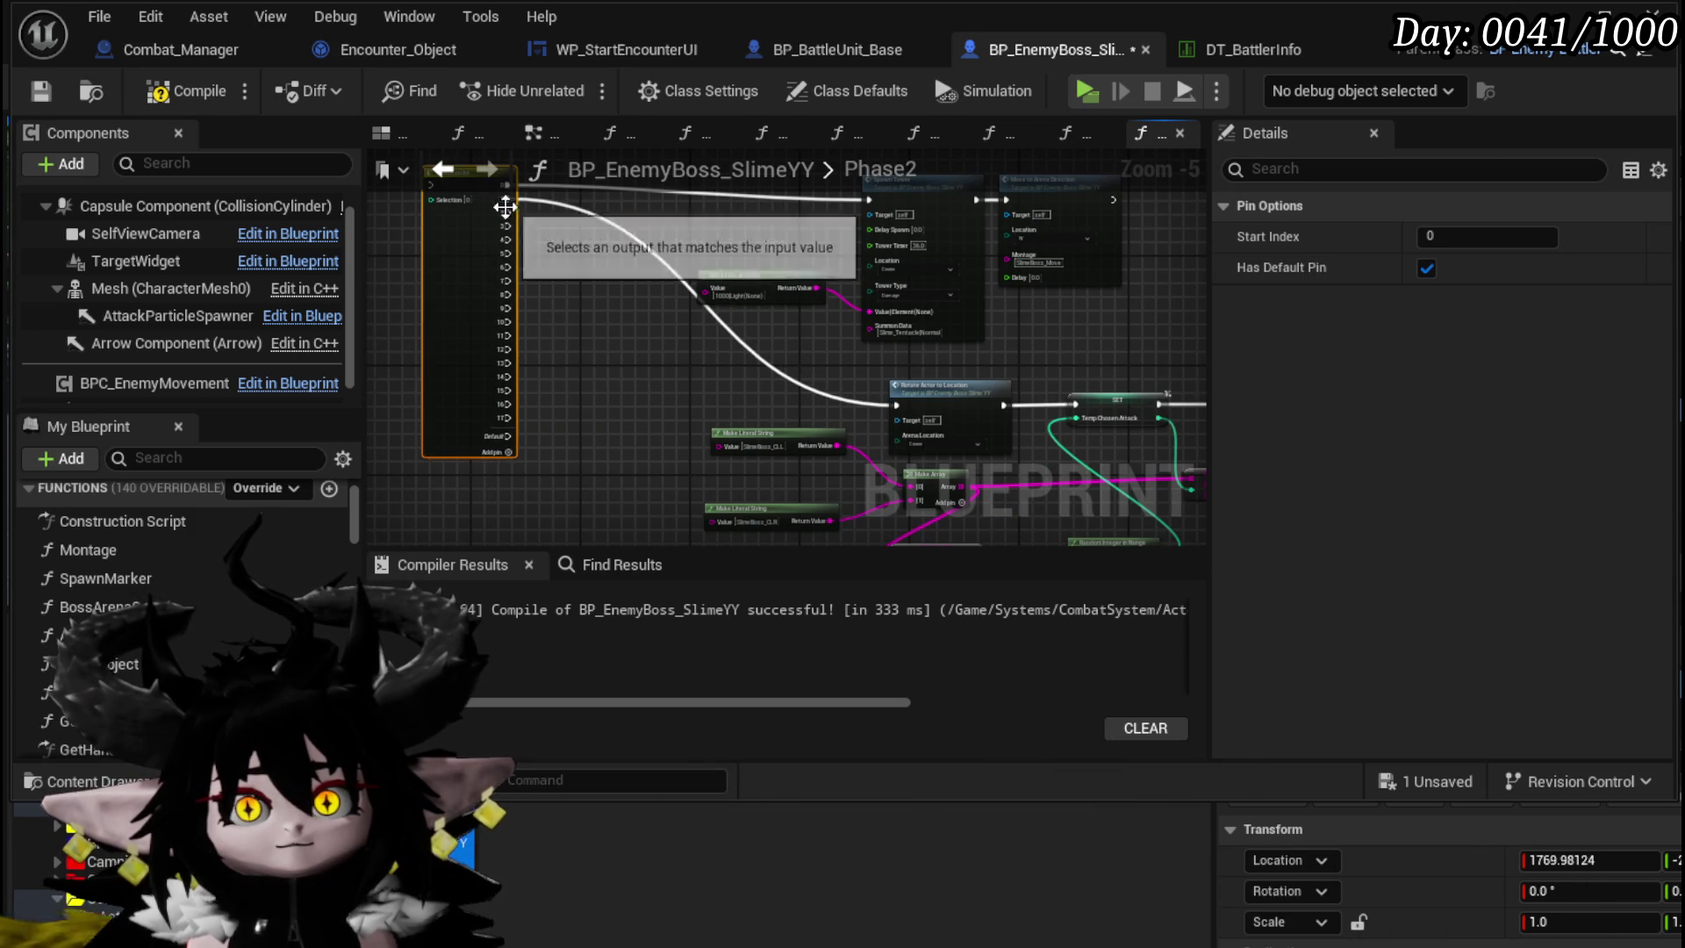
scroll(708, 523, down, 2)
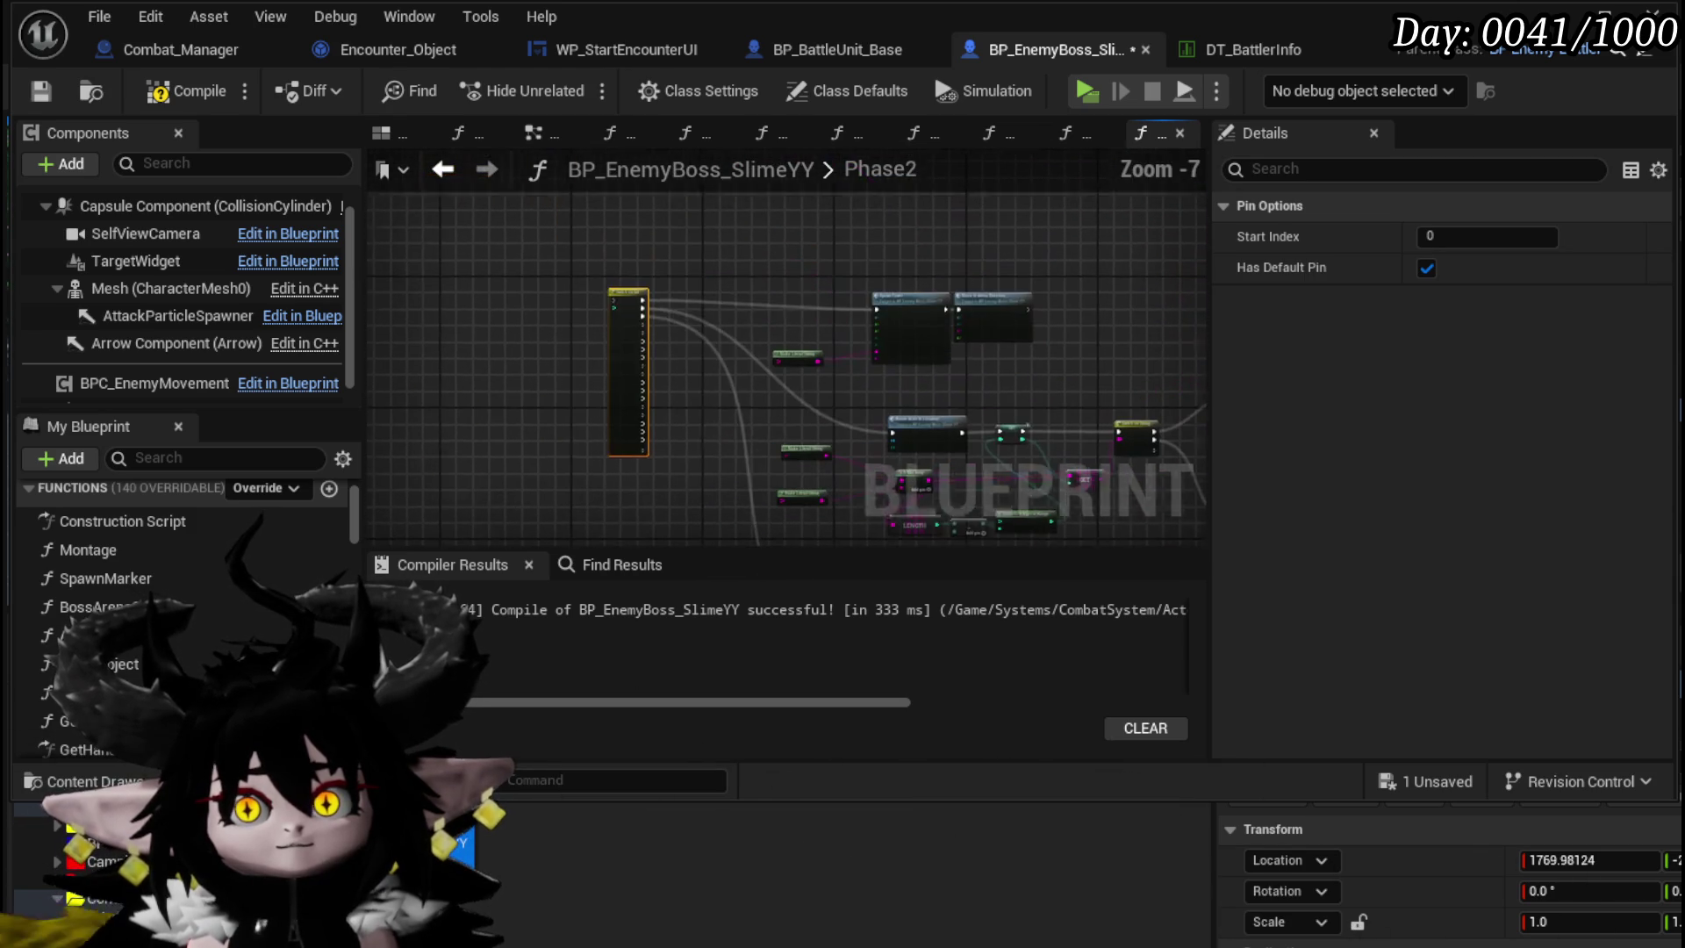
scroll(643, 344, up, 4)
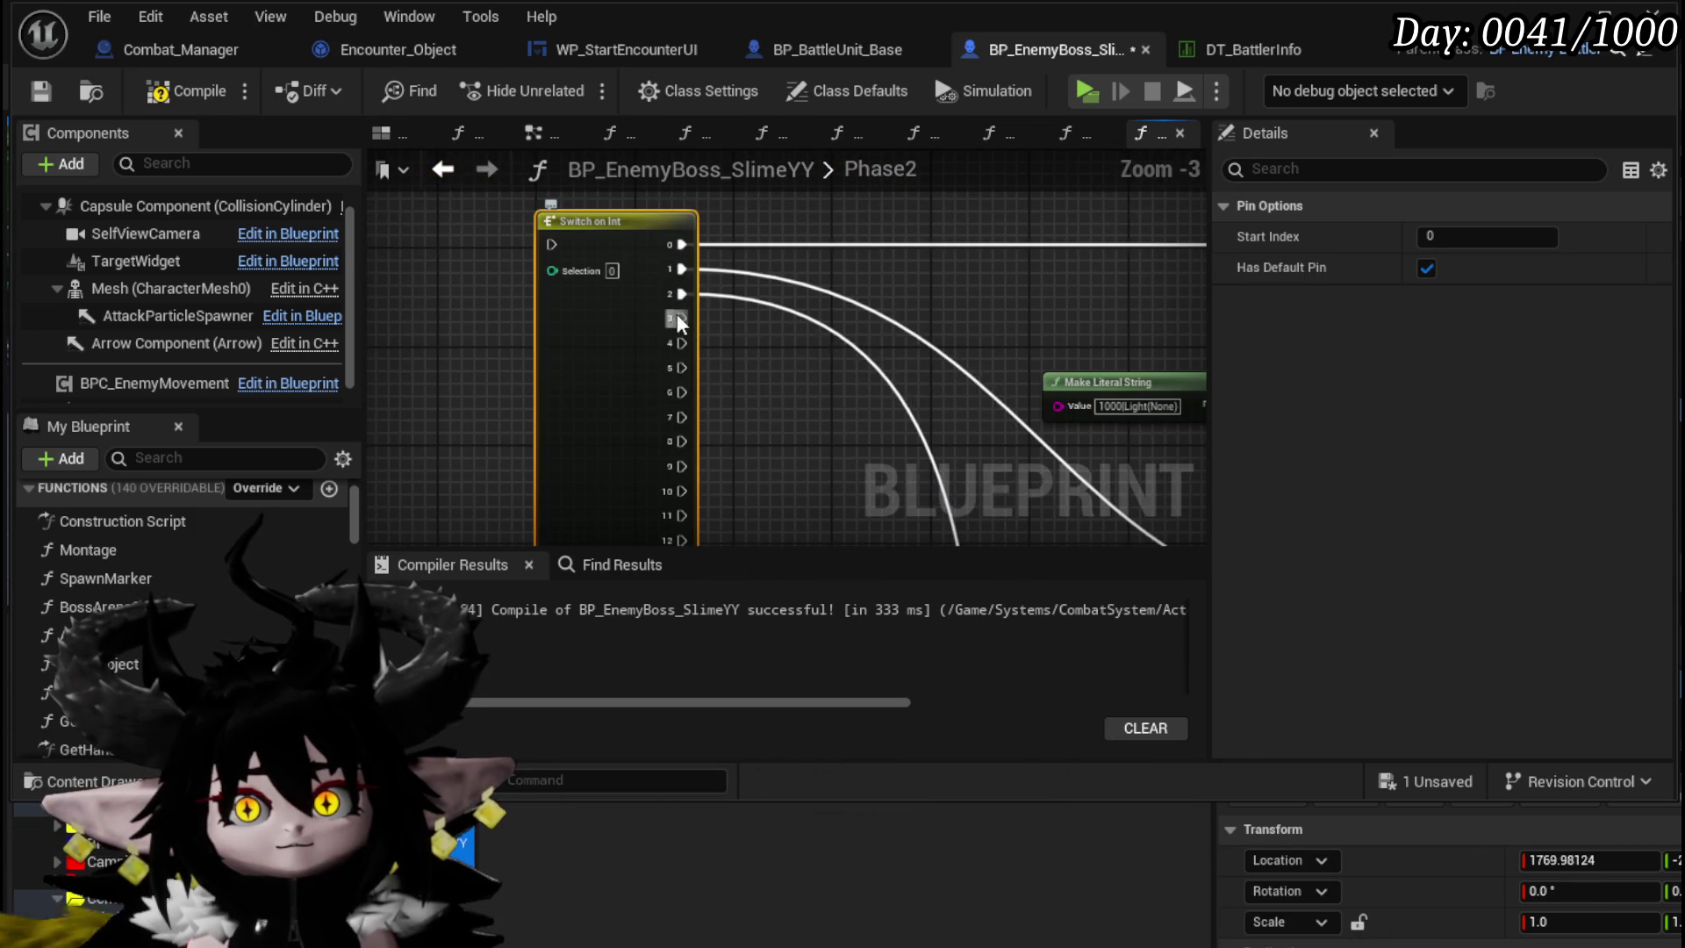
scroll(789, 393, down, 5)
- Connect a Switch on Int output wire into the chain and select the nodes for a function
mouse_move(572, 565)
mouse_down()
mouse_move(679, 356)
mouse_move(774, 344)
mouse_move(744, 318)
mouse_up()
scroll(679, 356, up, 3)
scroll(545, 335, down, 4)
scroll(545, 343, down, 3)
mouse_move(996, 492)
mouse_down()
mouse_move(978, 518)
mouse_move(1014, 467)
mouse_up()
drag(811, 517, 1005, 404)
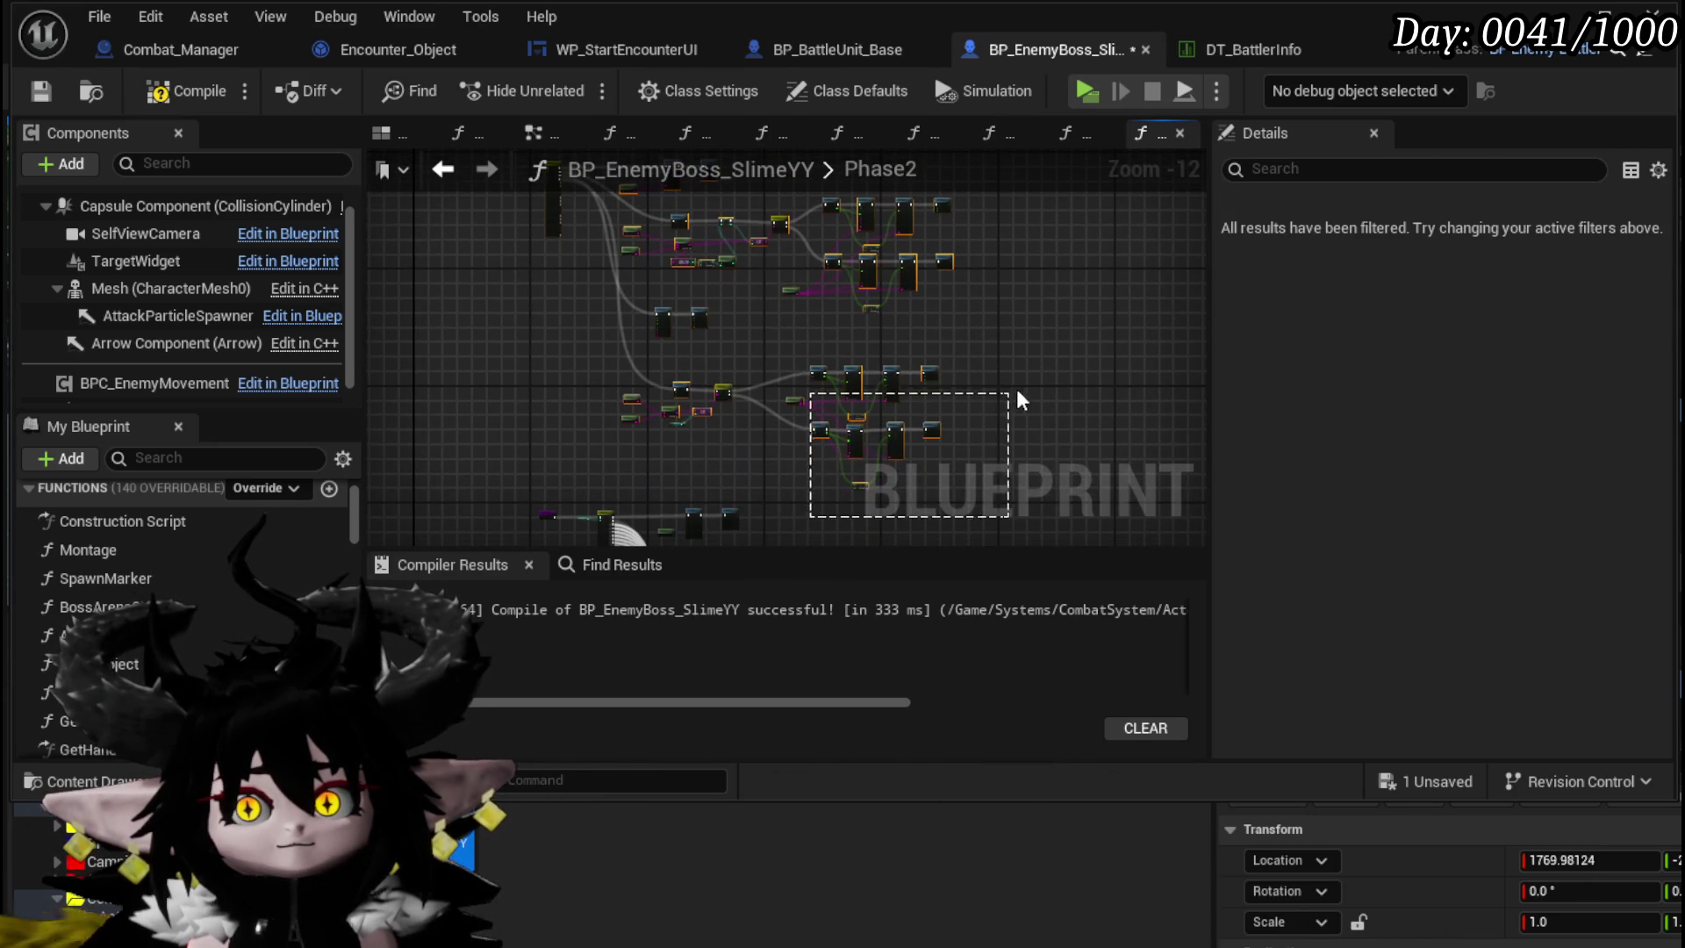
right_click(894, 428)
- Collapse the selected nodes into a new Phase3 function and compile and save
click(1010, 772)
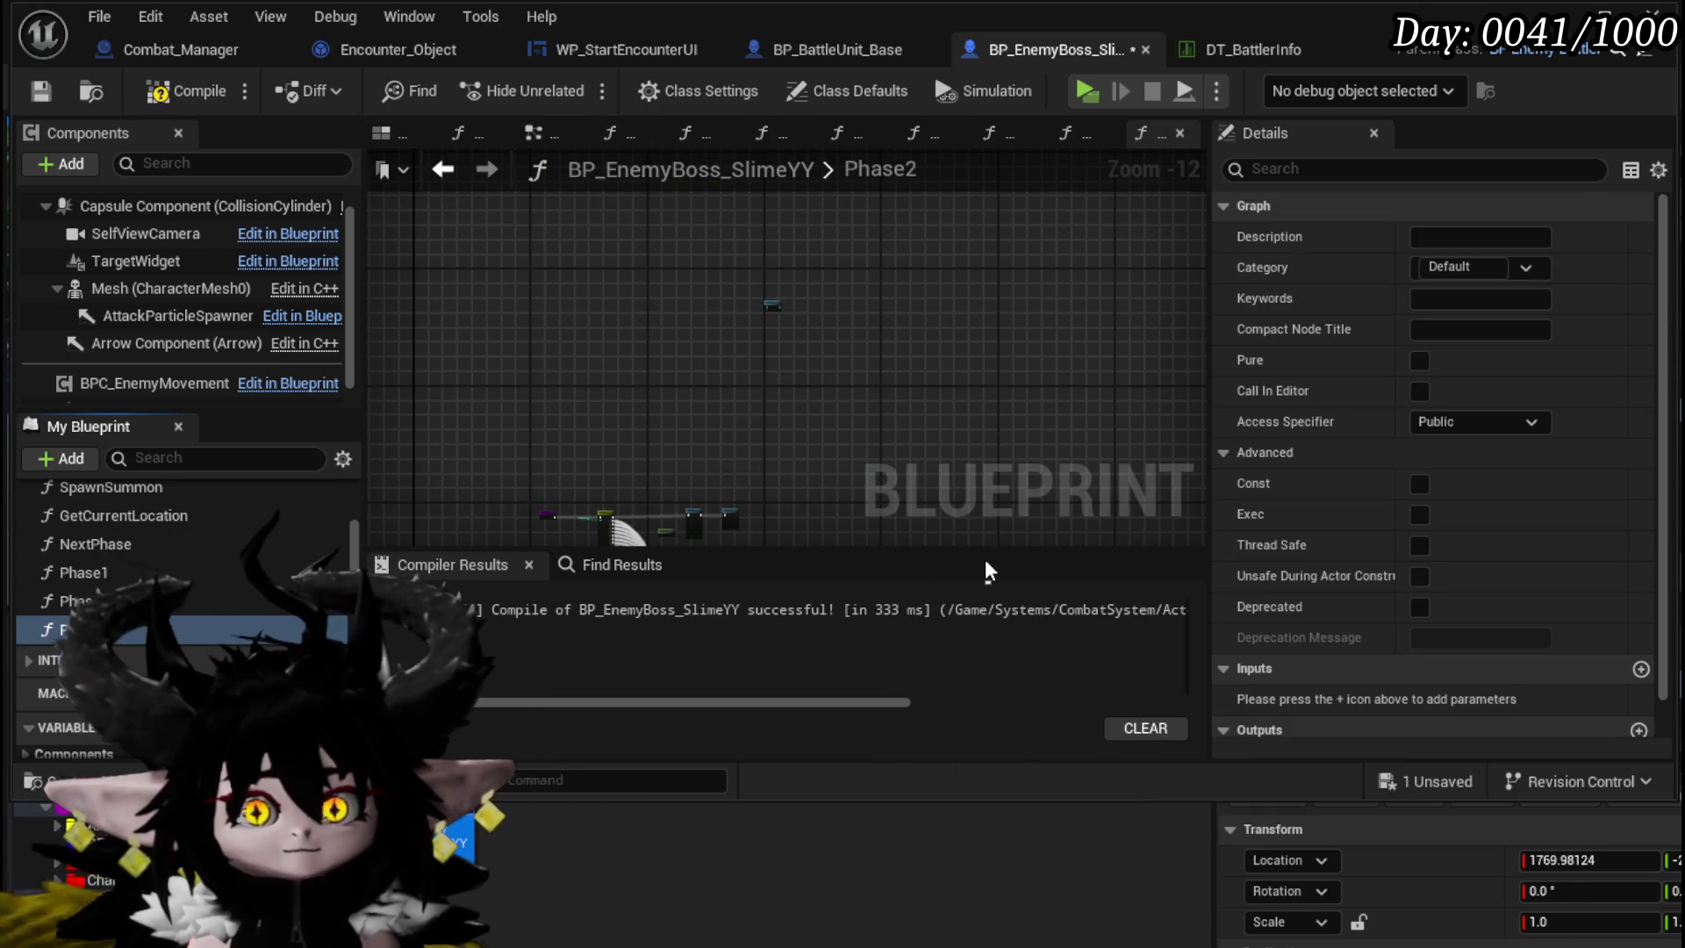
click(42, 90)
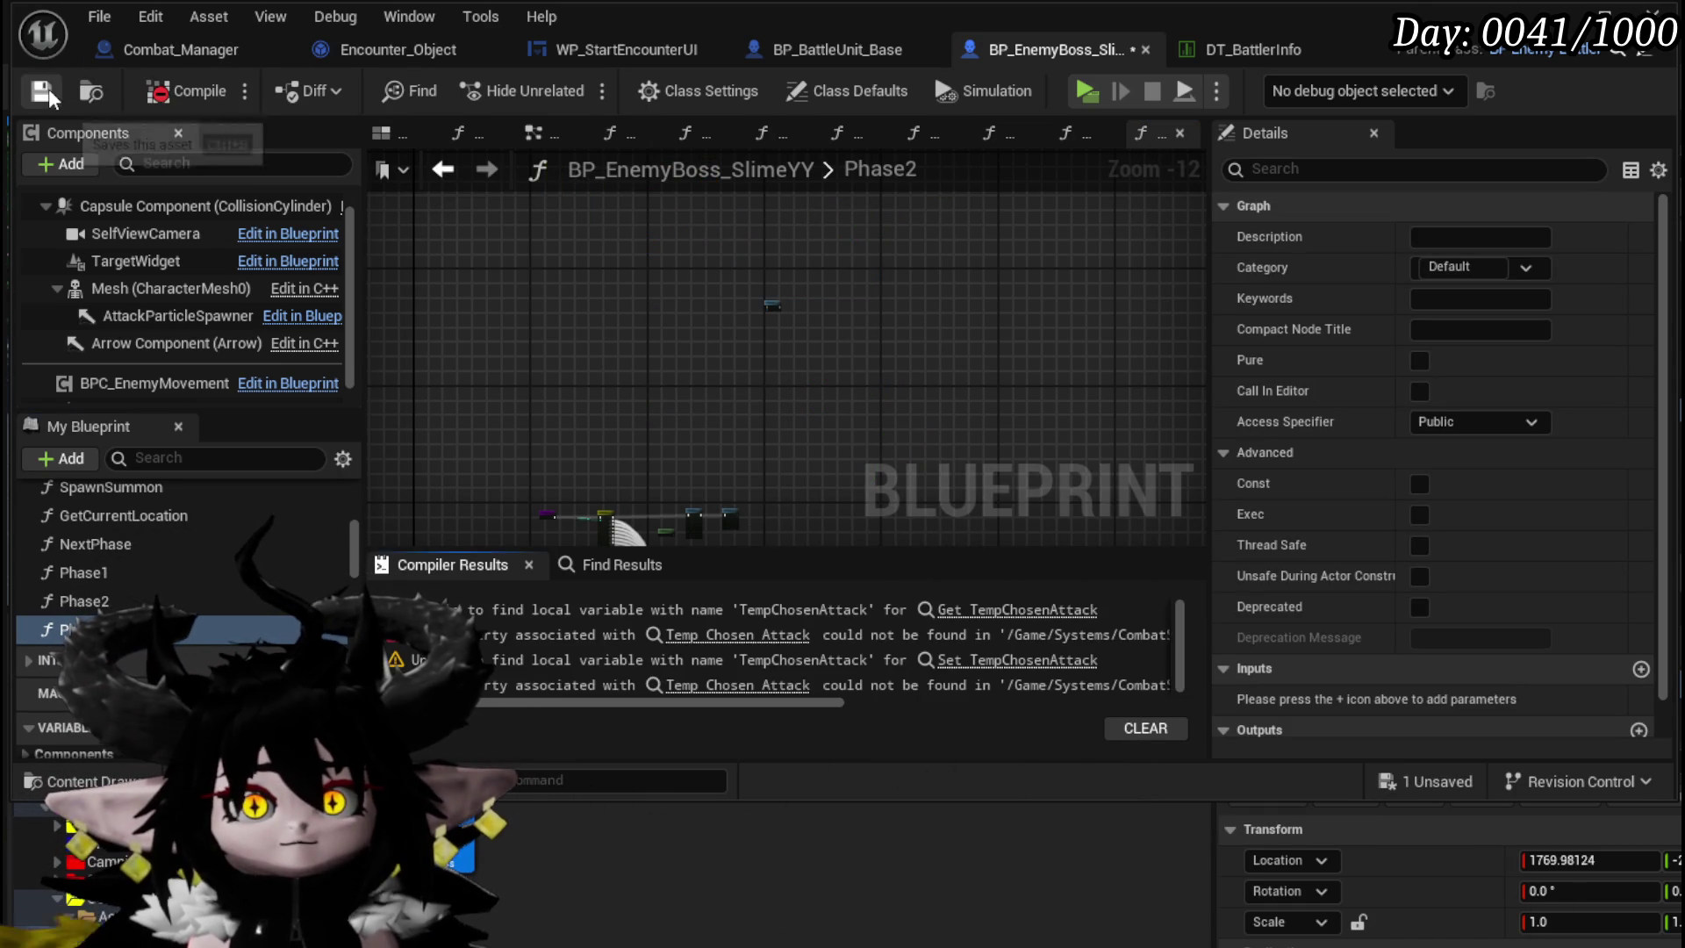
scroll(687, 361, up, 8)
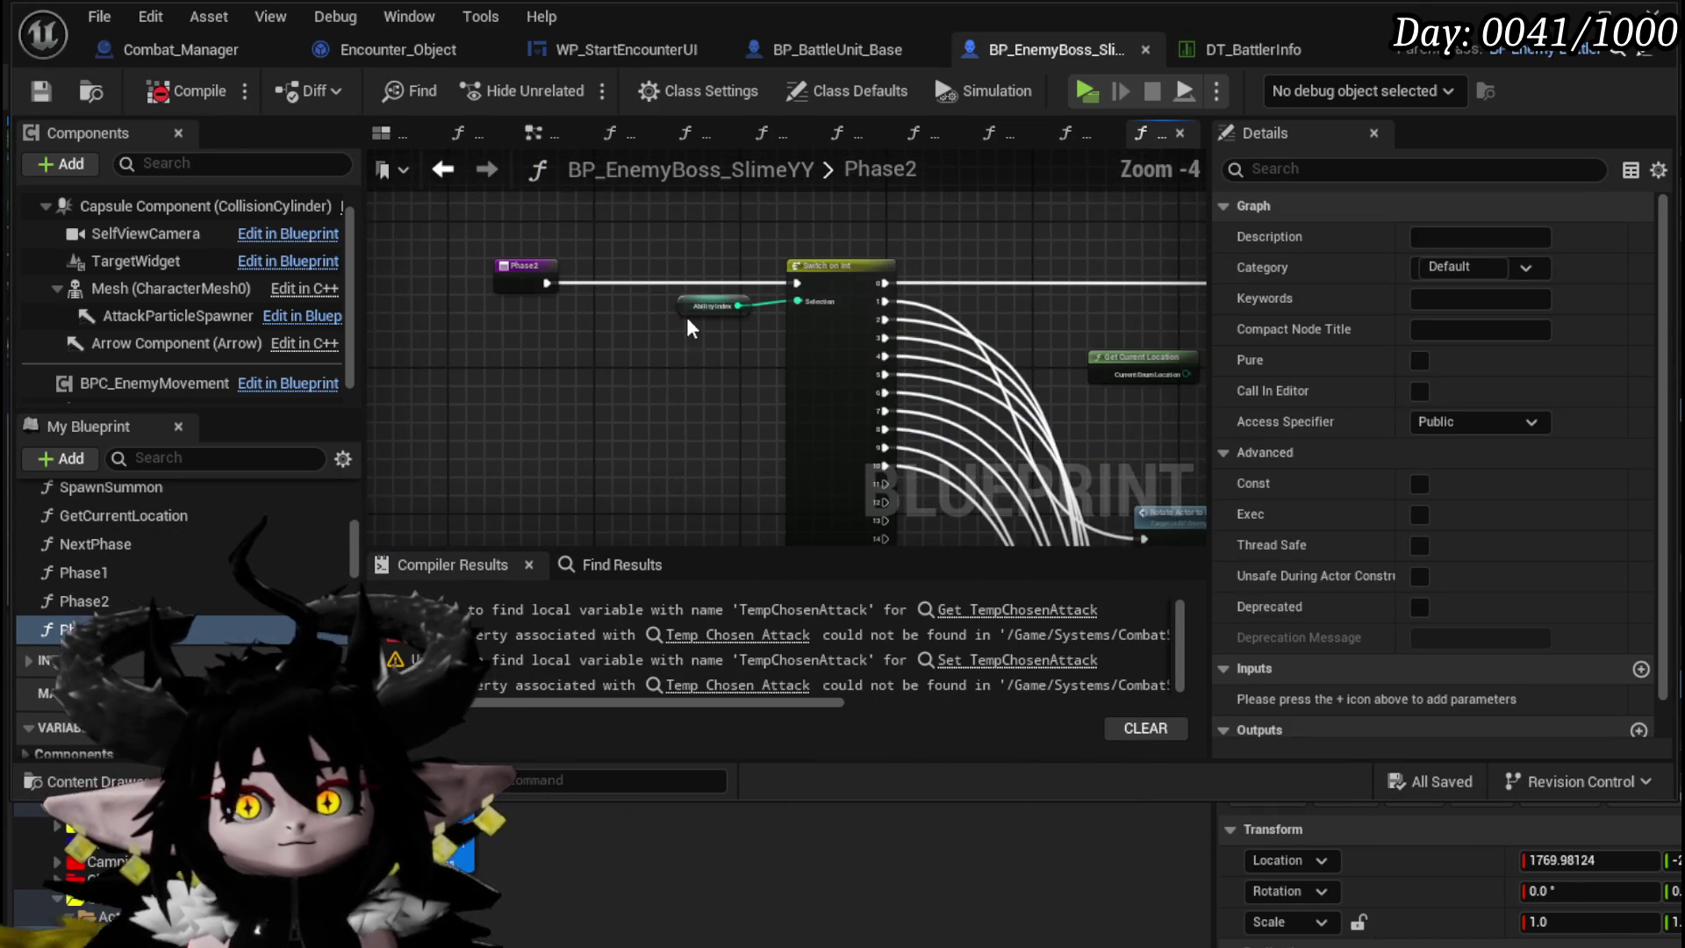
click(721, 301)
- In Phase3, make TempChosenAttack a local variable to fix the SET node, then recompile and save
double_click(70, 629)
scroll(677, 298, up, 9)
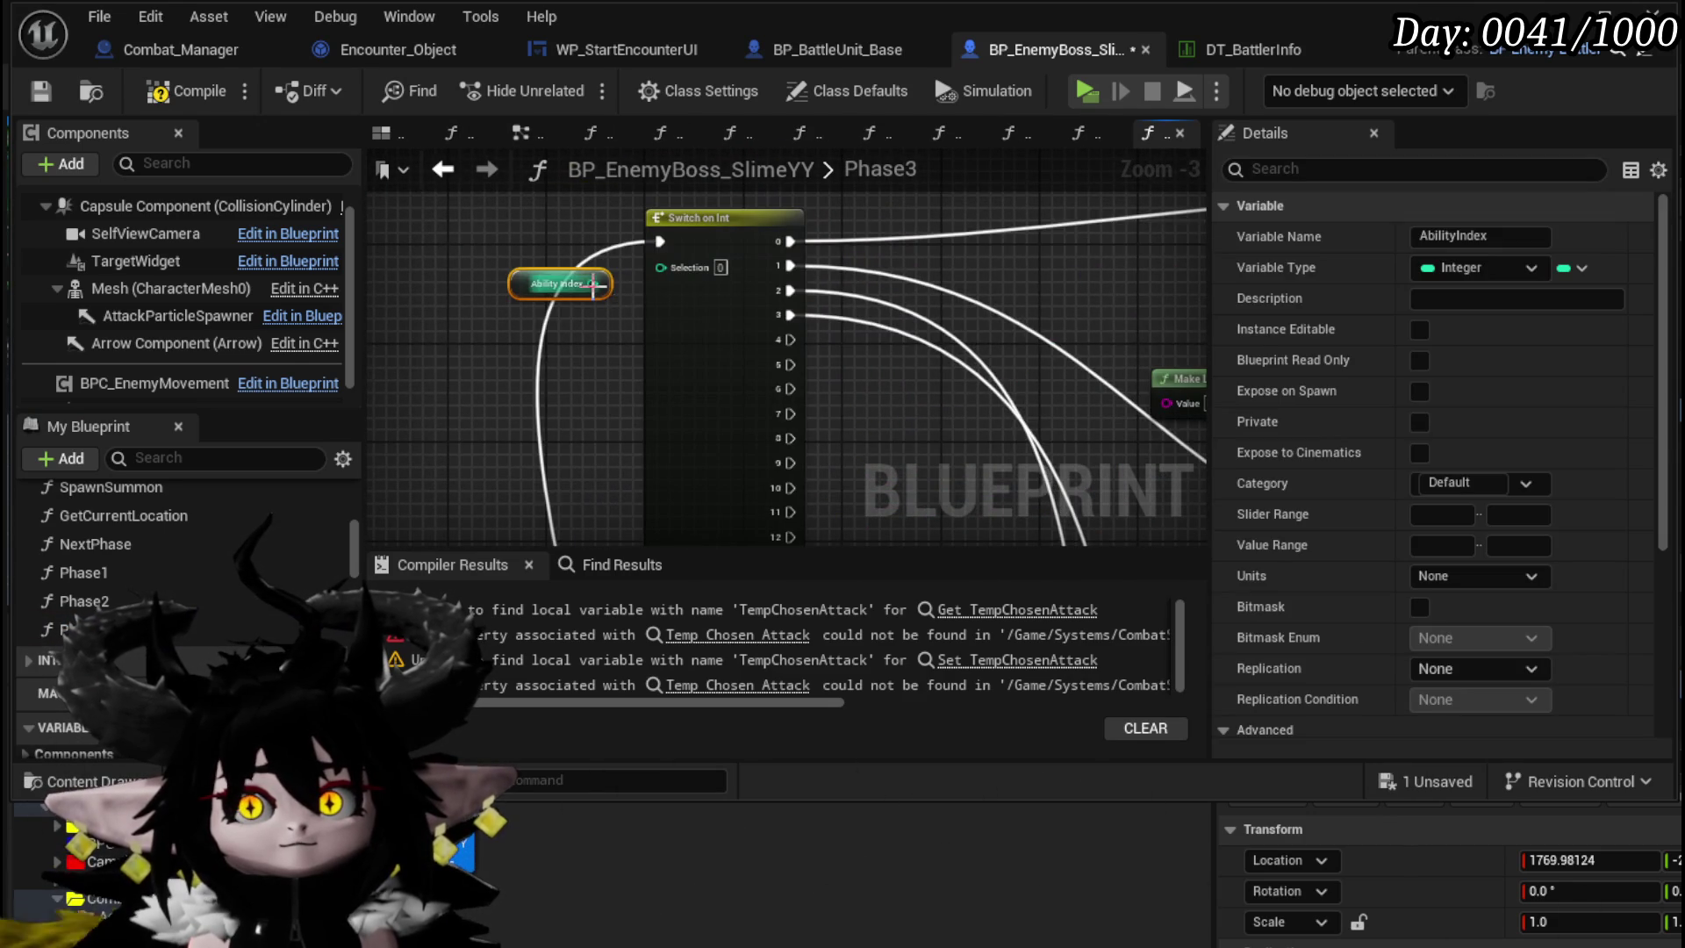
scroll(655, 271, down, 4)
drag(655, 271, 527, 269)
scroll(527, 269, down, 2)
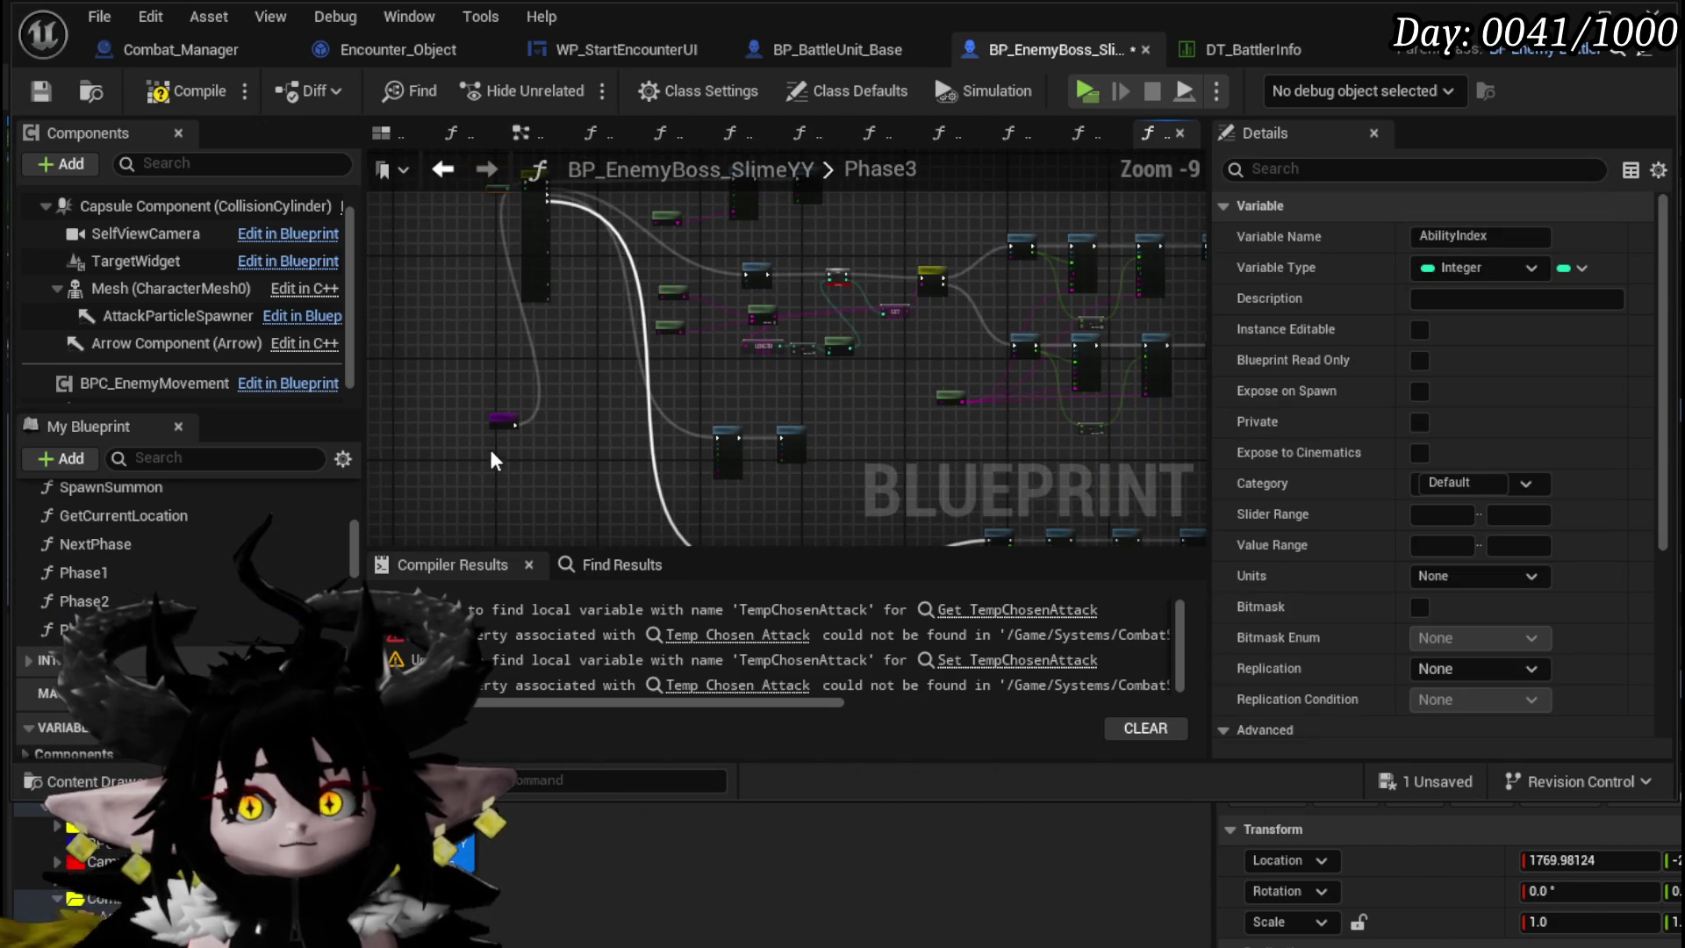
click(492, 413)
scroll(851, 434, up, 6)
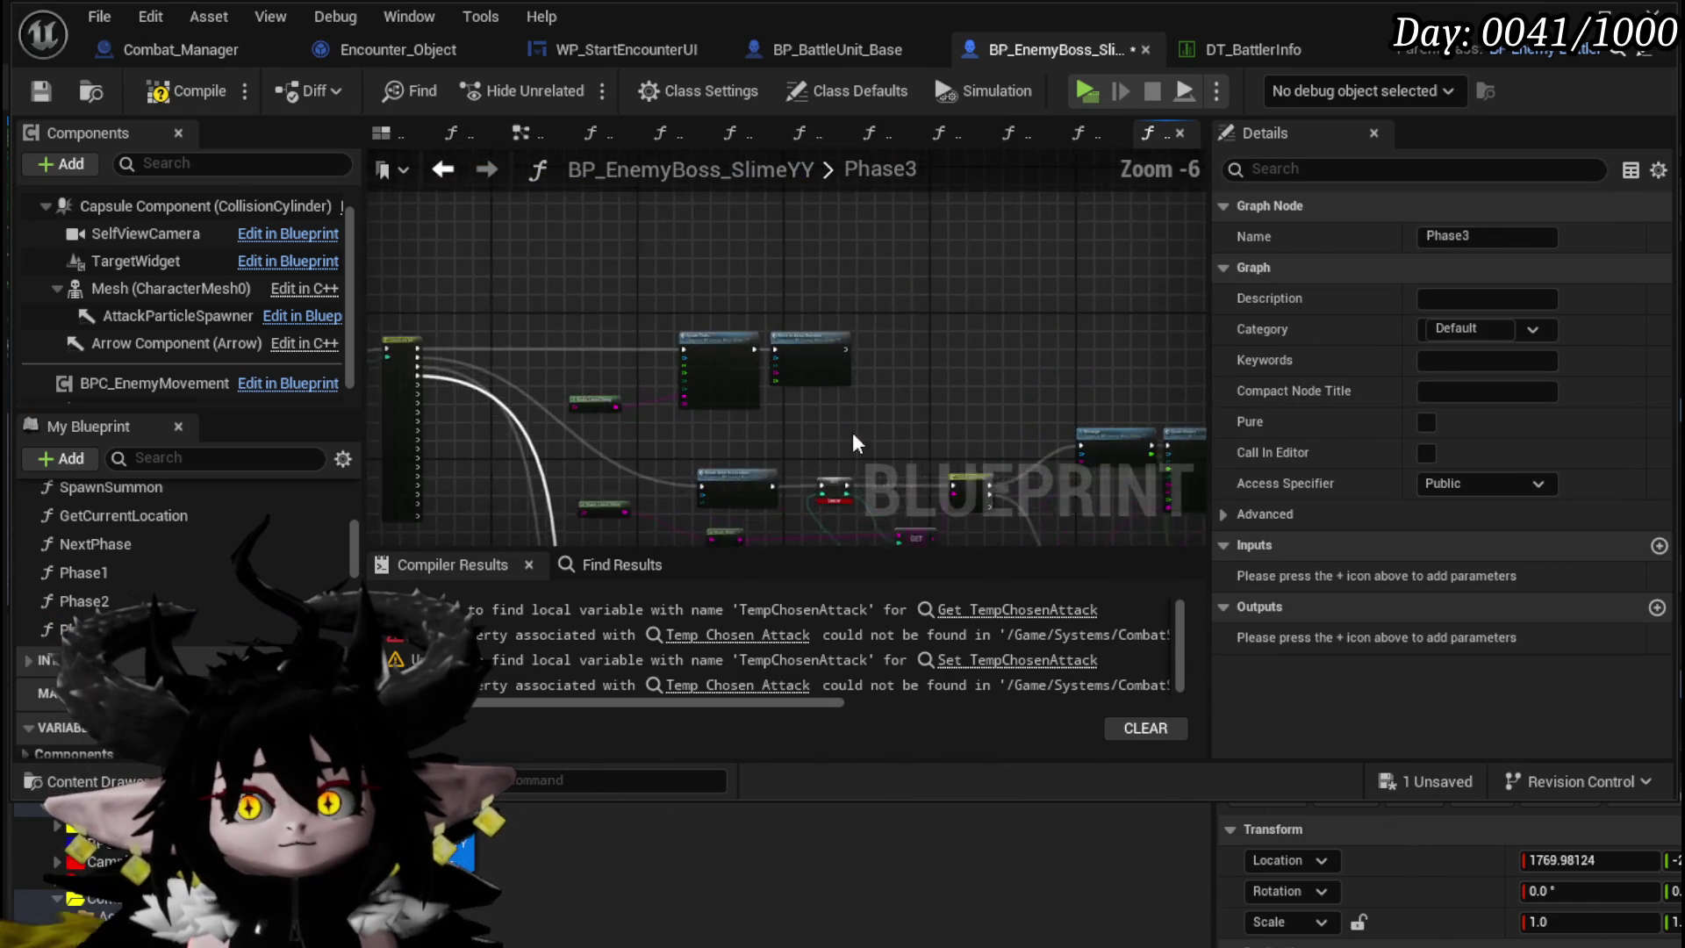
right_click(678, 283)
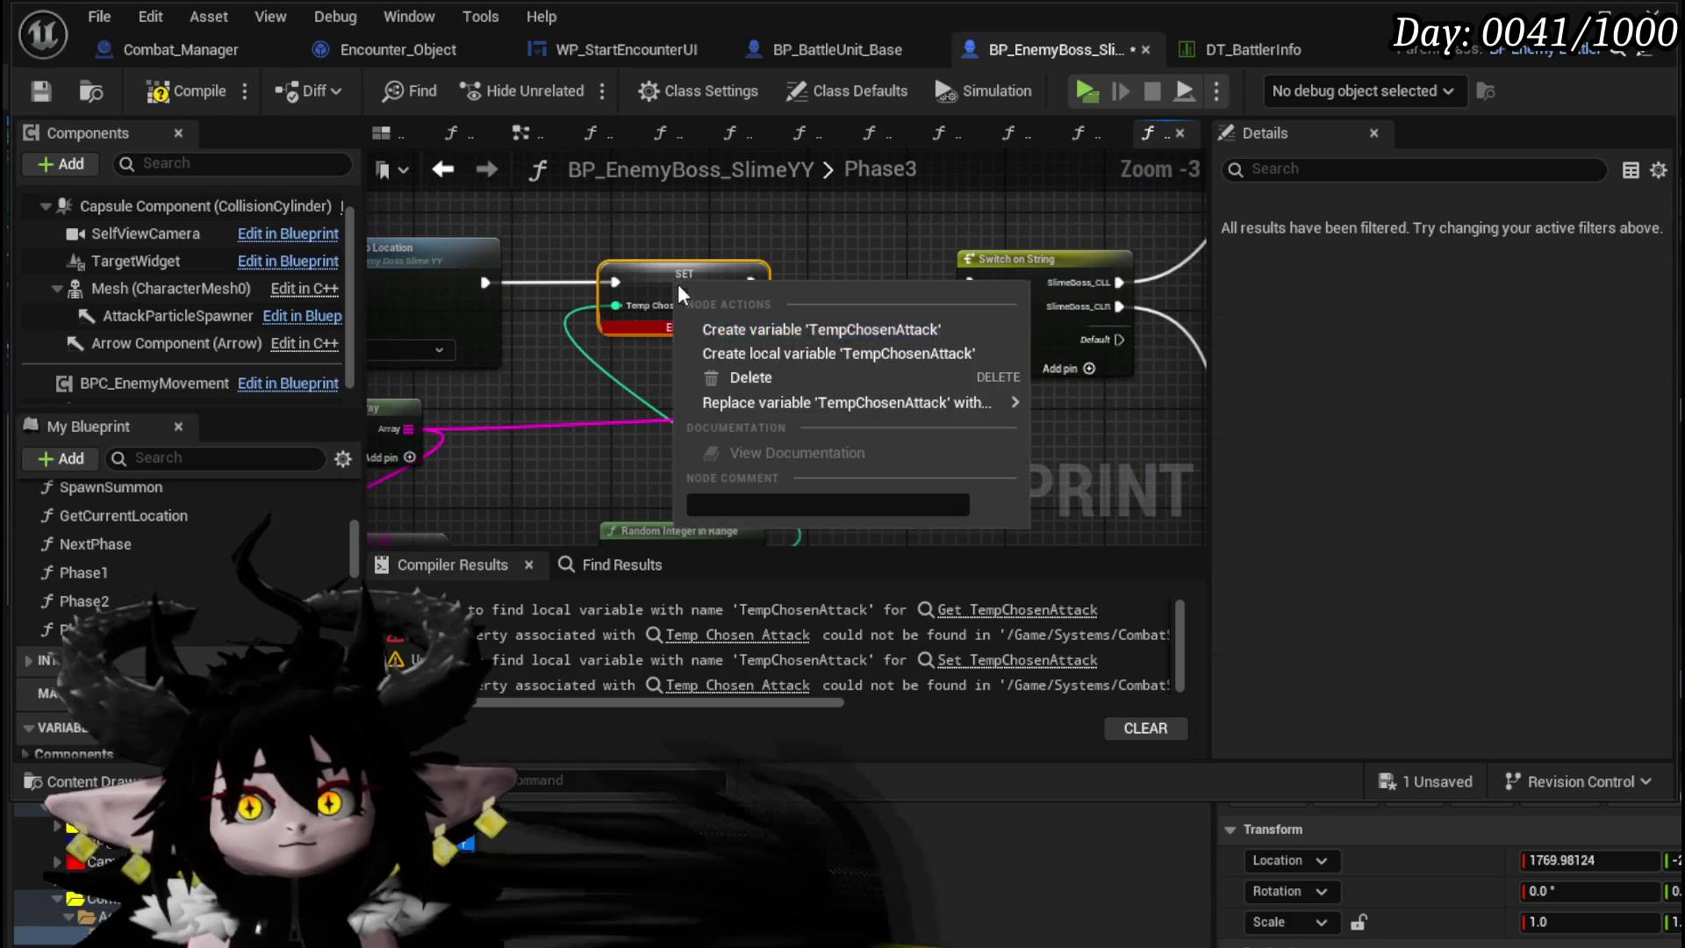
click(785, 353)
scroll(613, 388, down, 2)
scroll(607, 273, down, 4)
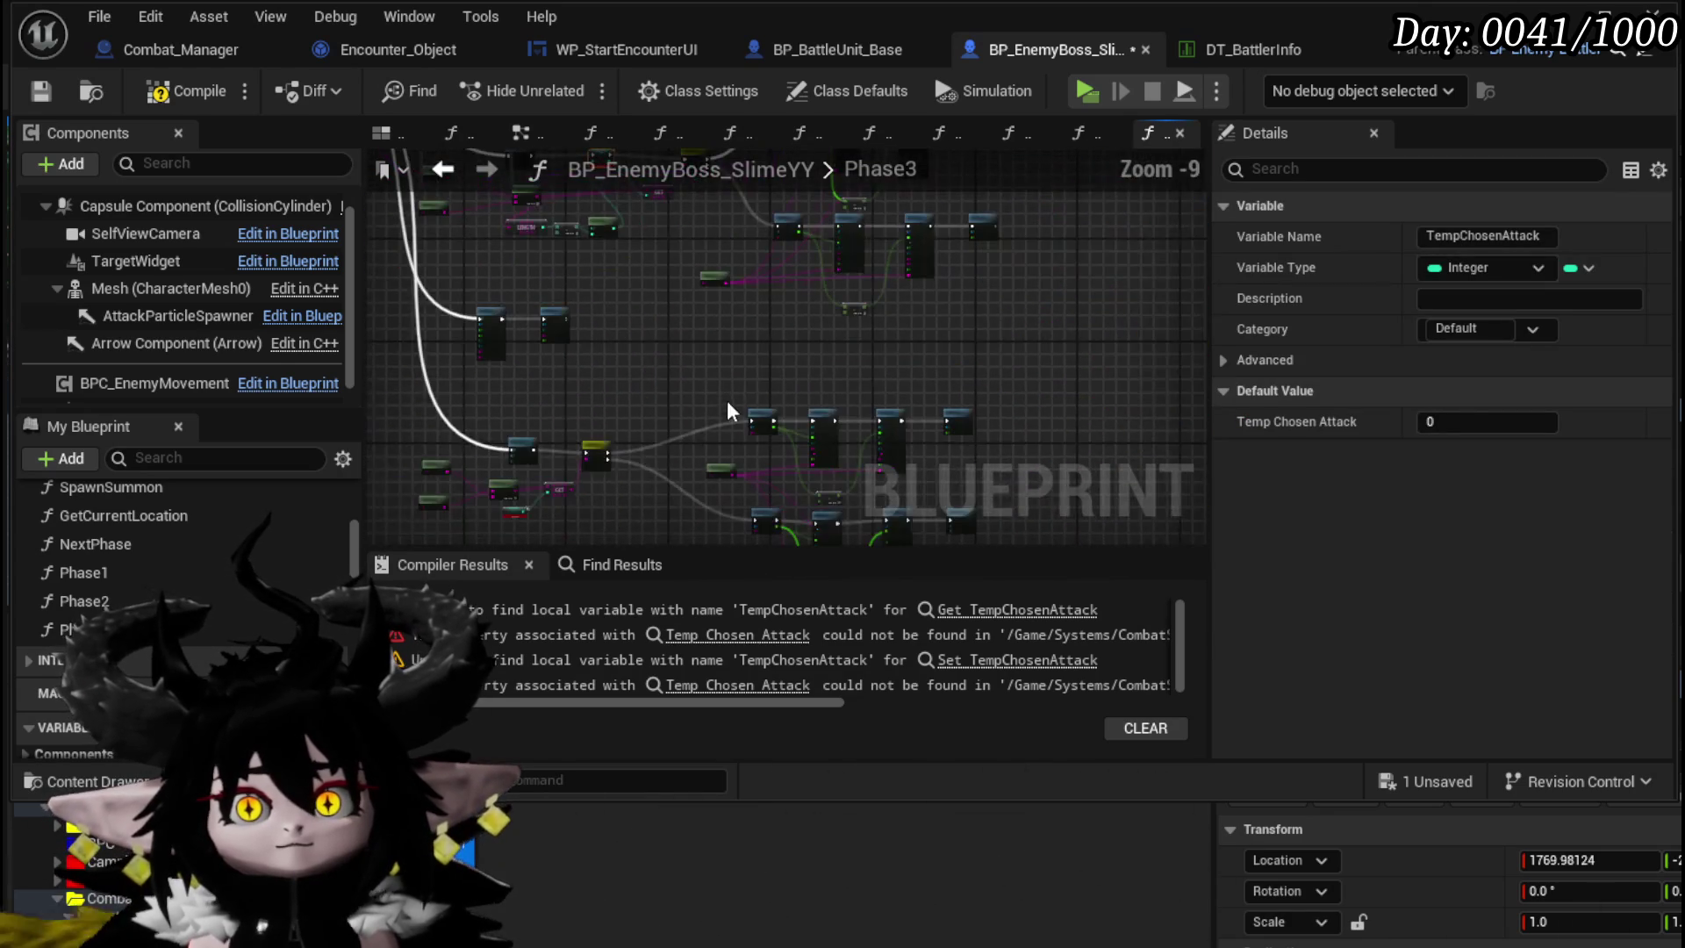
click(50, 88)
- Place a Phase 3 call node in the AbilityTree graph
scroll(117, 544, up, 8)
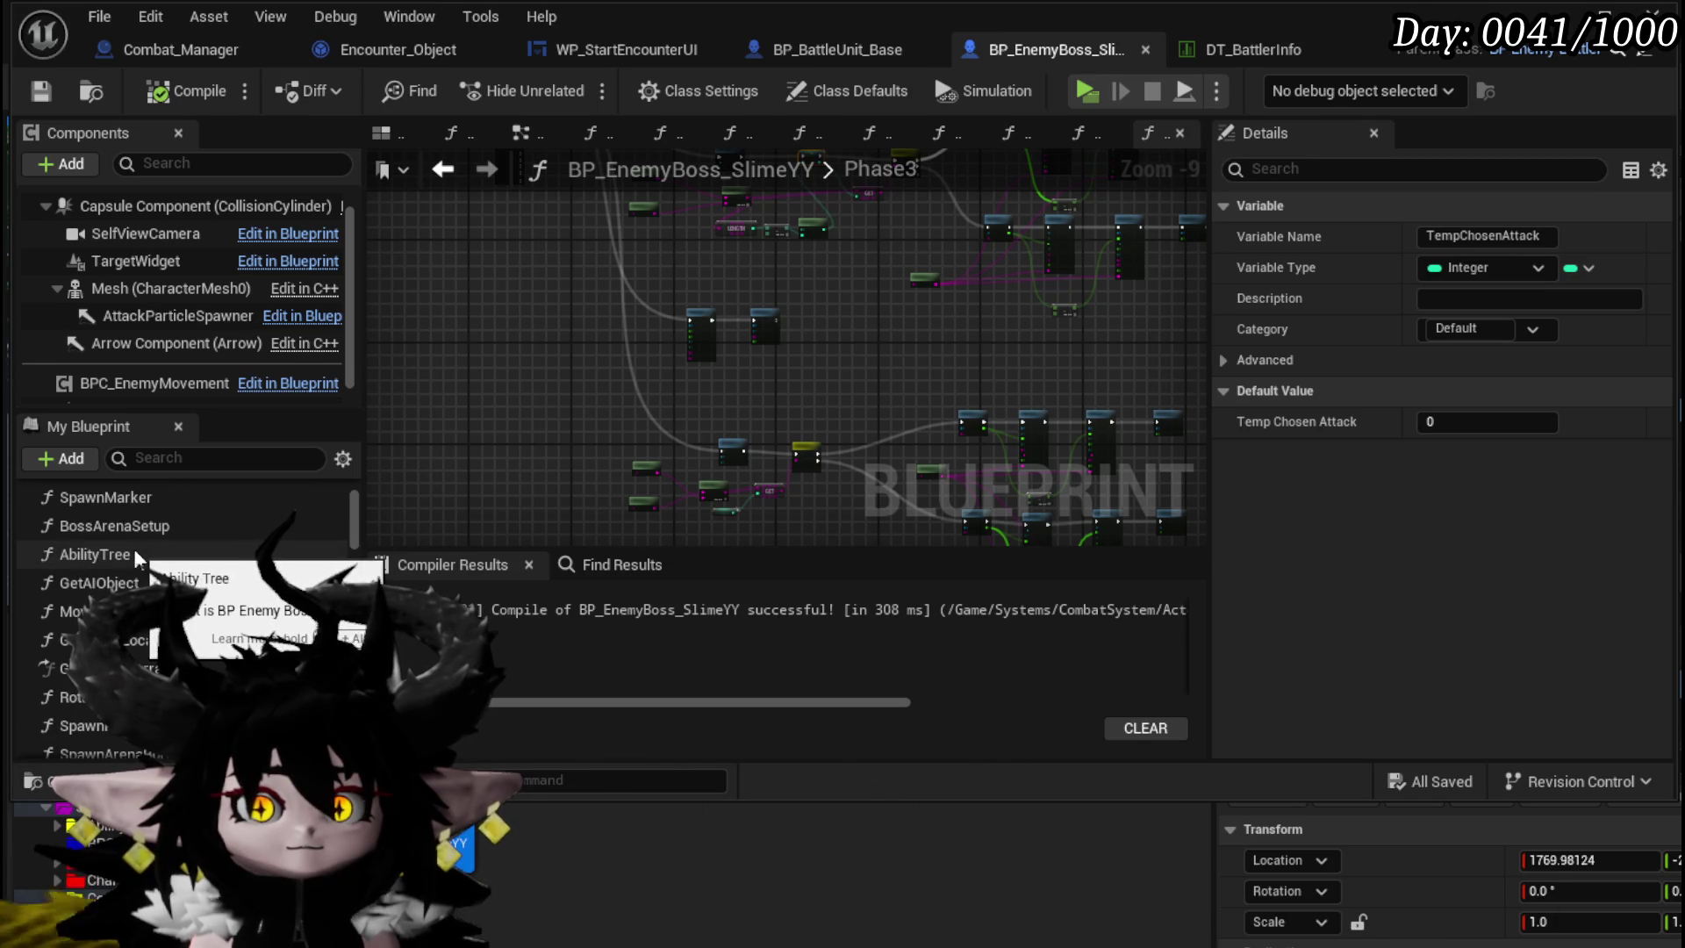
double_click(133, 553)
scroll(737, 455, up, 1)
scroll(120, 595, down, 8)
drag(121, 595, 715, 474)
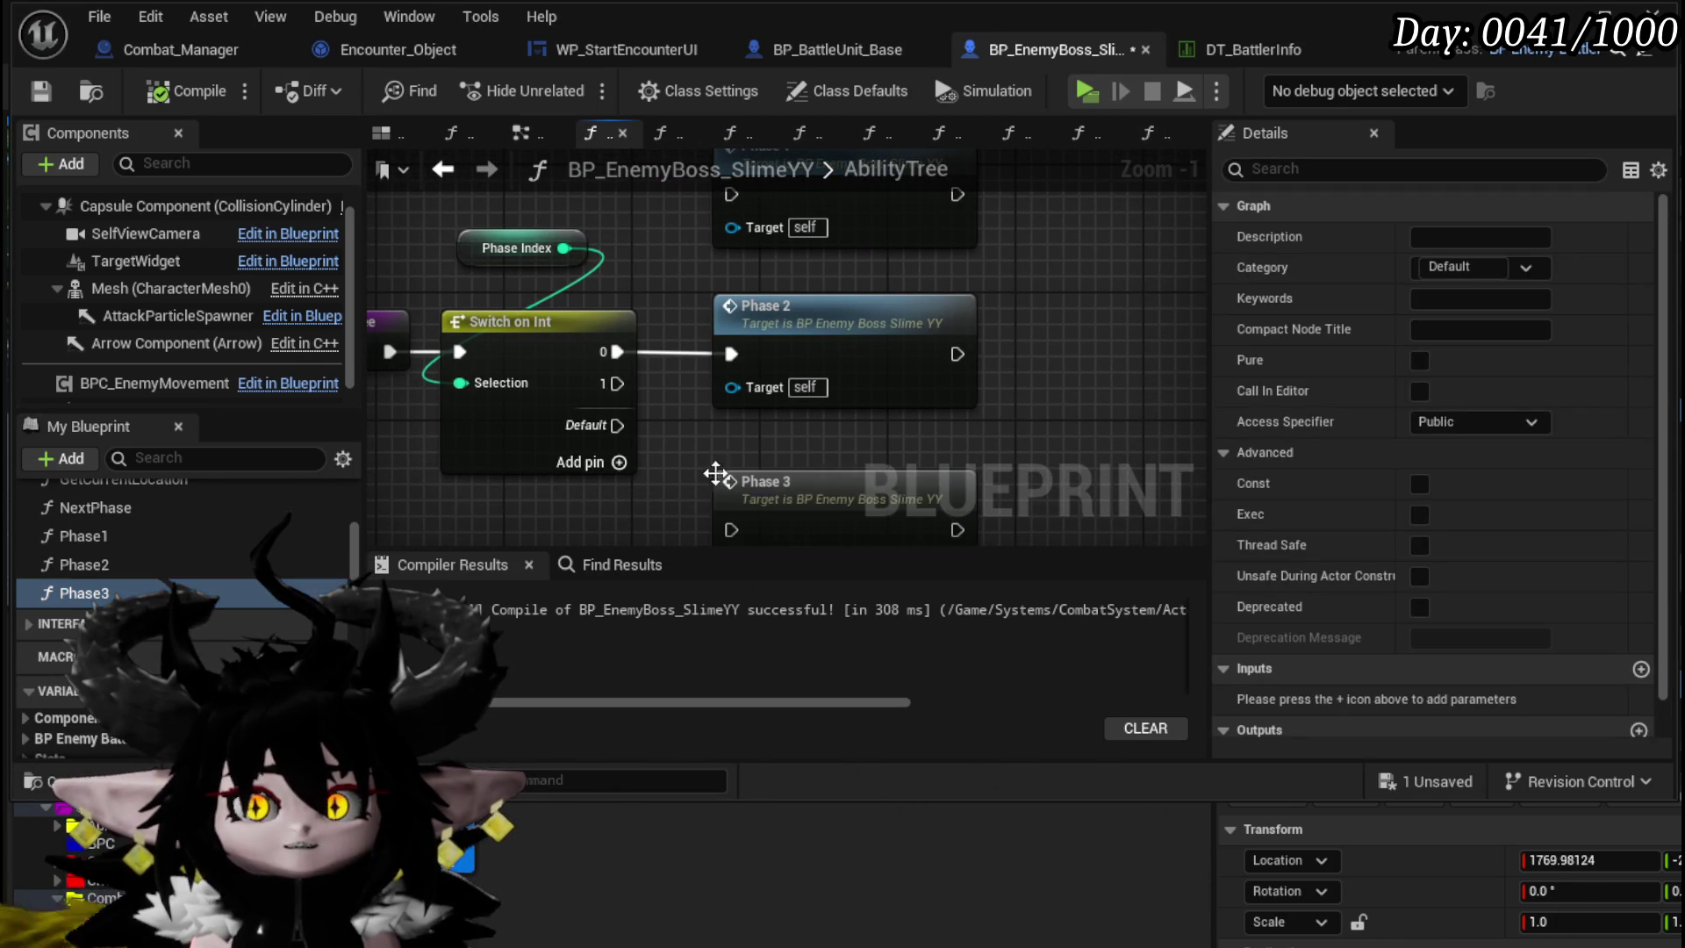
- Route the Switch on Int 0 exec output to the Phase 3 node
mouse_move(624, 358)
mouse_down()
mouse_move(713, 510)
mouse_move(730, 493)
mouse_up()
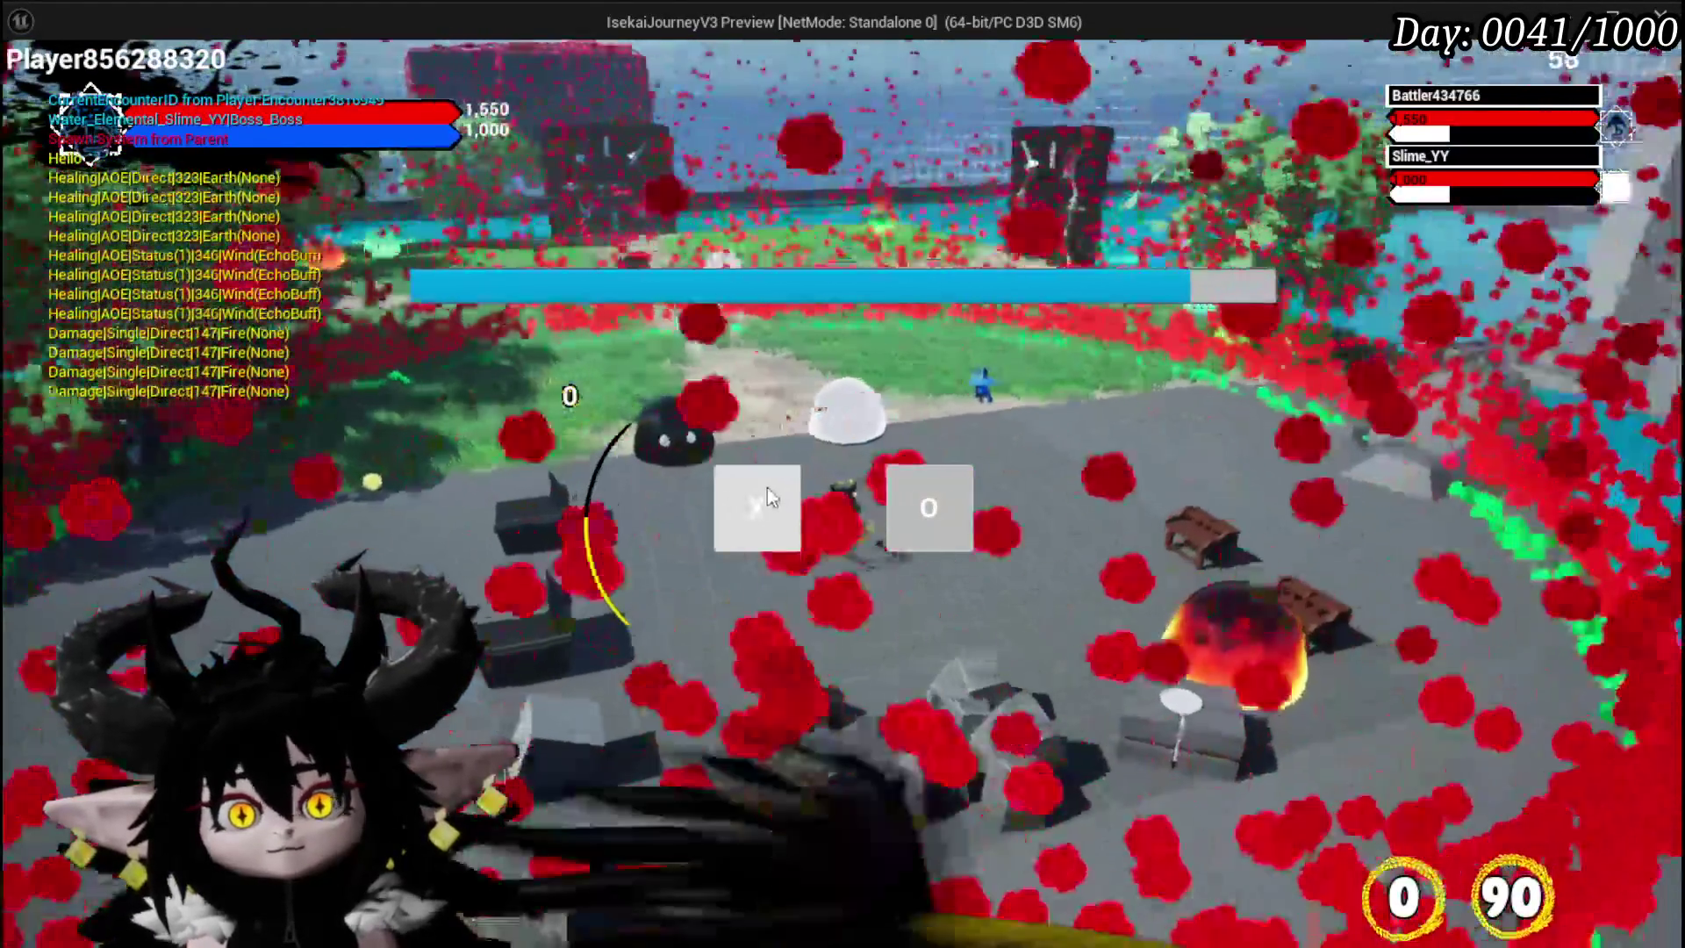
- Resume the boss battle from the prompt, watch the attack, then end the standalone preview
click(769, 497)
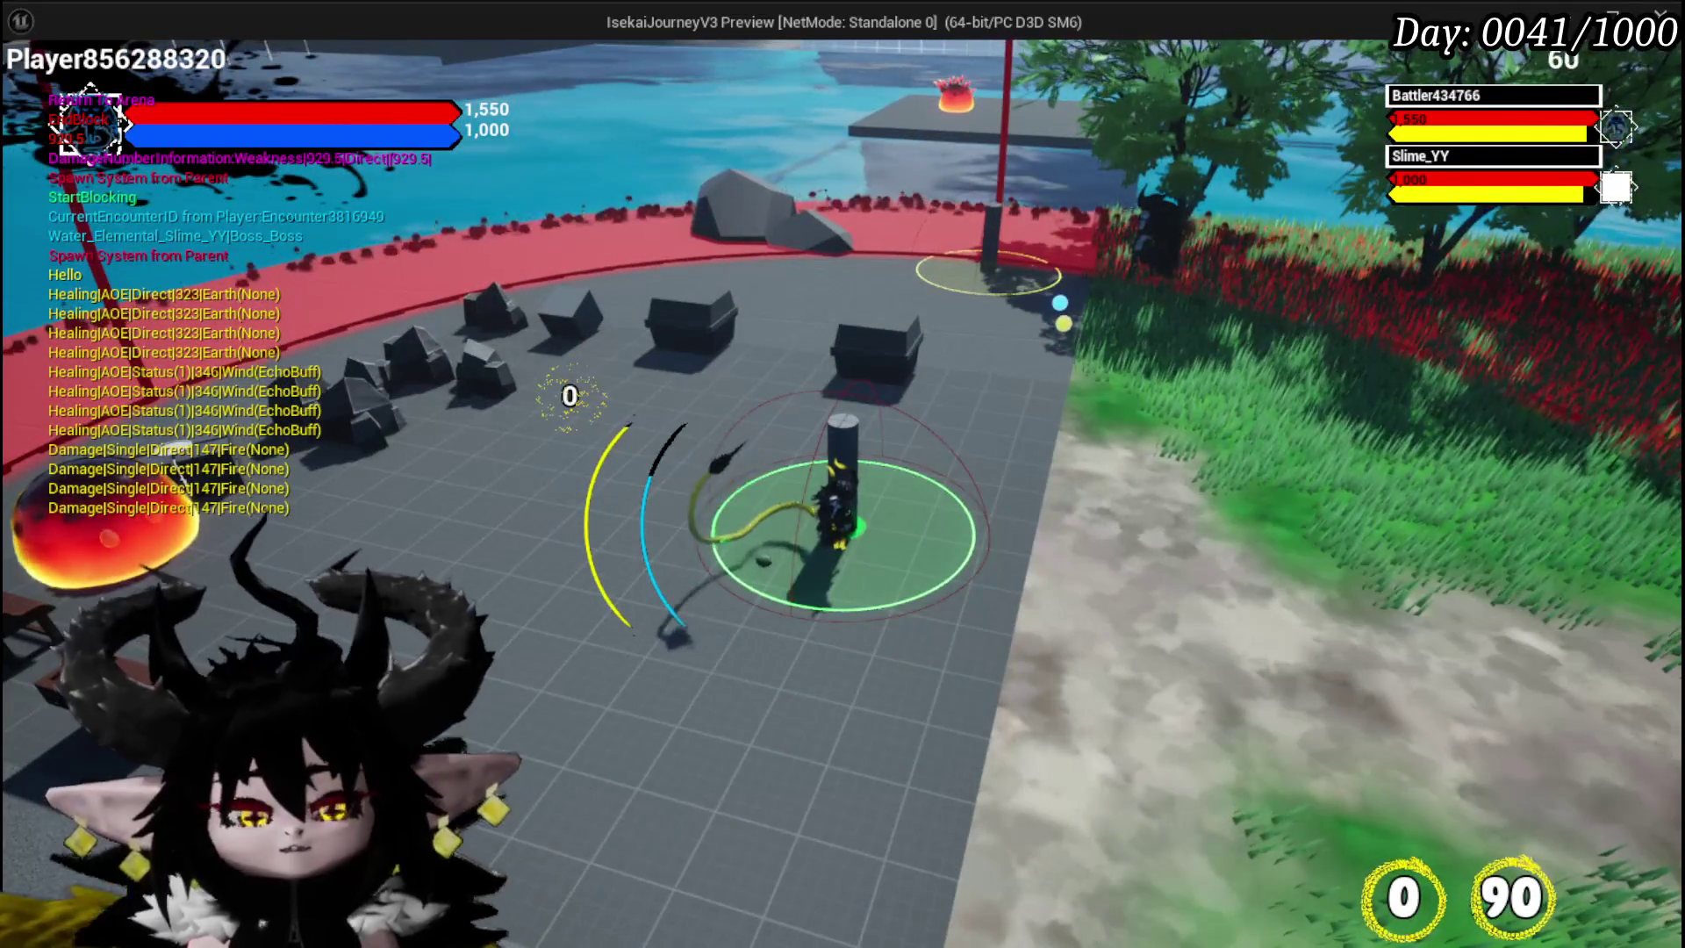
key(Escape)
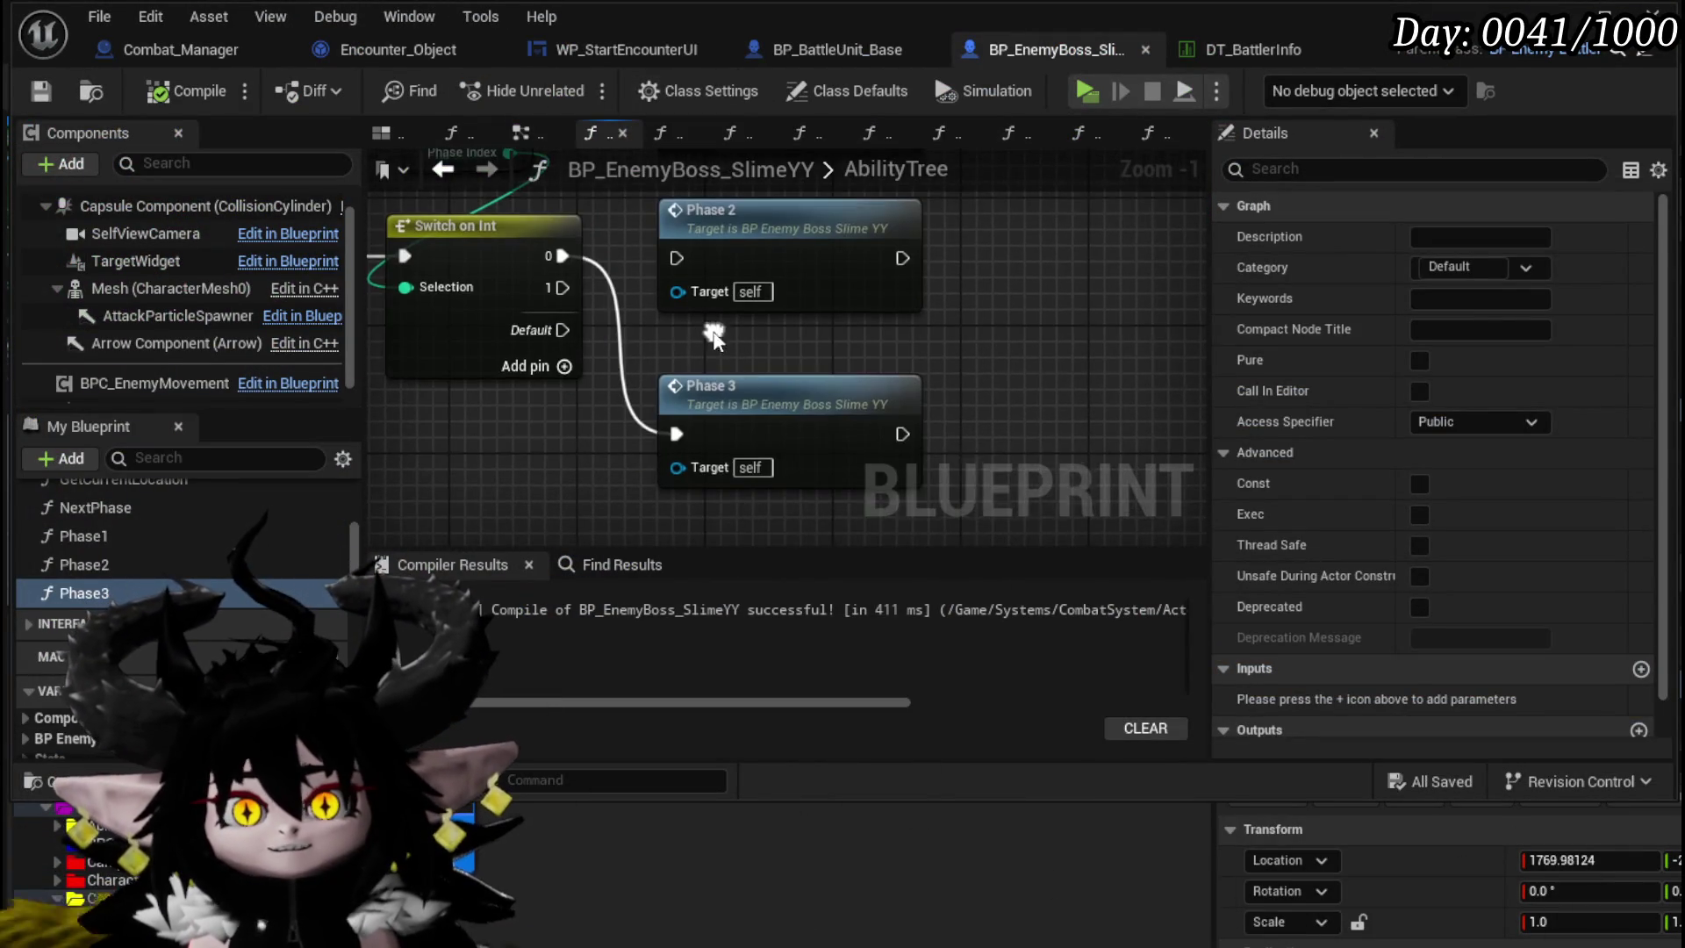
- Open the Phase3 function graph and bring the Spawn Delayed Marker and timer nodes into view
double_click(750, 390)
scroll(634, 377, up, 5)
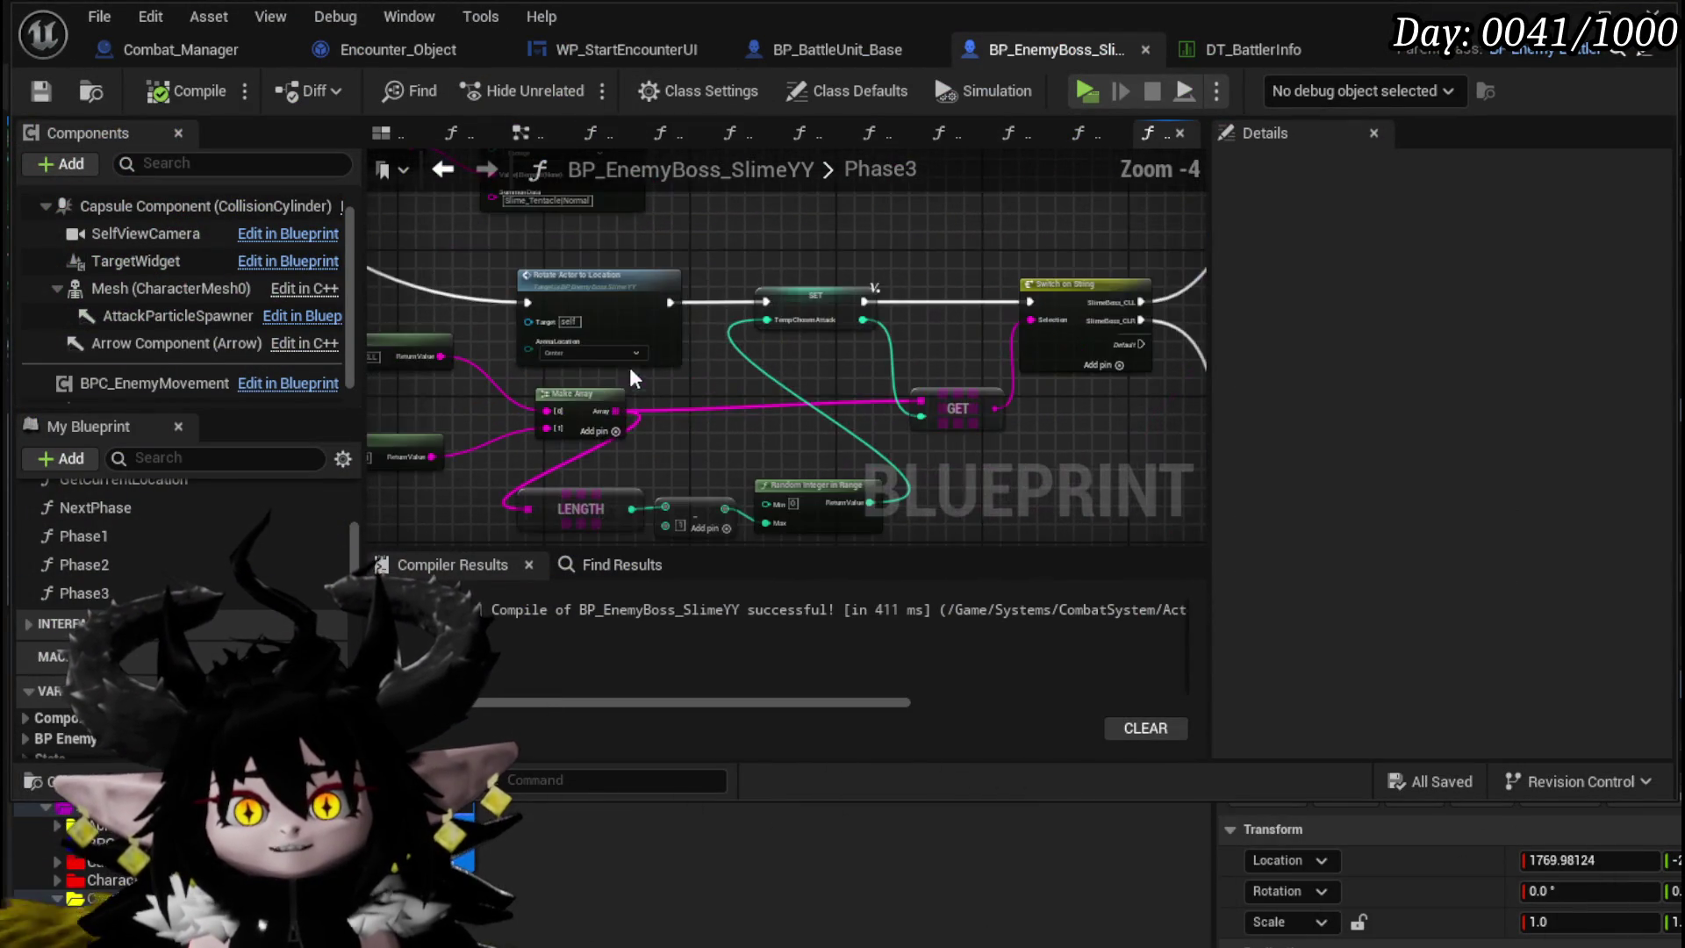
scroll(442, 474, up, 2)
mouse_move(557, 365)
mouse_down()
mouse_move(509, 418)
mouse_move(482, 357)
mouse_move(405, 366)
mouse_move(401, 383)
mouse_up()
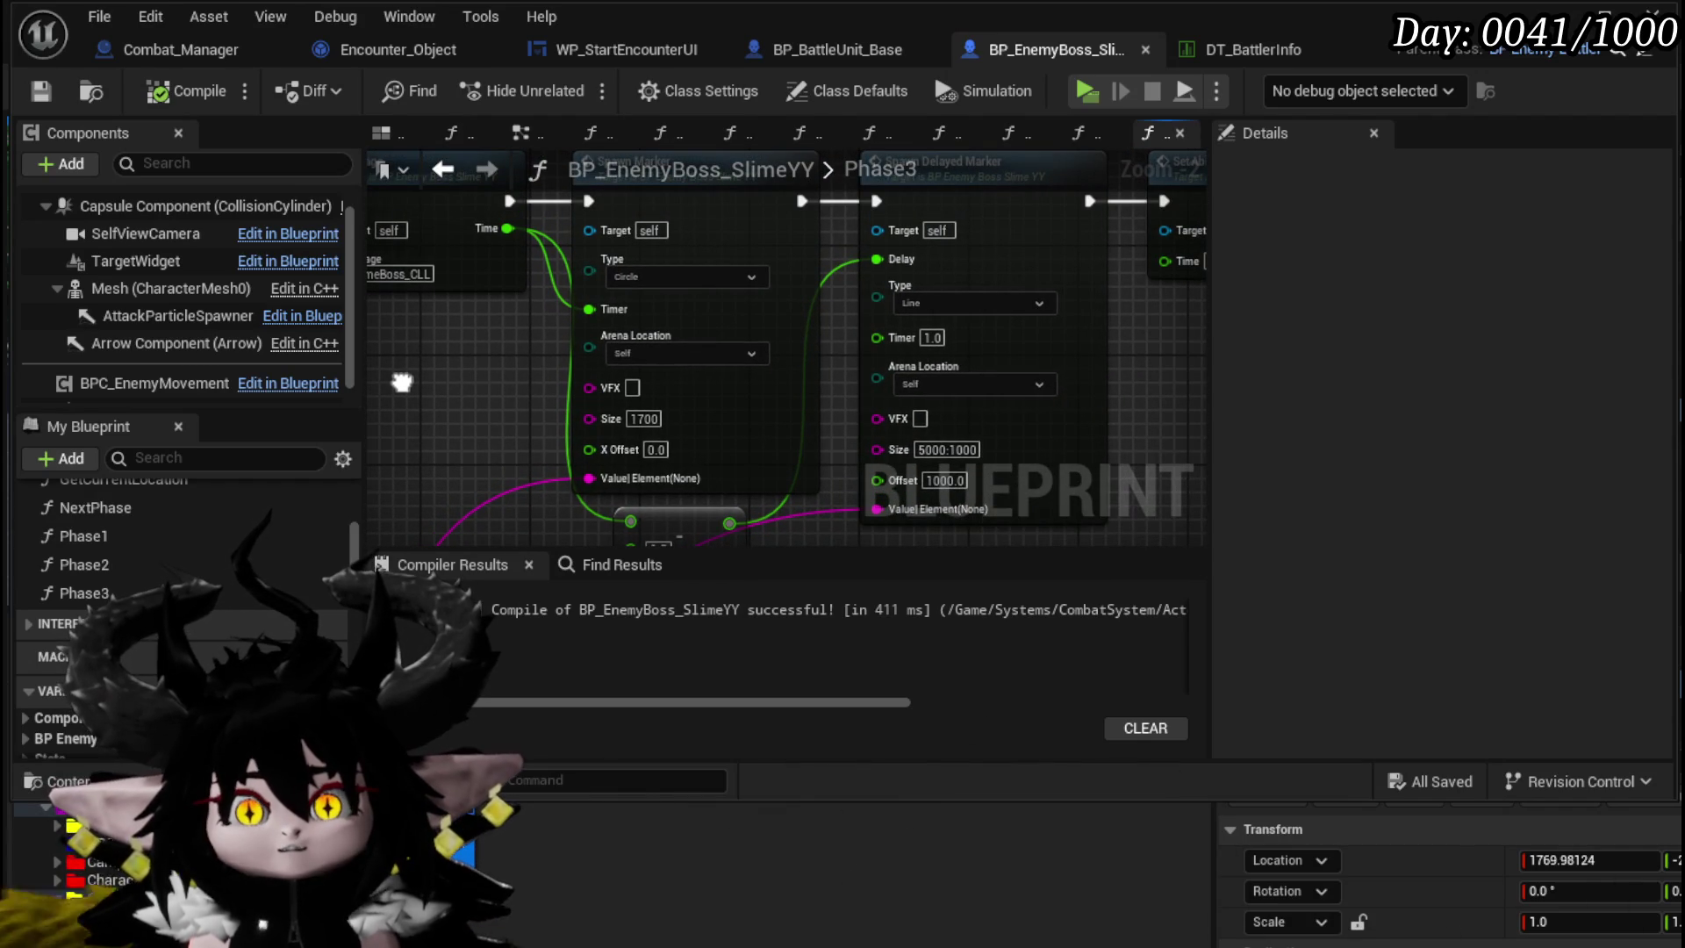
mouse_move(1153, 384)
mouse_down()
mouse_move(664, 483)
mouse_move(748, 364)
mouse_up()
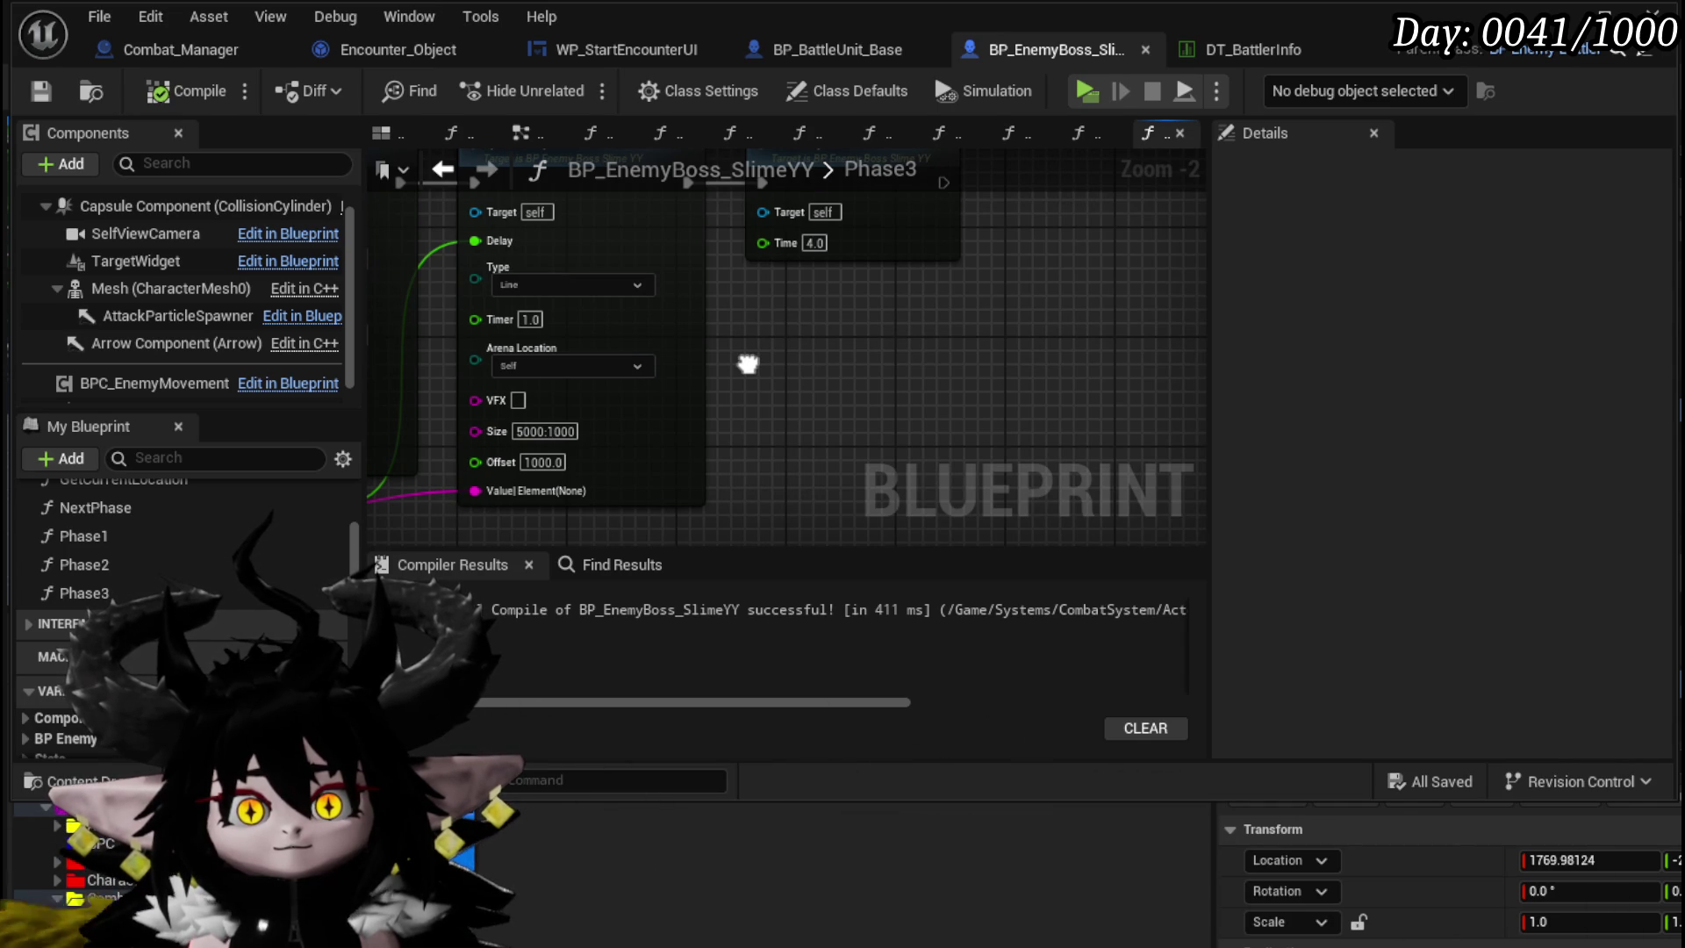
drag(747, 364, 753, 449)
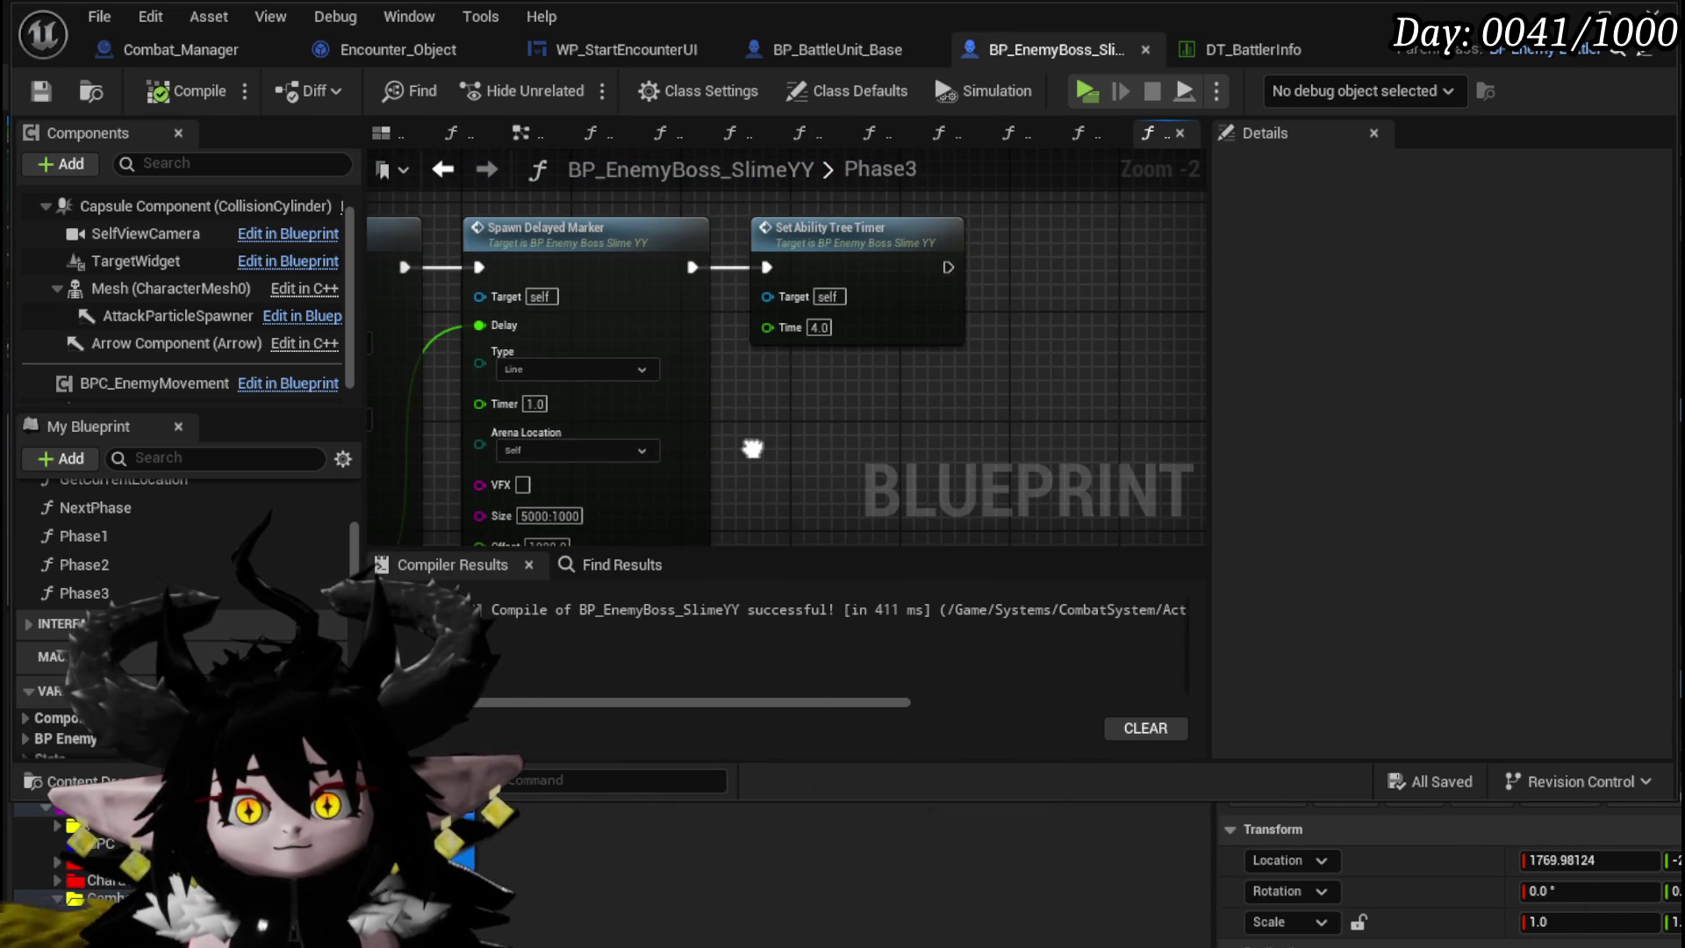
scroll(753, 449, down, 3)
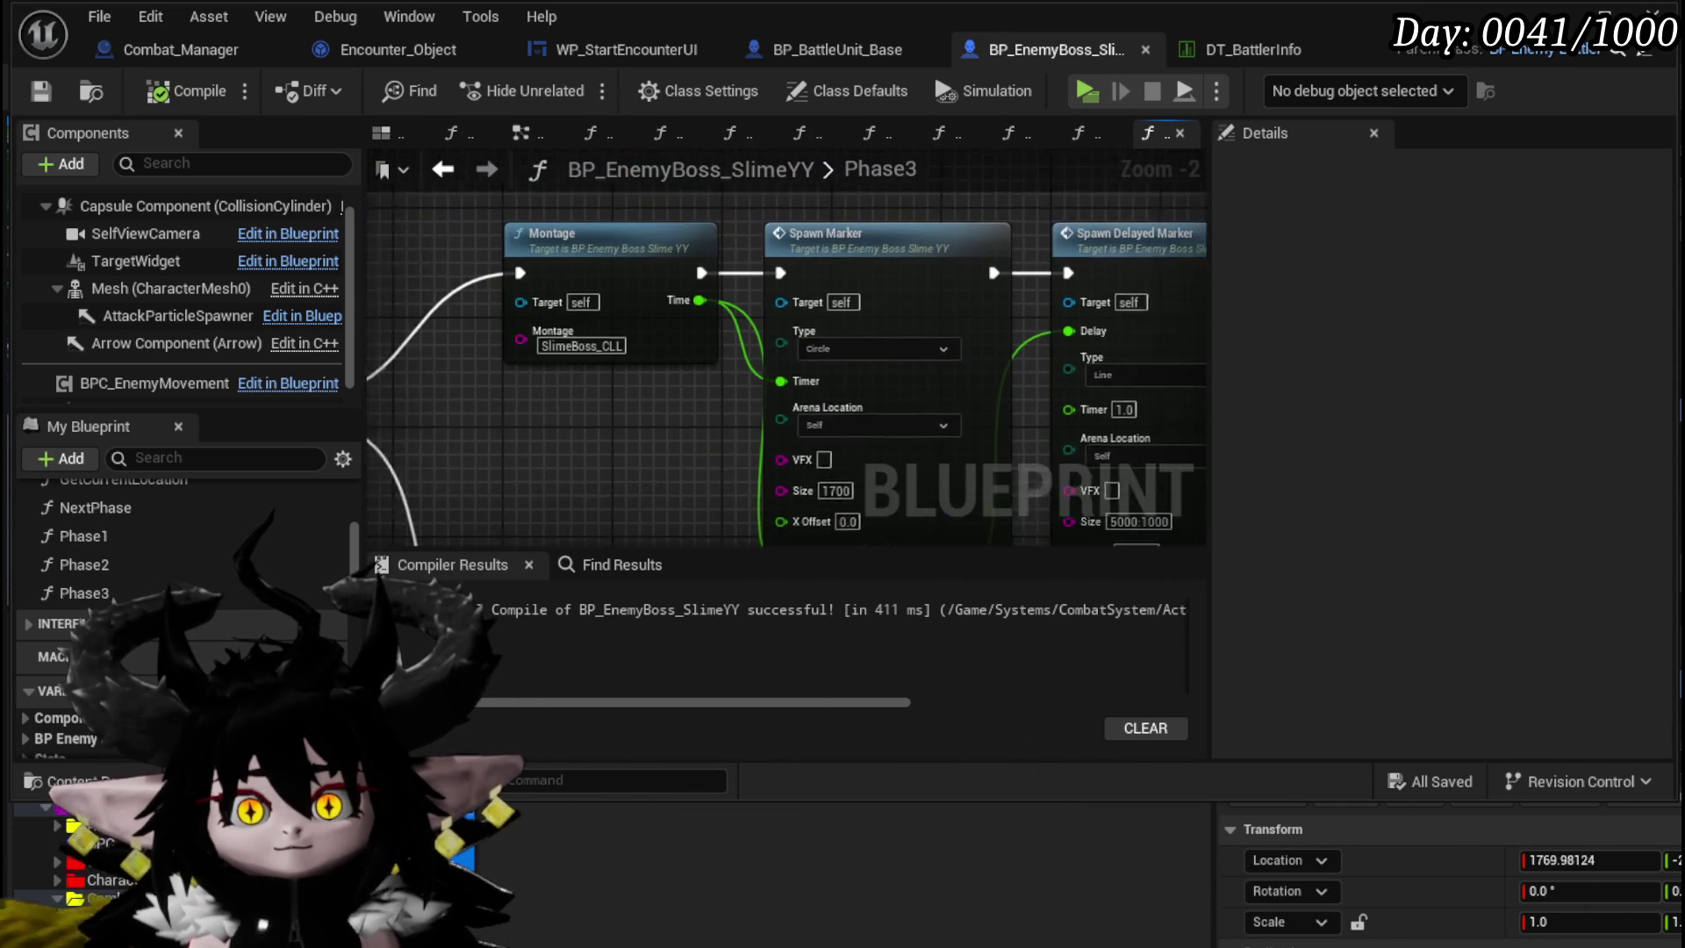
scroll(636, 473, up, 3)
- Frame the Rotate Actor to Location, SET and Spawn Delayed Marker nodes in the Phase3 graph
mouse_move(618, 366)
mouse_down()
mouse_move(784, 334)
mouse_move(796, 473)
mouse_move(832, 541)
mouse_move(404, 289)
mouse_up()
scroll(404, 281, down, 3)
scroll(900, 455, up, 3)
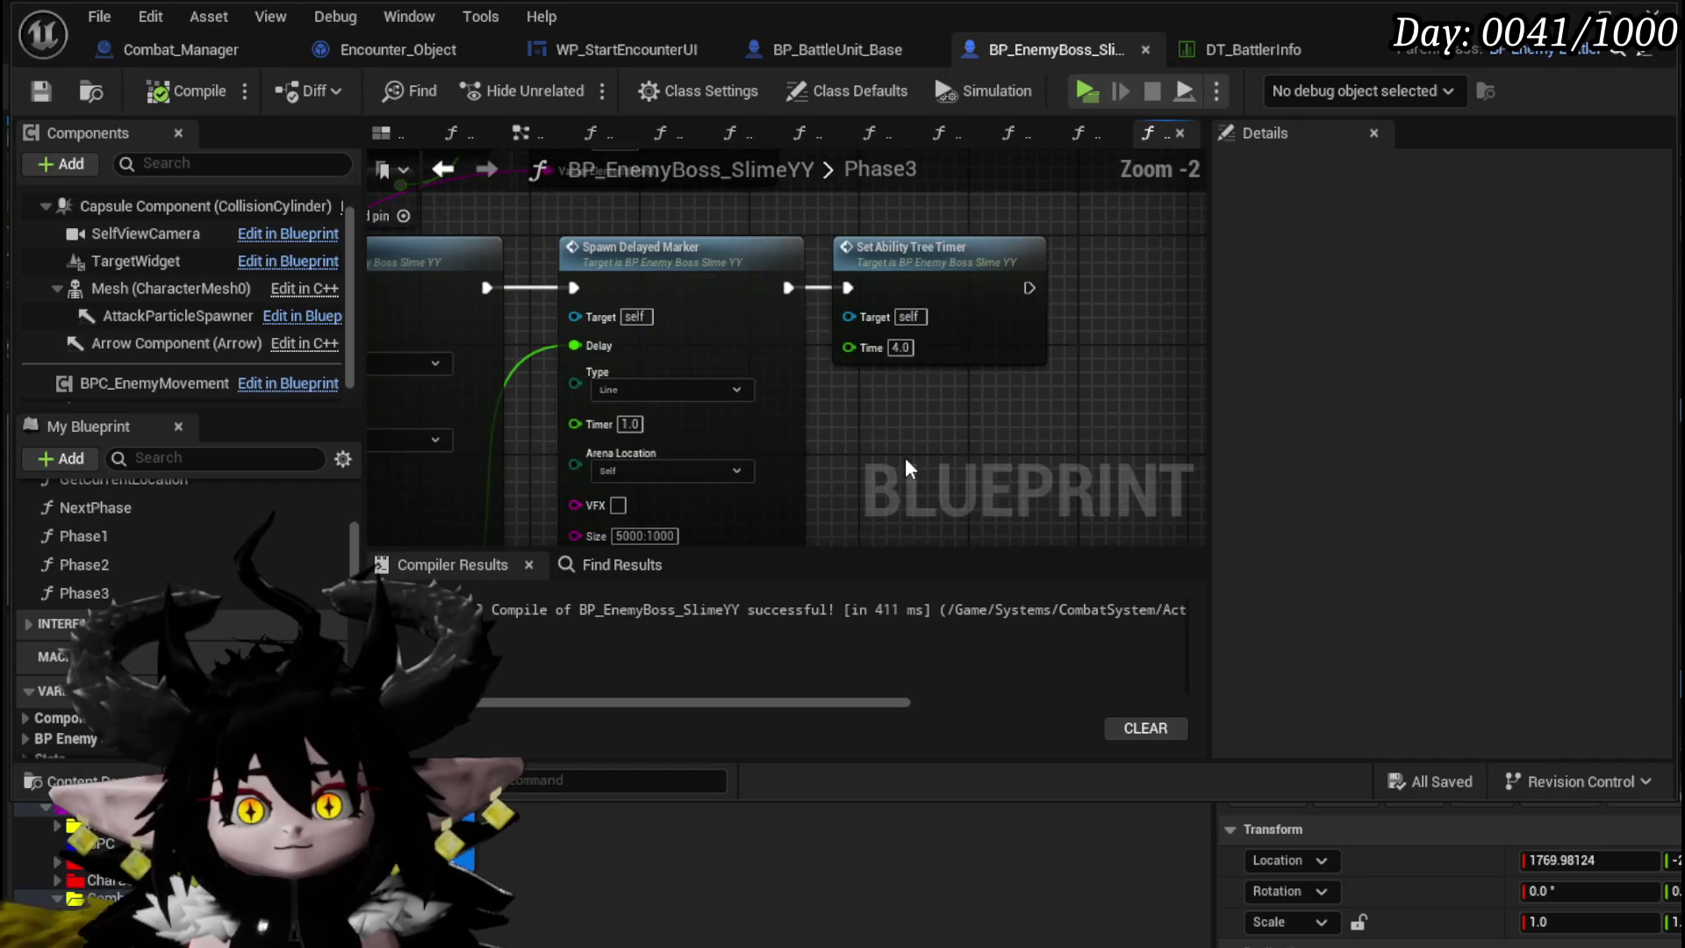
mouse_move(900, 454)
mouse_down()
mouse_move(882, 337)
mouse_move(940, 424)
mouse_move(944, 393)
mouse_move(1019, 518)
mouse_up()
mouse_move(1004, 299)
mouse_down()
mouse_move(980, 479)
mouse_move(1065, 447)
mouse_move(992, 773)
mouse_move(998, 488)
mouse_move(905, 452)
mouse_move(869, 504)
mouse_move(832, 772)
mouse_move(935, 556)
mouse_up()
scroll(887, 161, down, 3)
mouse_move(886, 219)
mouse_down()
mouse_move(873, 443)
mouse_move(860, 465)
mouse_move(761, 460)
mouse_up()
scroll(883, 391, up, 3)
scroll(860, 465, down, 4)
scroll(761, 461, up, 7)
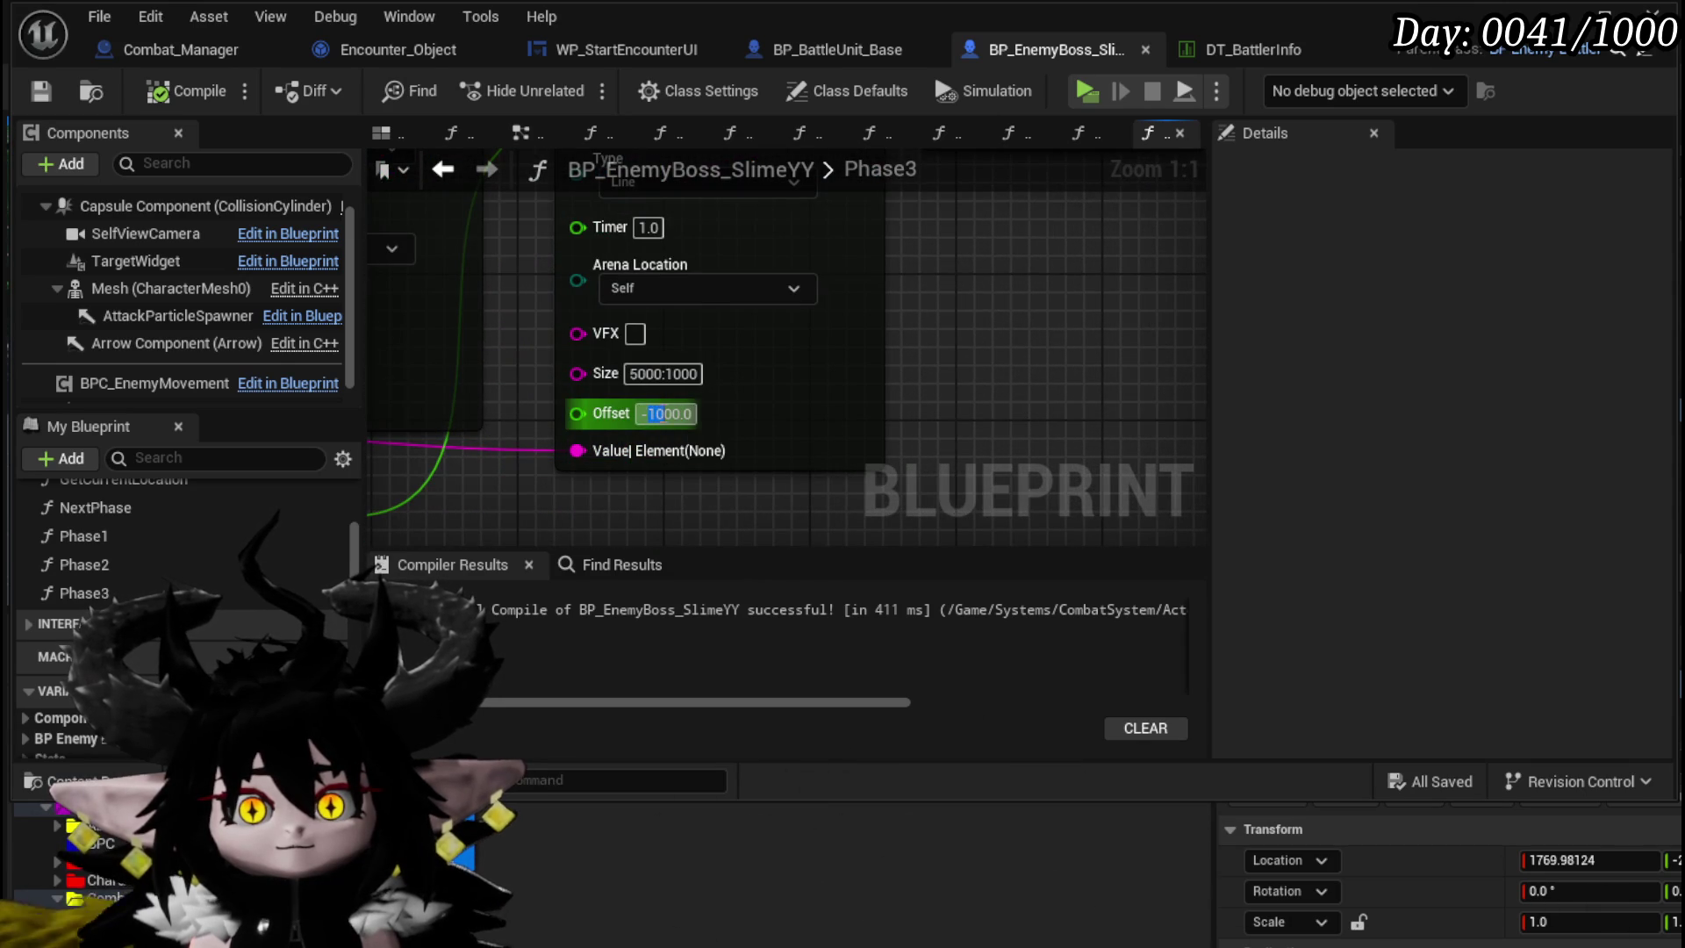
scroll(1002, 318, down, 2)
scroll(687, 366, up, 2)
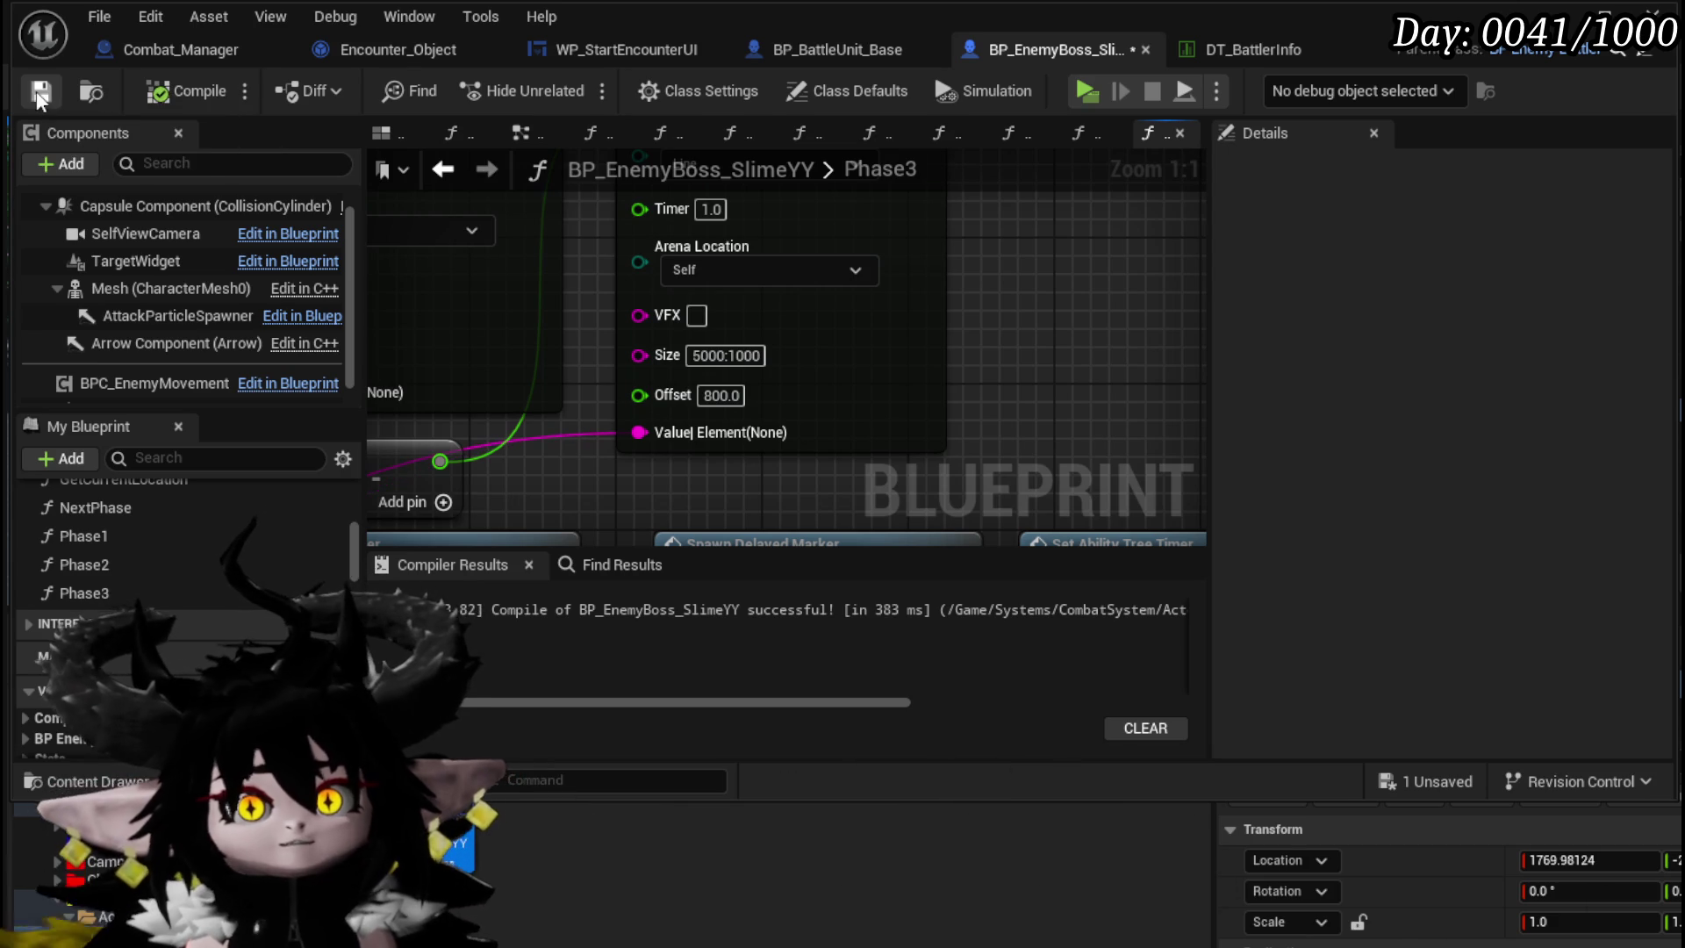
key(alt+Tab)
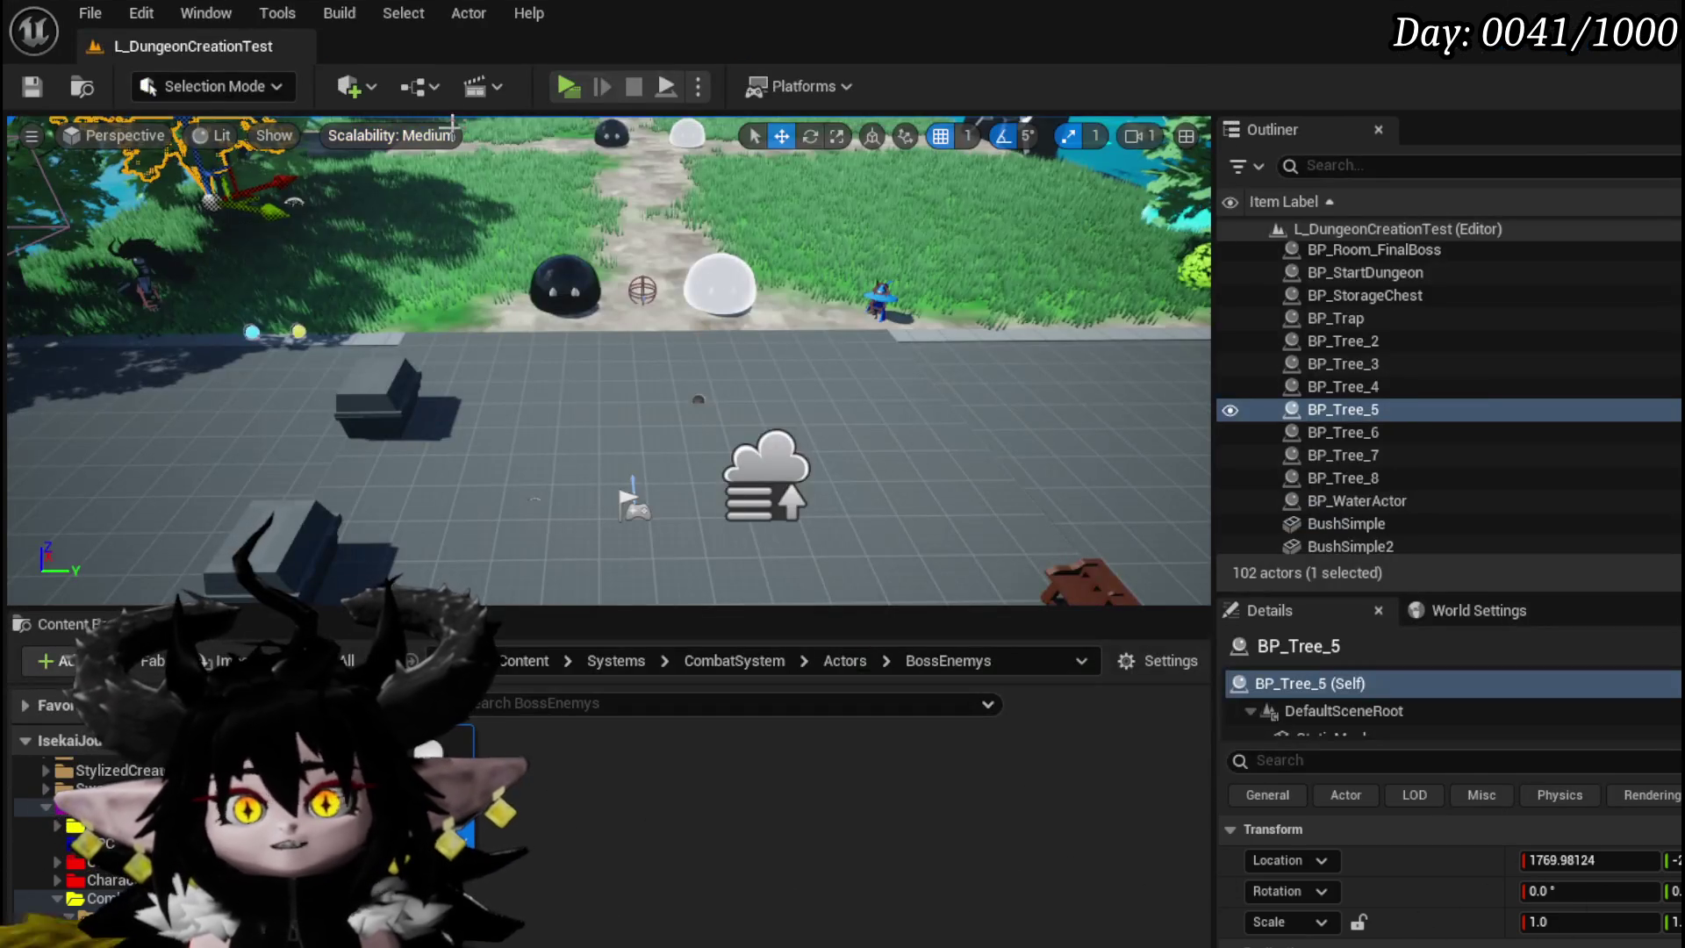
key(alt+p)
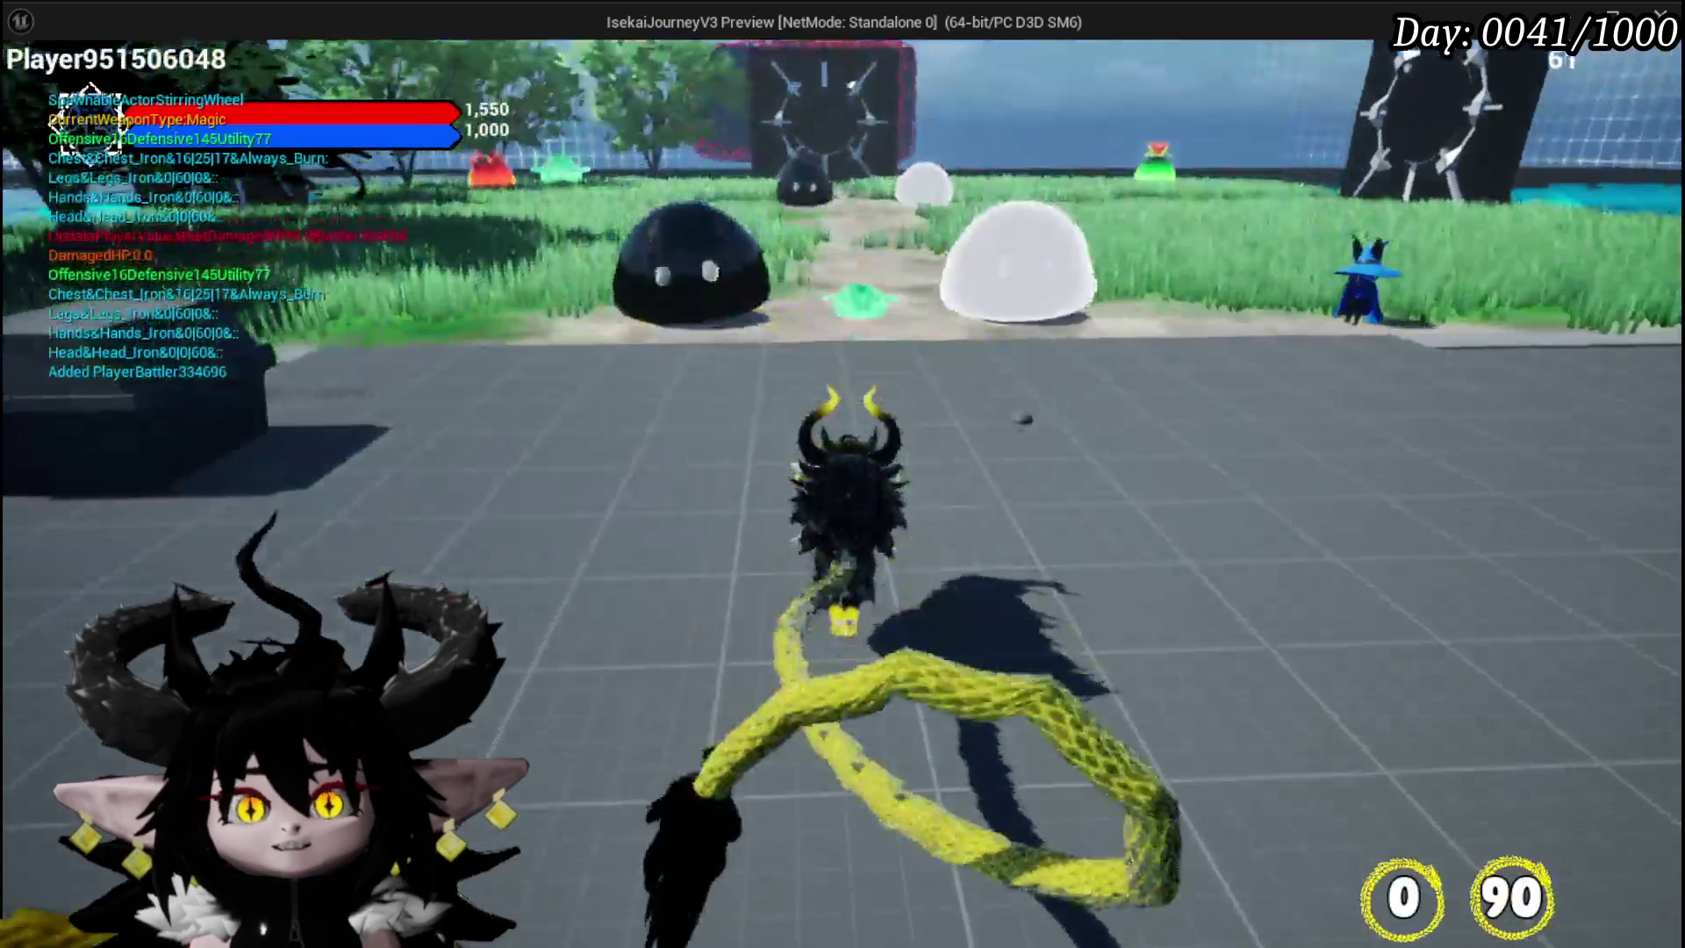
key(1)
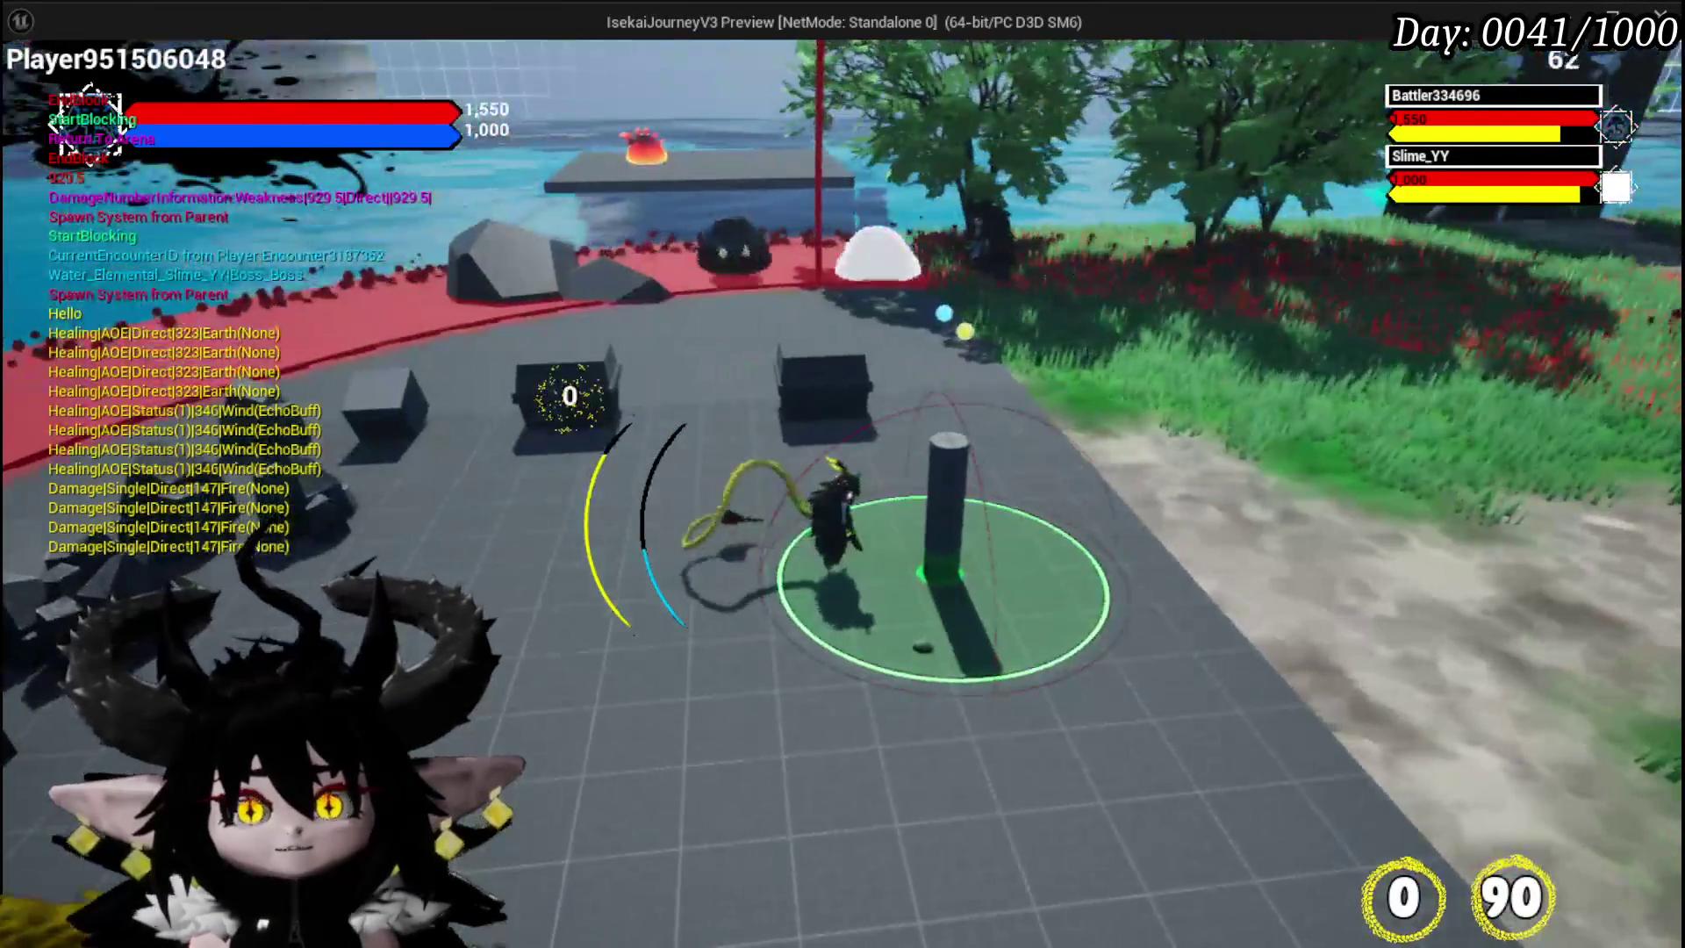
key(Escape)
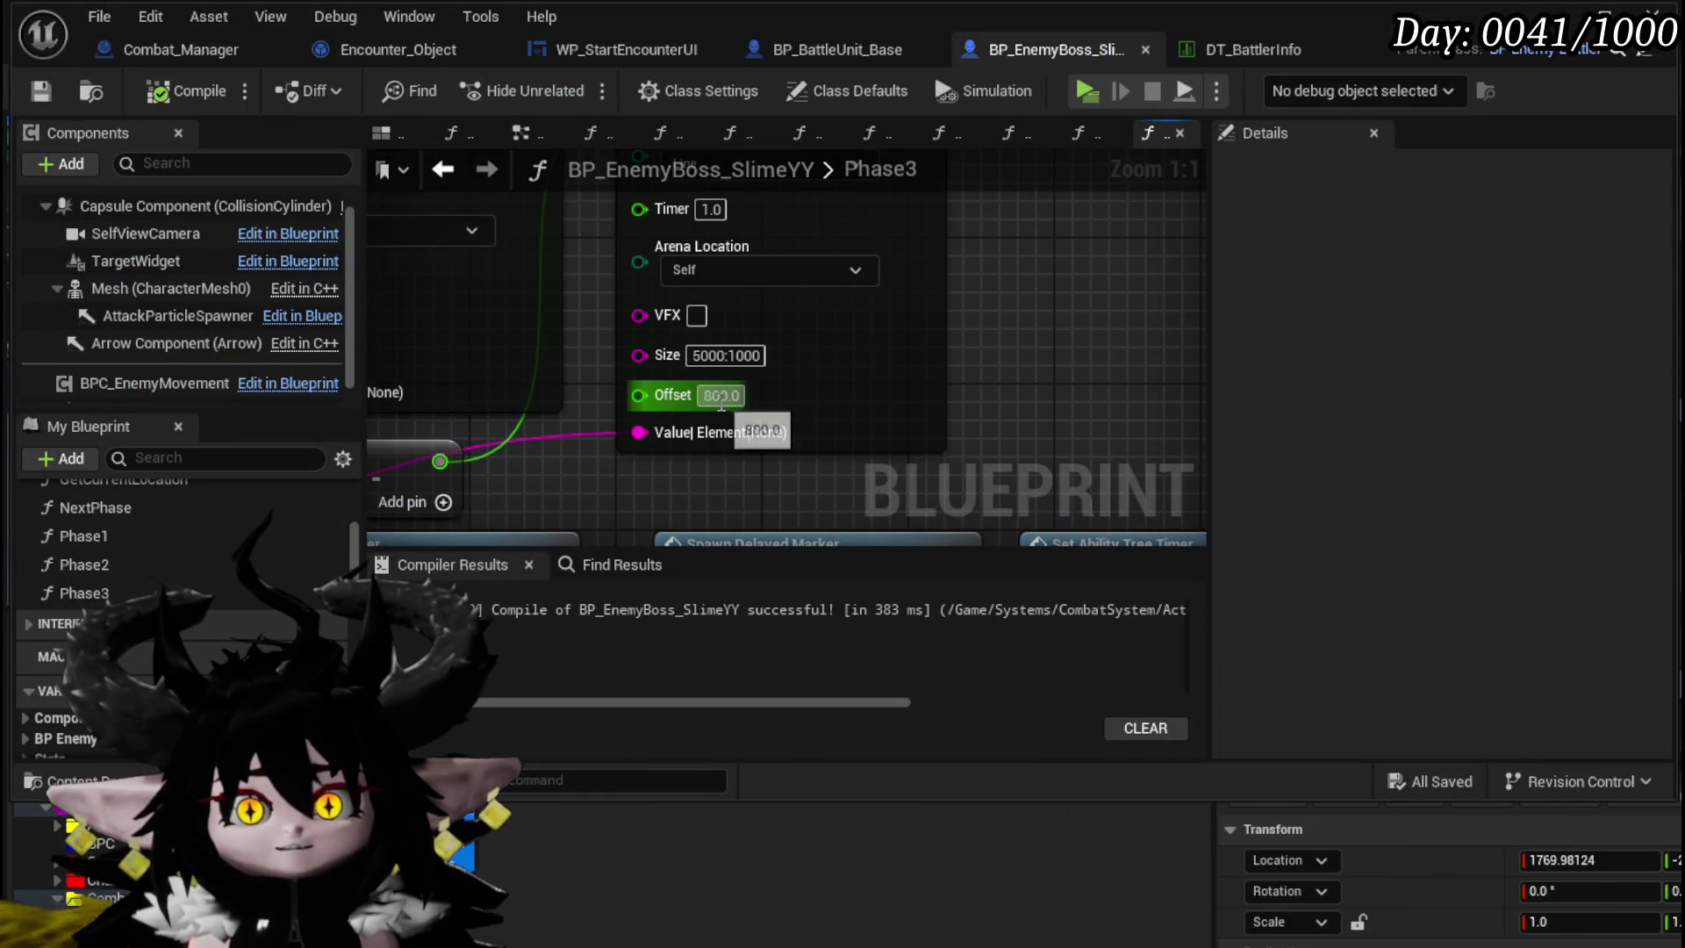
- Negate the Spawn Delayed Marker Offset to -850.0 and save the boss Blueprint
text(-)
key(Return)
scroll(974, 428, down, 3)
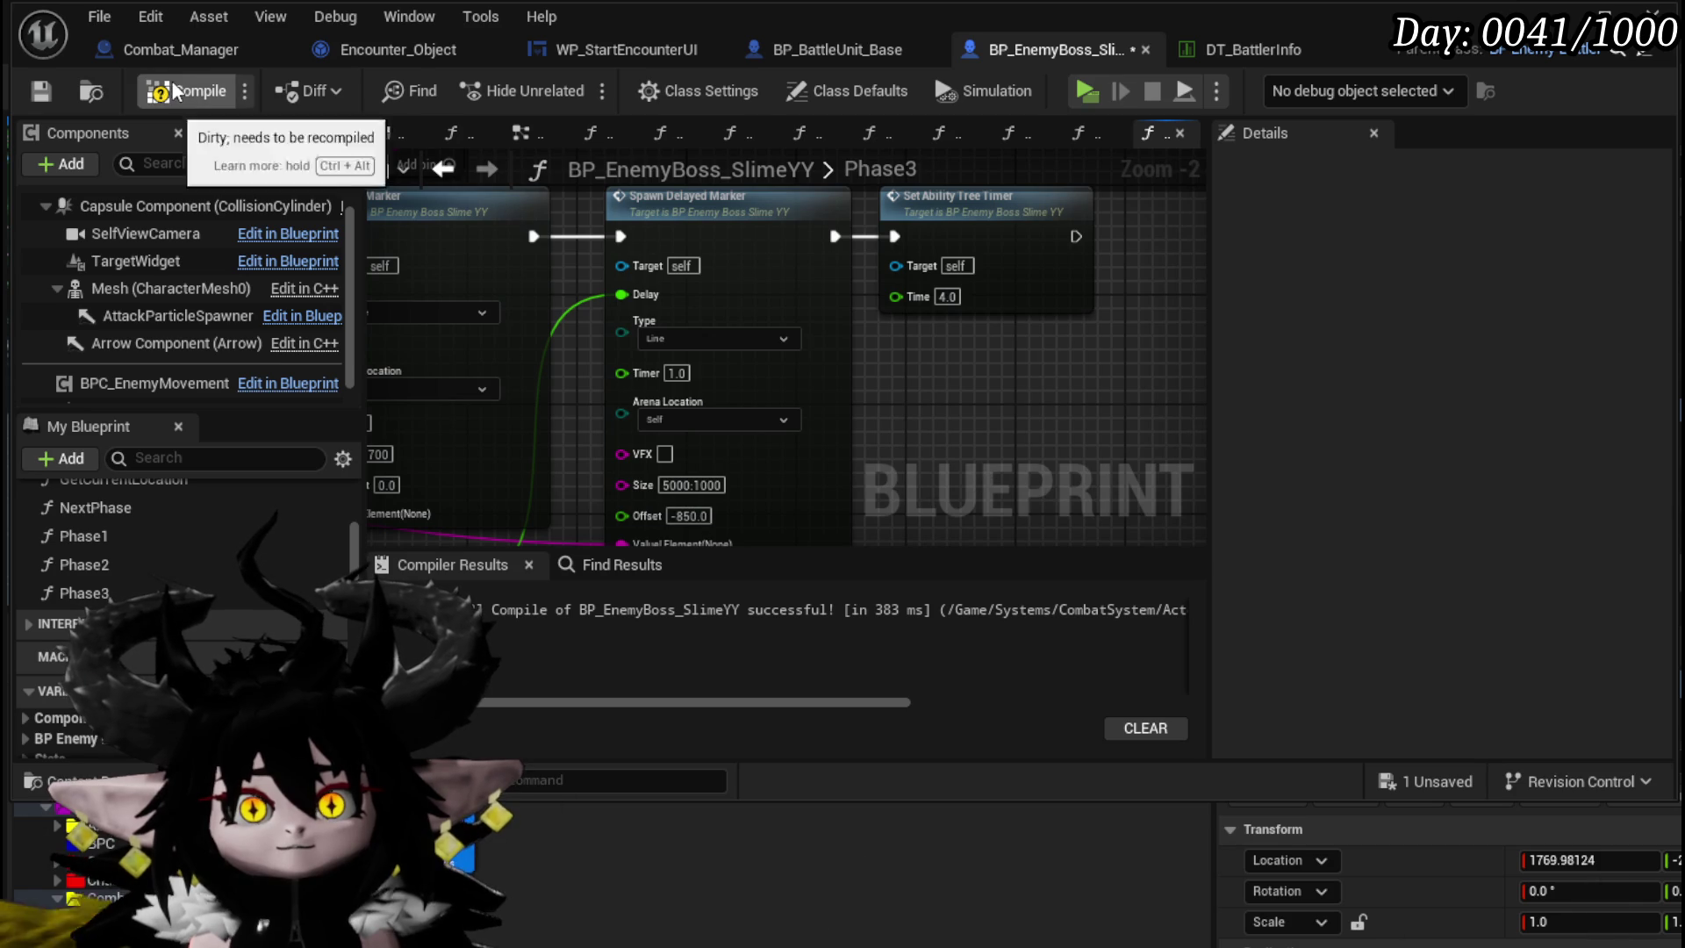
click(39, 94)
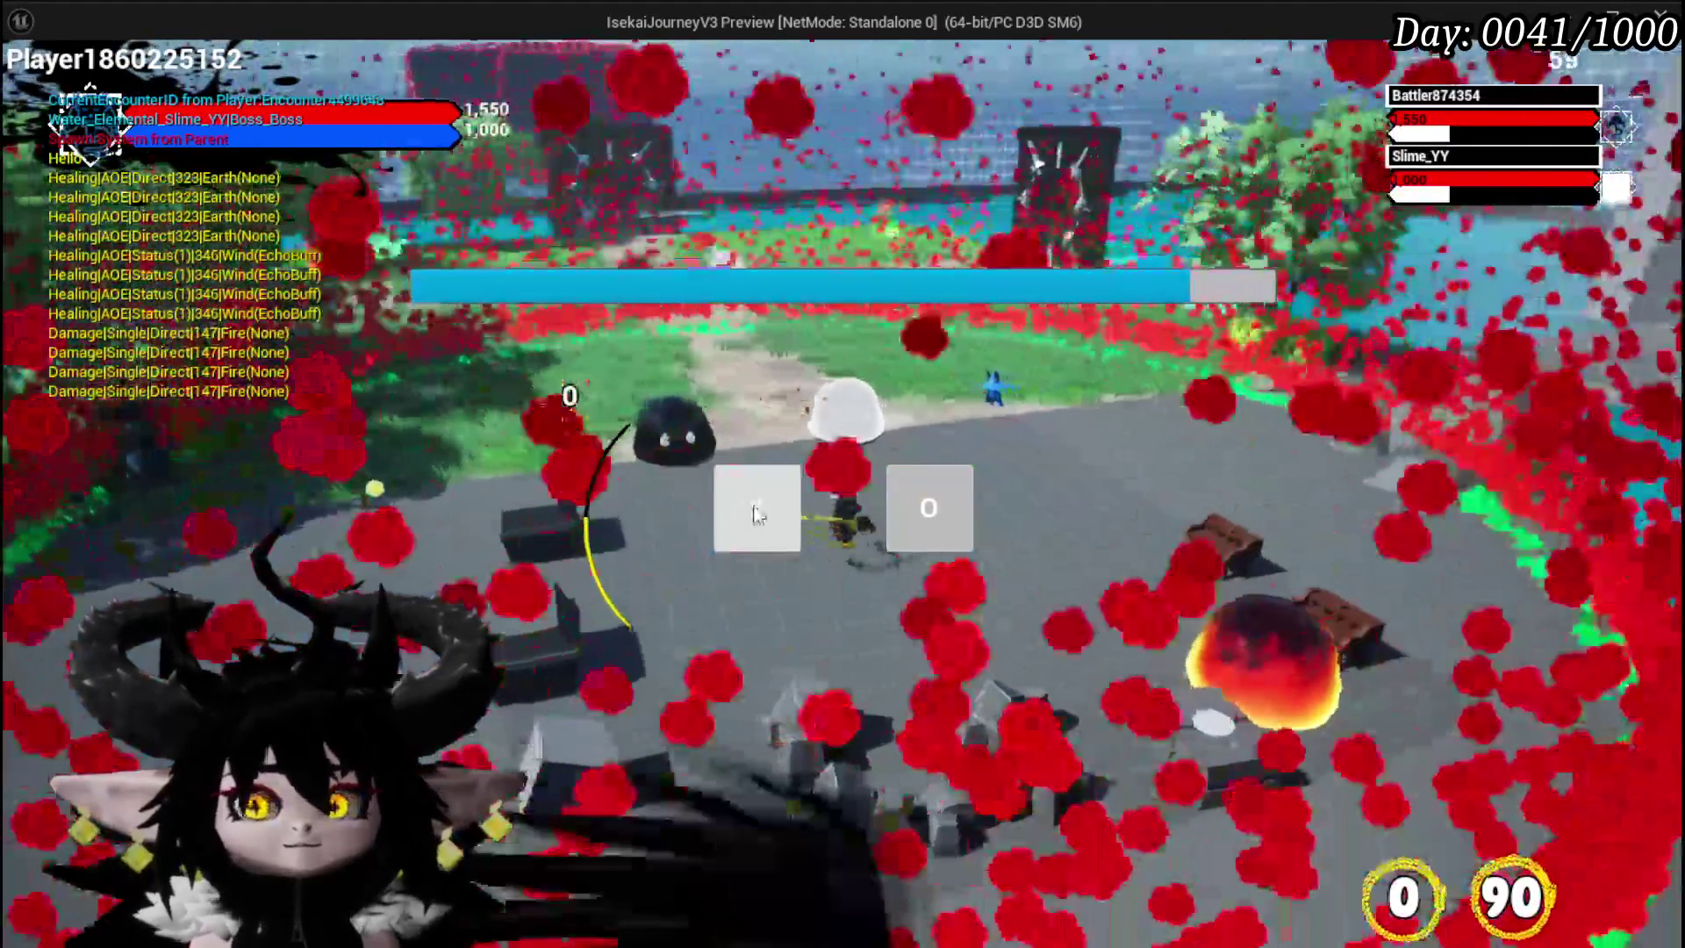
- Accept the encounter prompt, fight the boss with the -850.0 Offset, then end the session
click(759, 515)
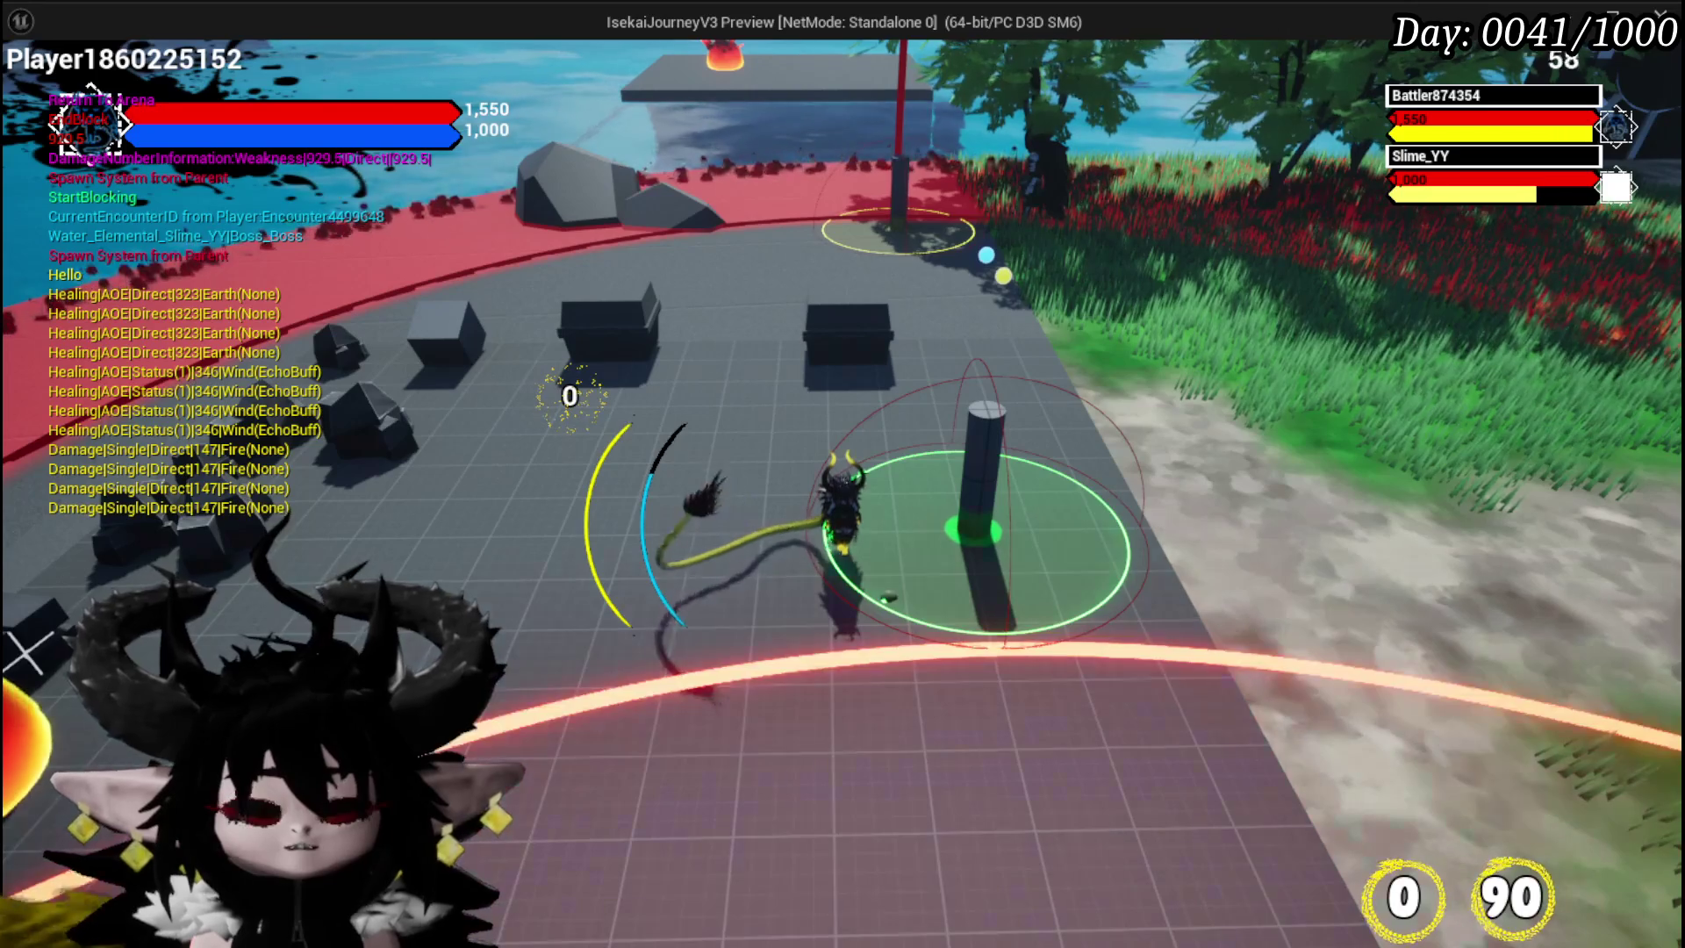
key(Escape)
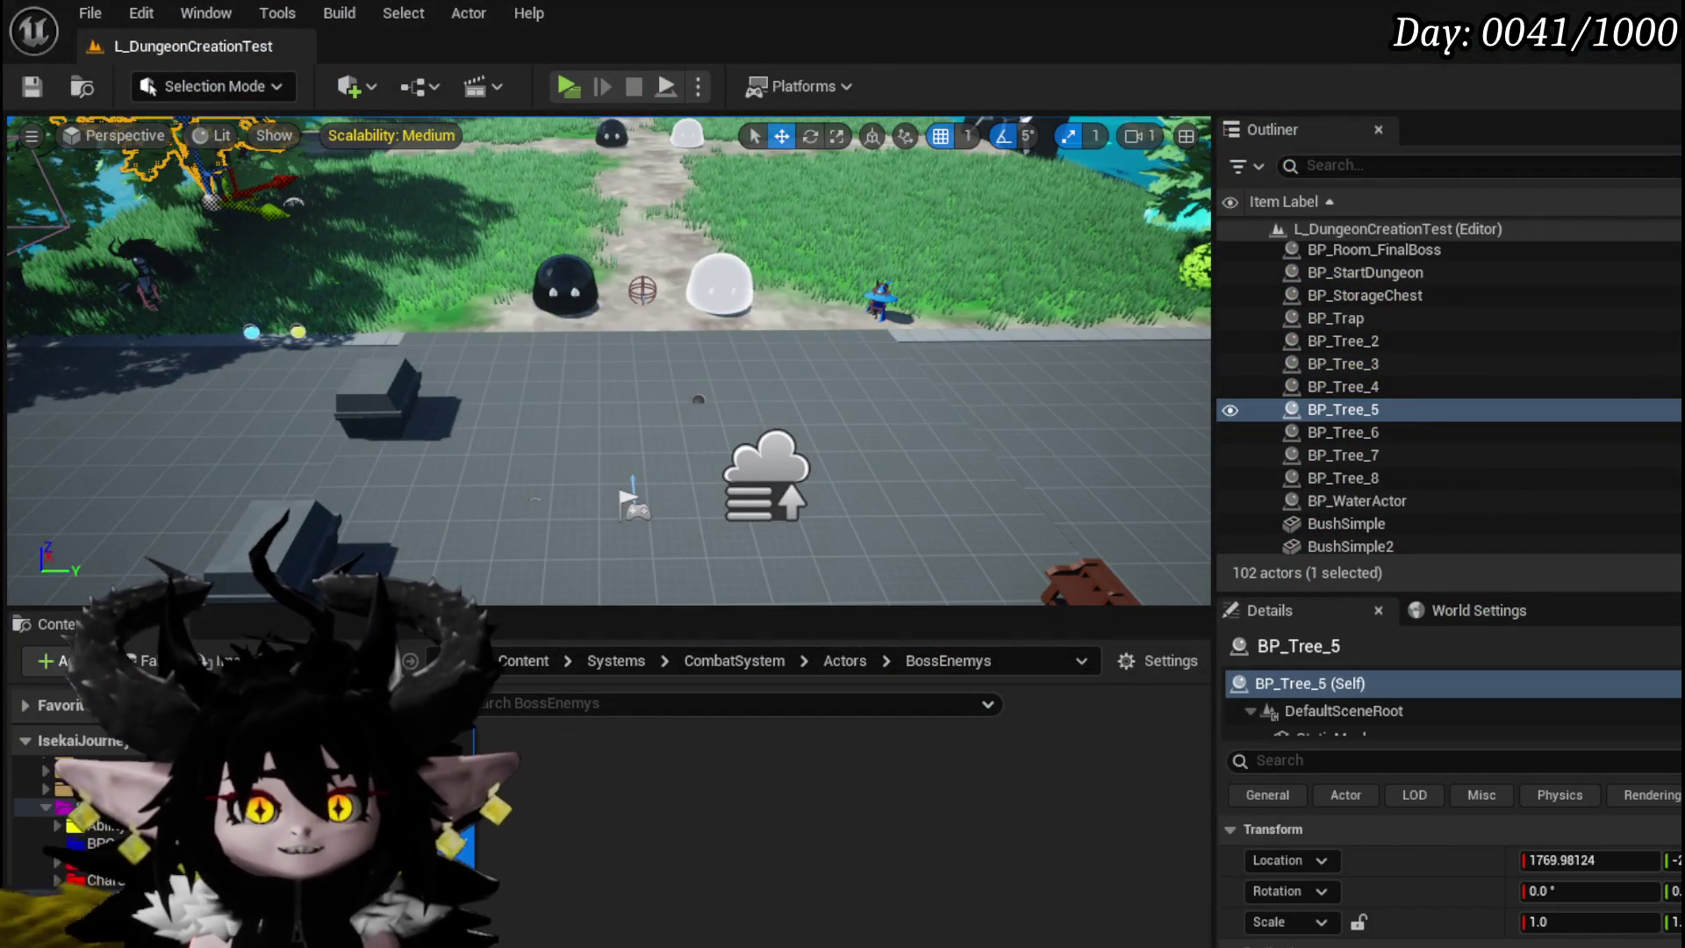
- Change the Spawn Delayed Marker Offset to 900.0 and launch a playtest of the level
scroll(738, 386, up, 3)
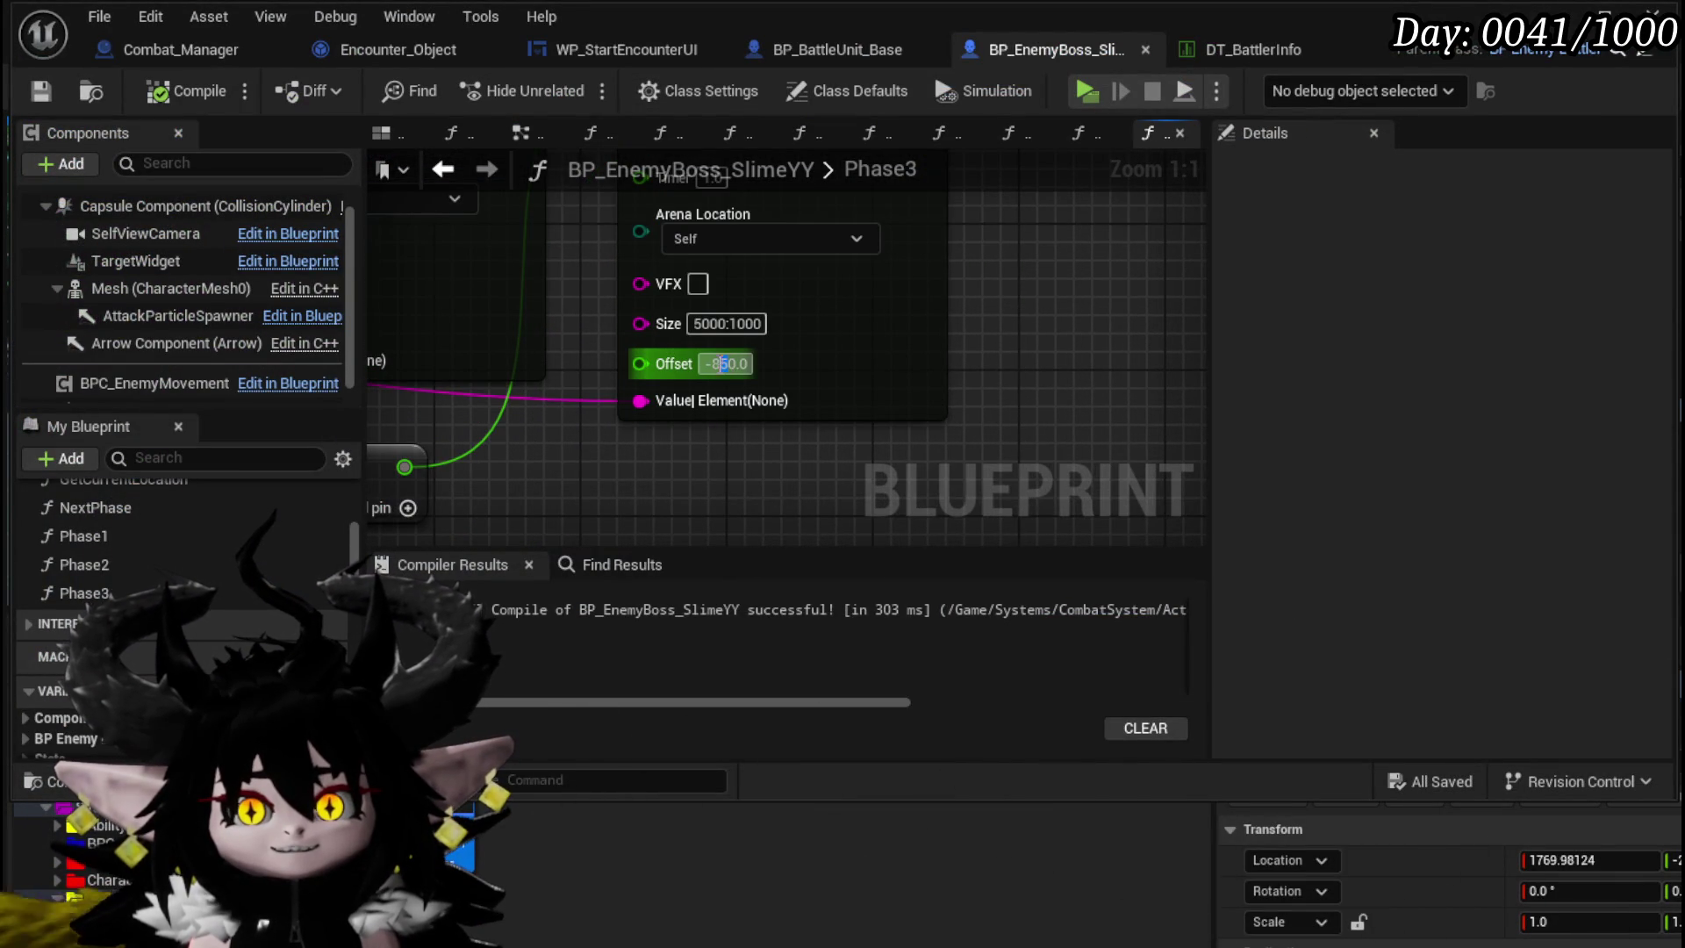
text(-90)
right_click(981, 404)
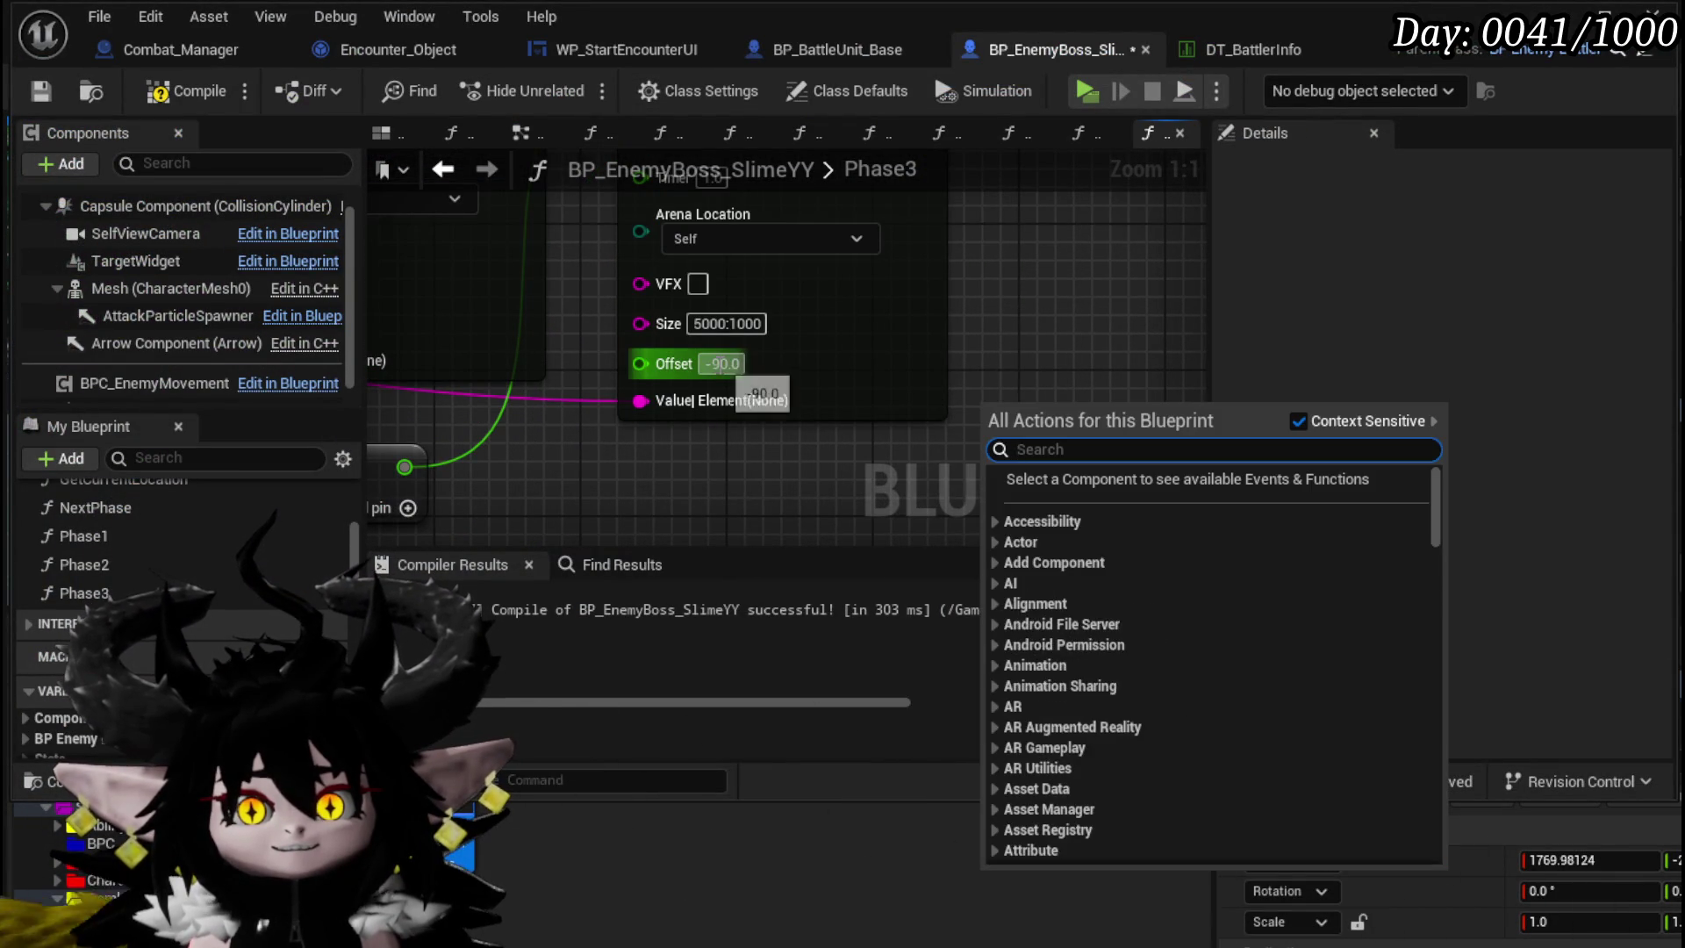
click(722, 363)
scroll(966, 393, down, 7)
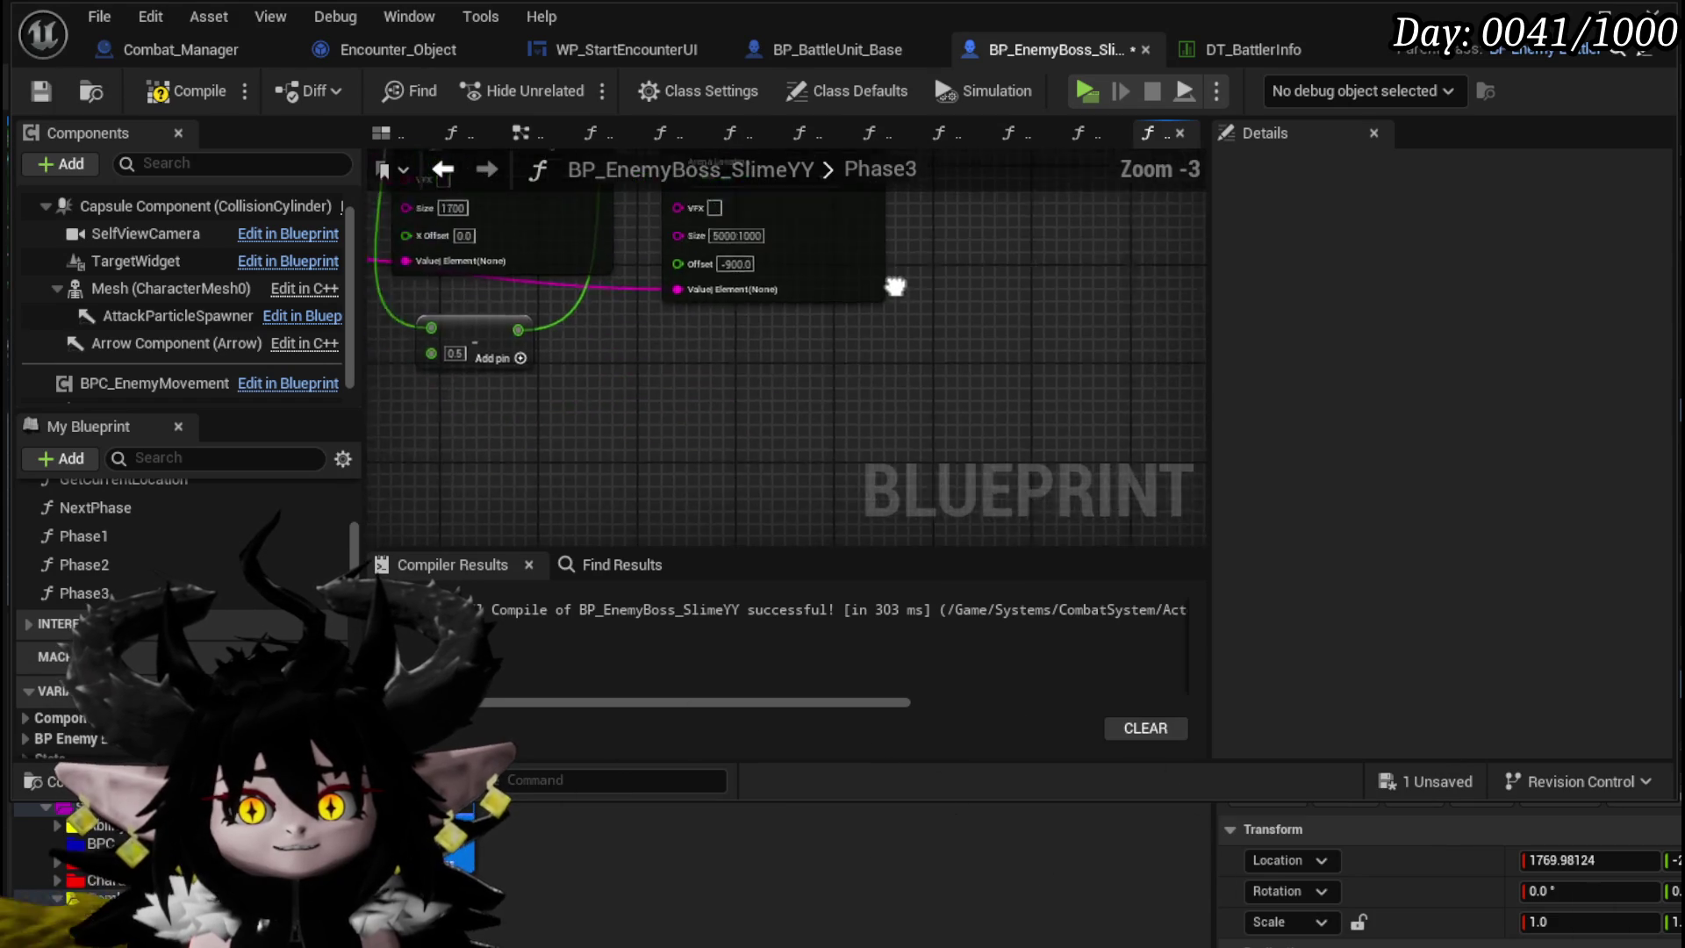
scroll(805, 410, up, 7)
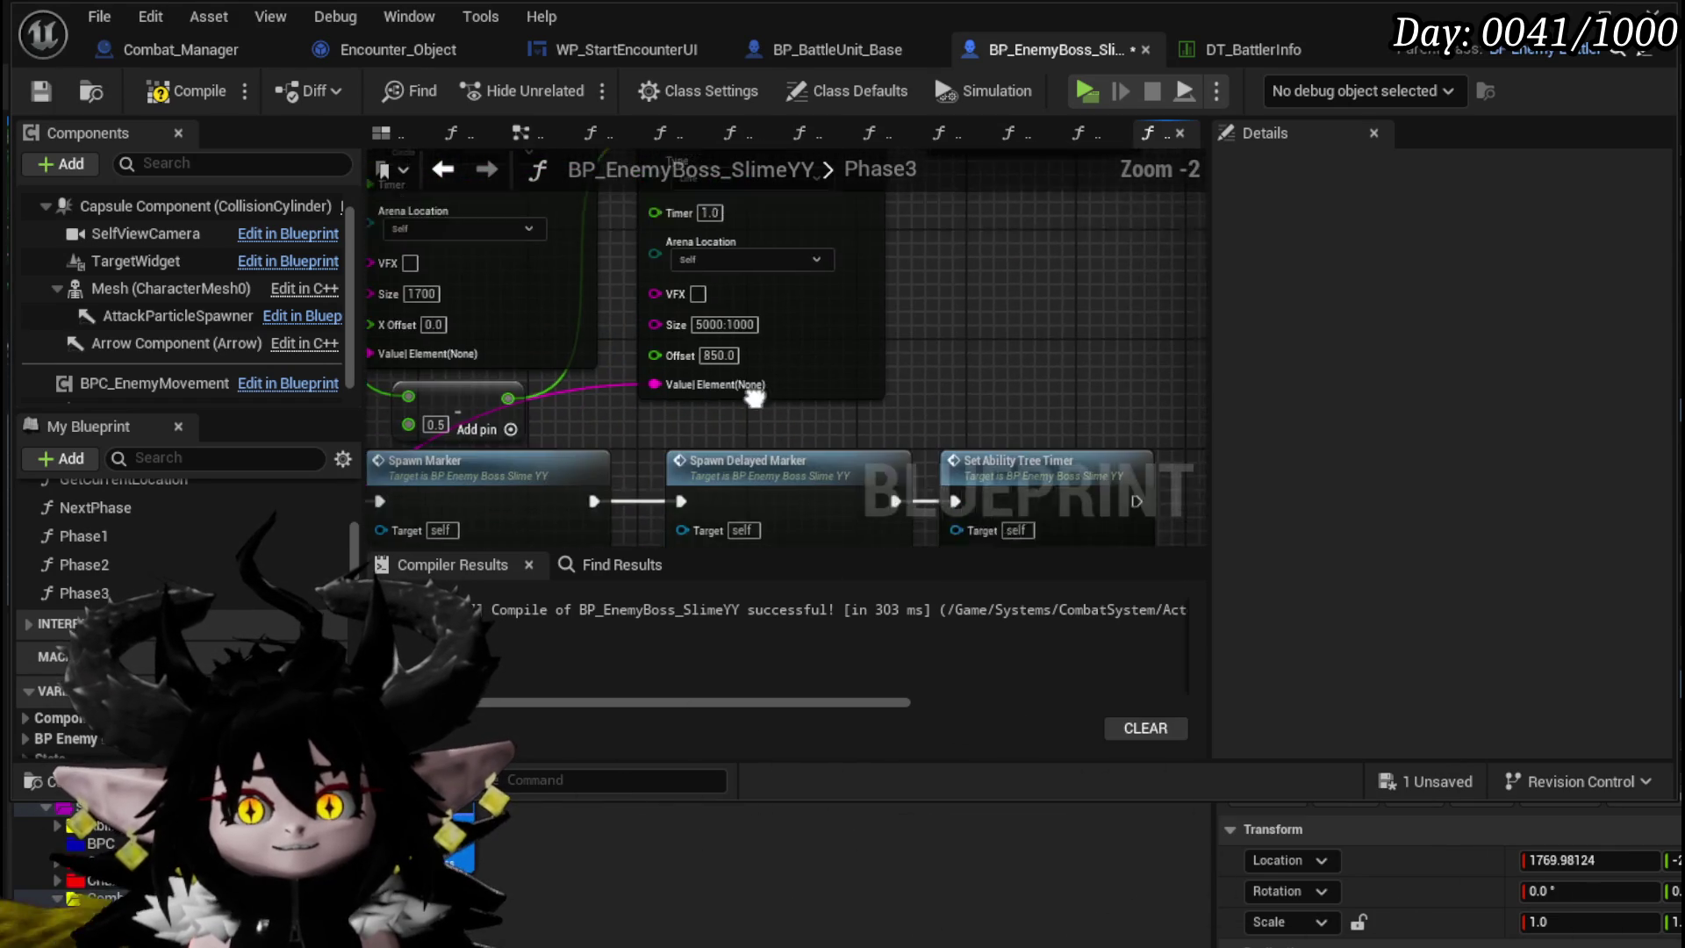
text(900)
key(Return)
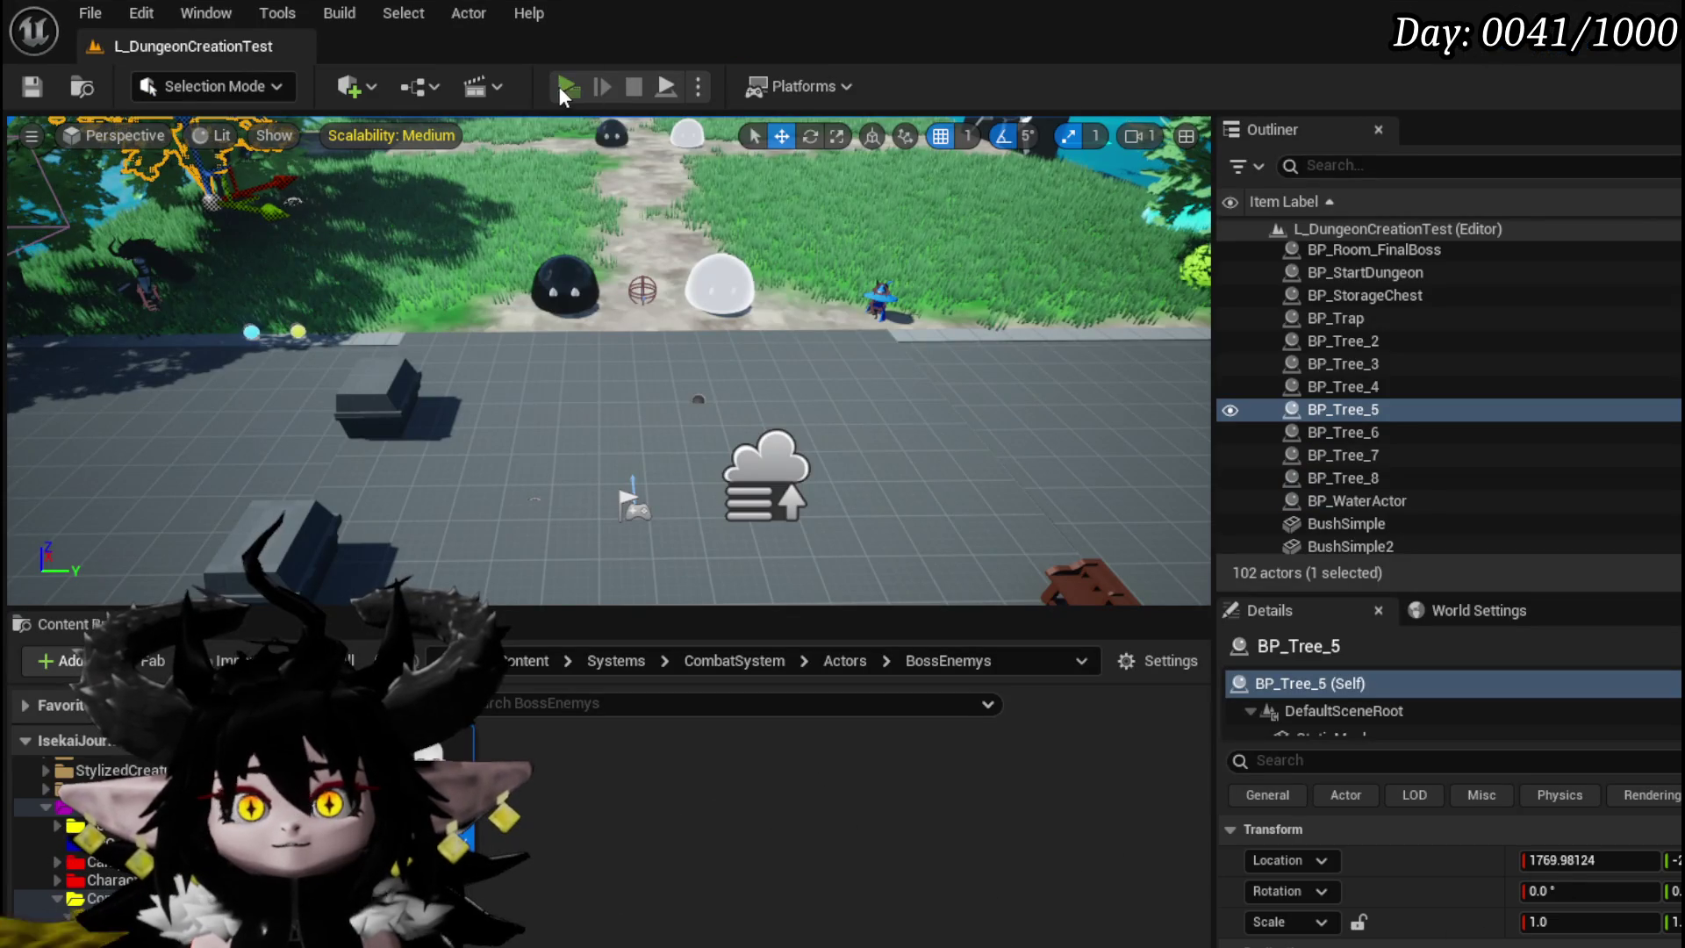
click(562, 86)
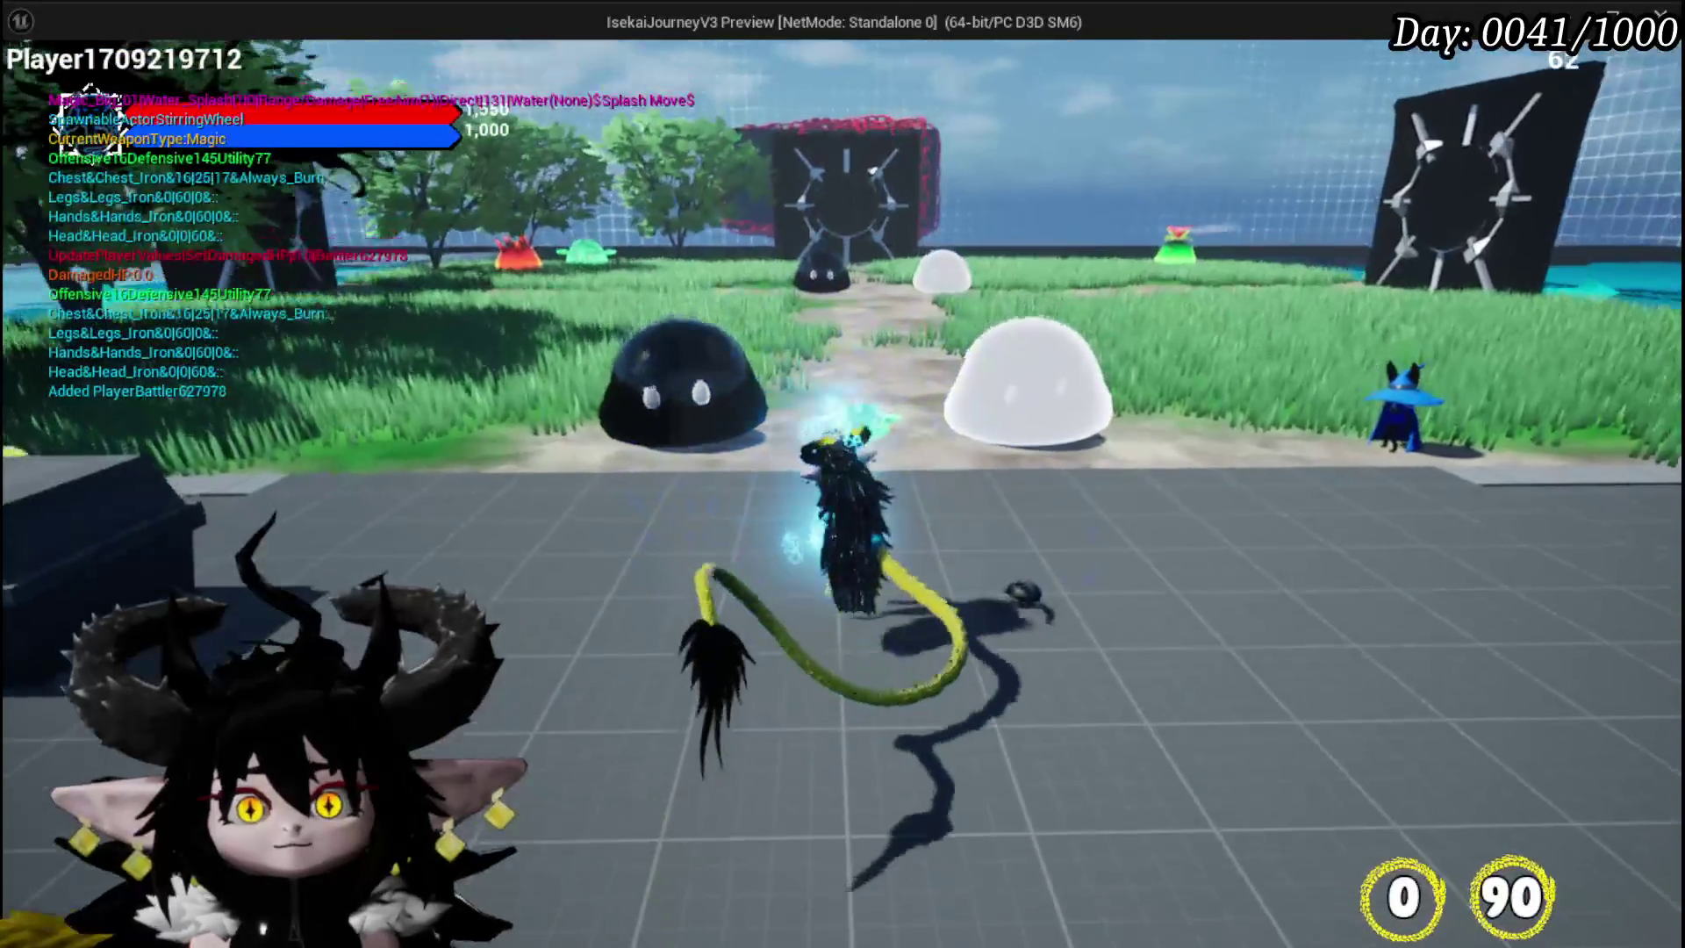
- Cast the water splash spell at the boss, then stop the 900.0 Offset playtest
key(e)
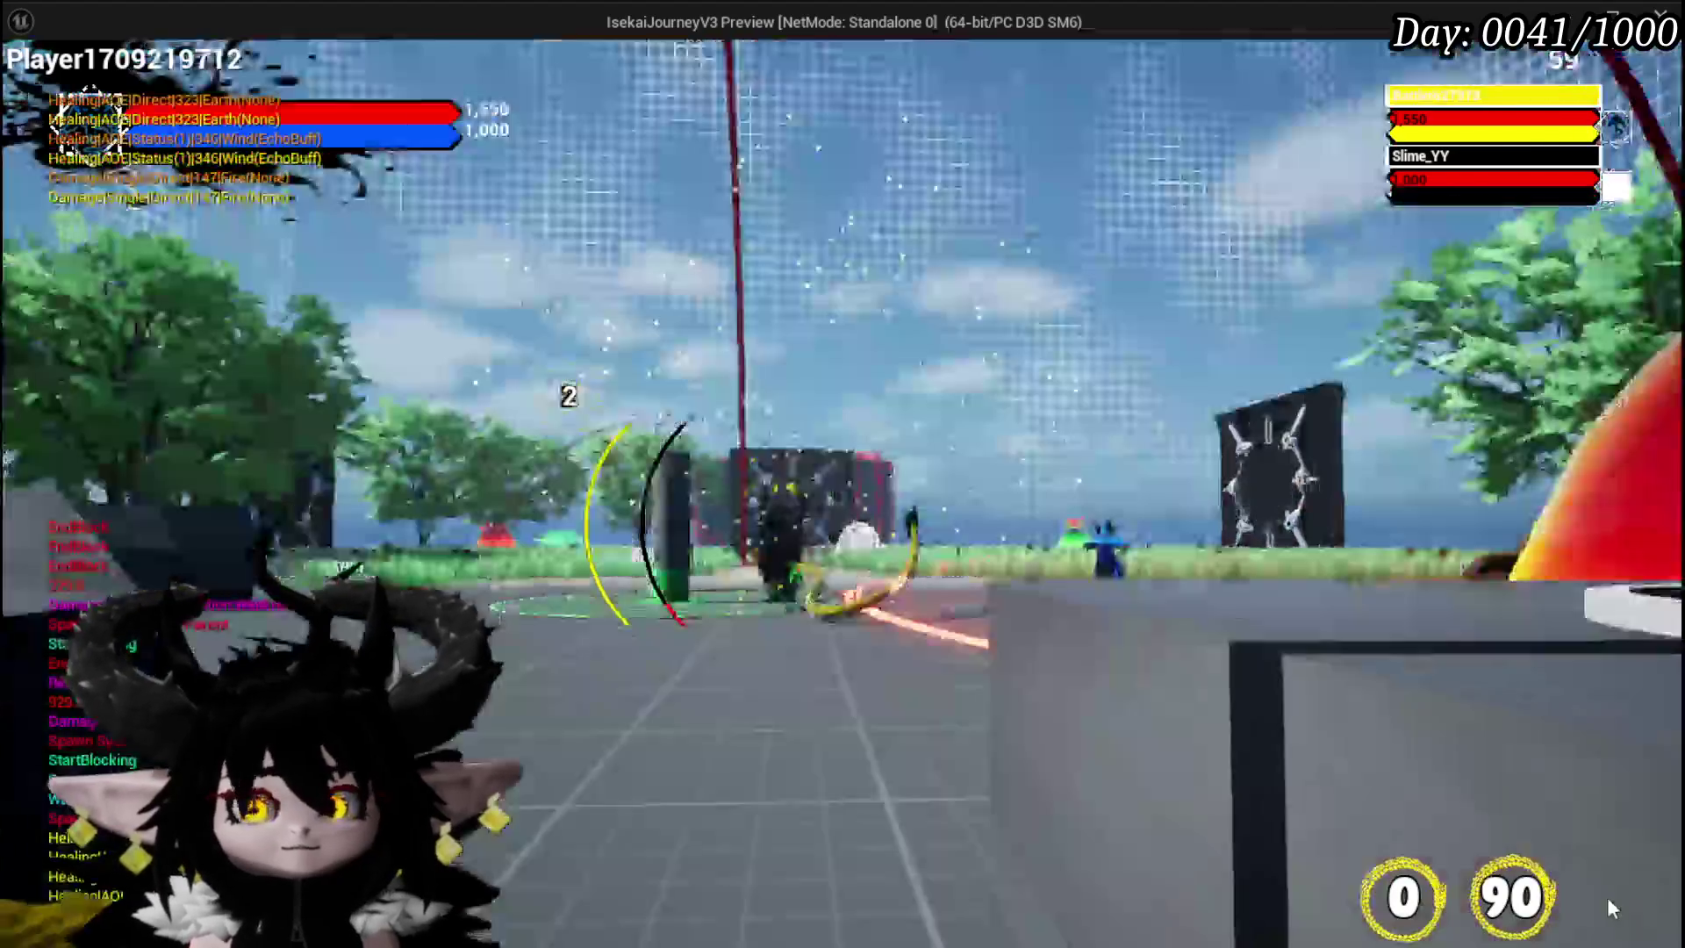
key(Escape)
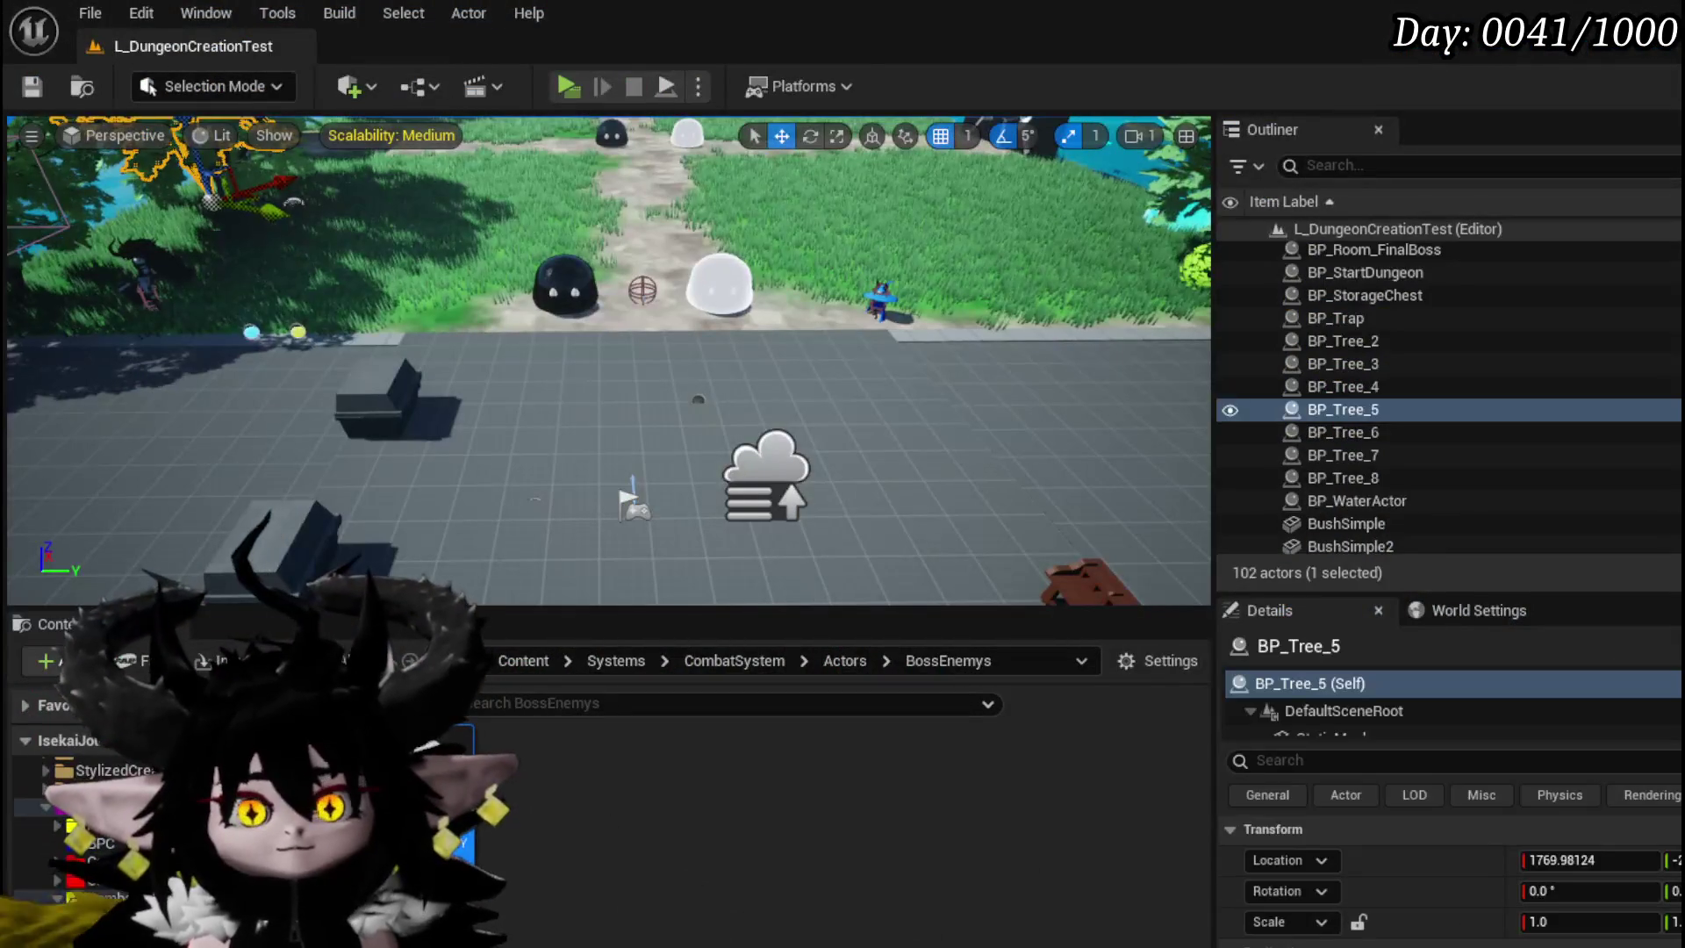
- Reopen BP_EnemyBoss_SlimeYY, frame the Spawn Delayed Marker's Size and Offset pins, and save the Blueprint
double_click(435, 759)
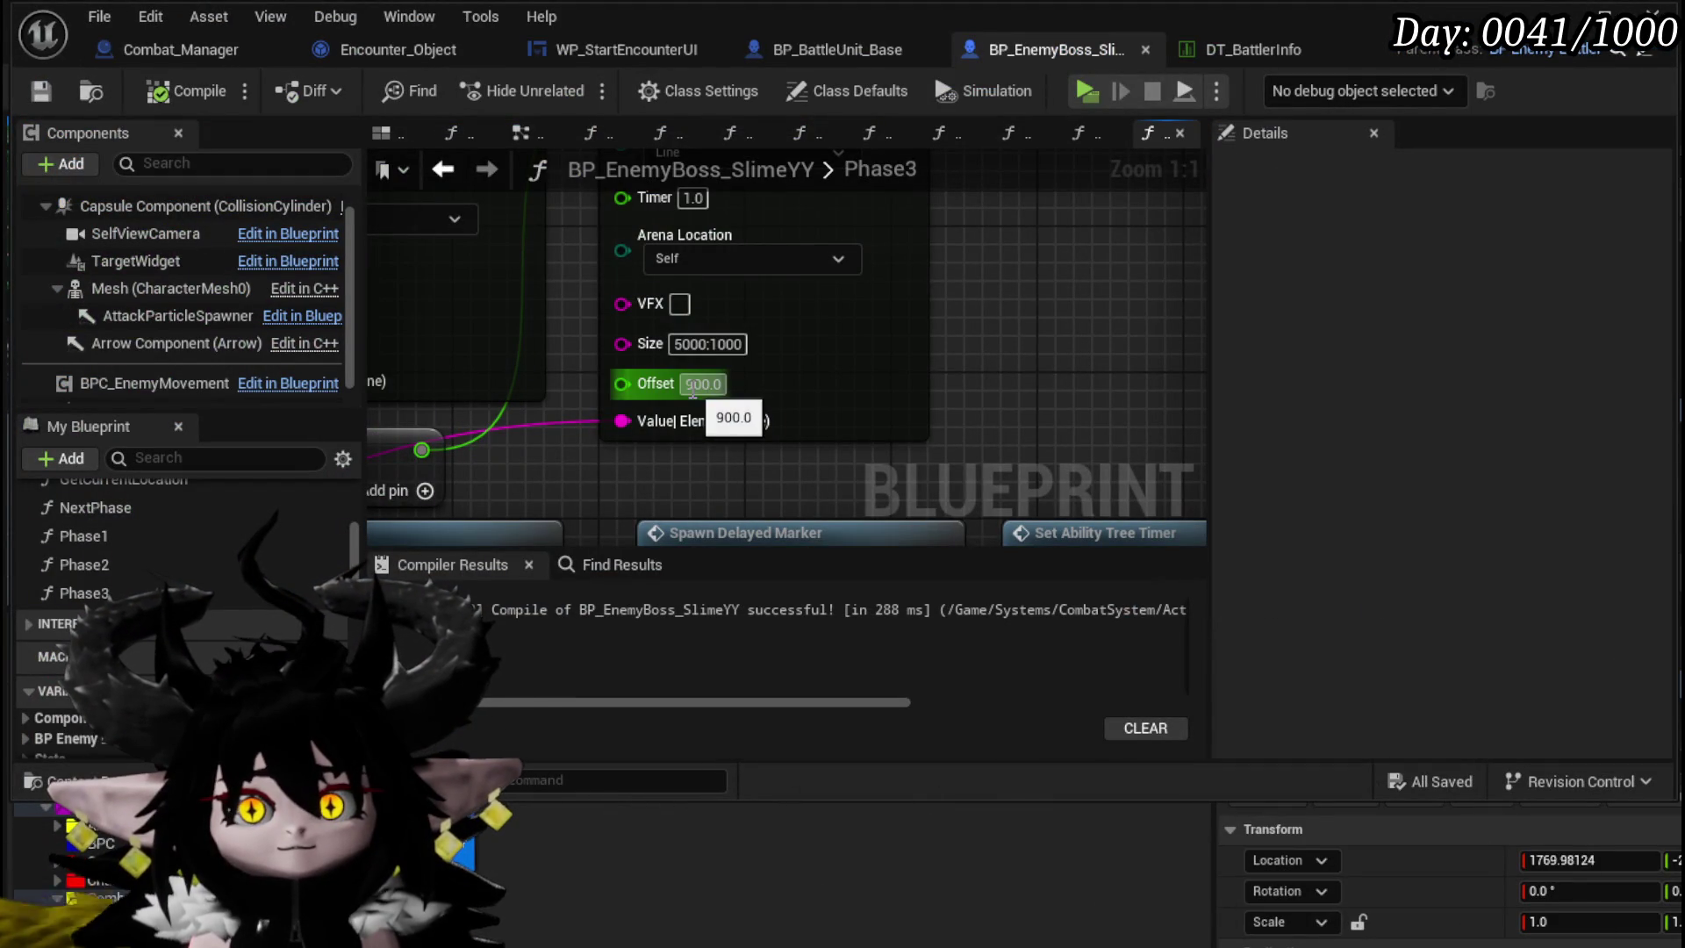
drag(1031, 460, 1007, 158)
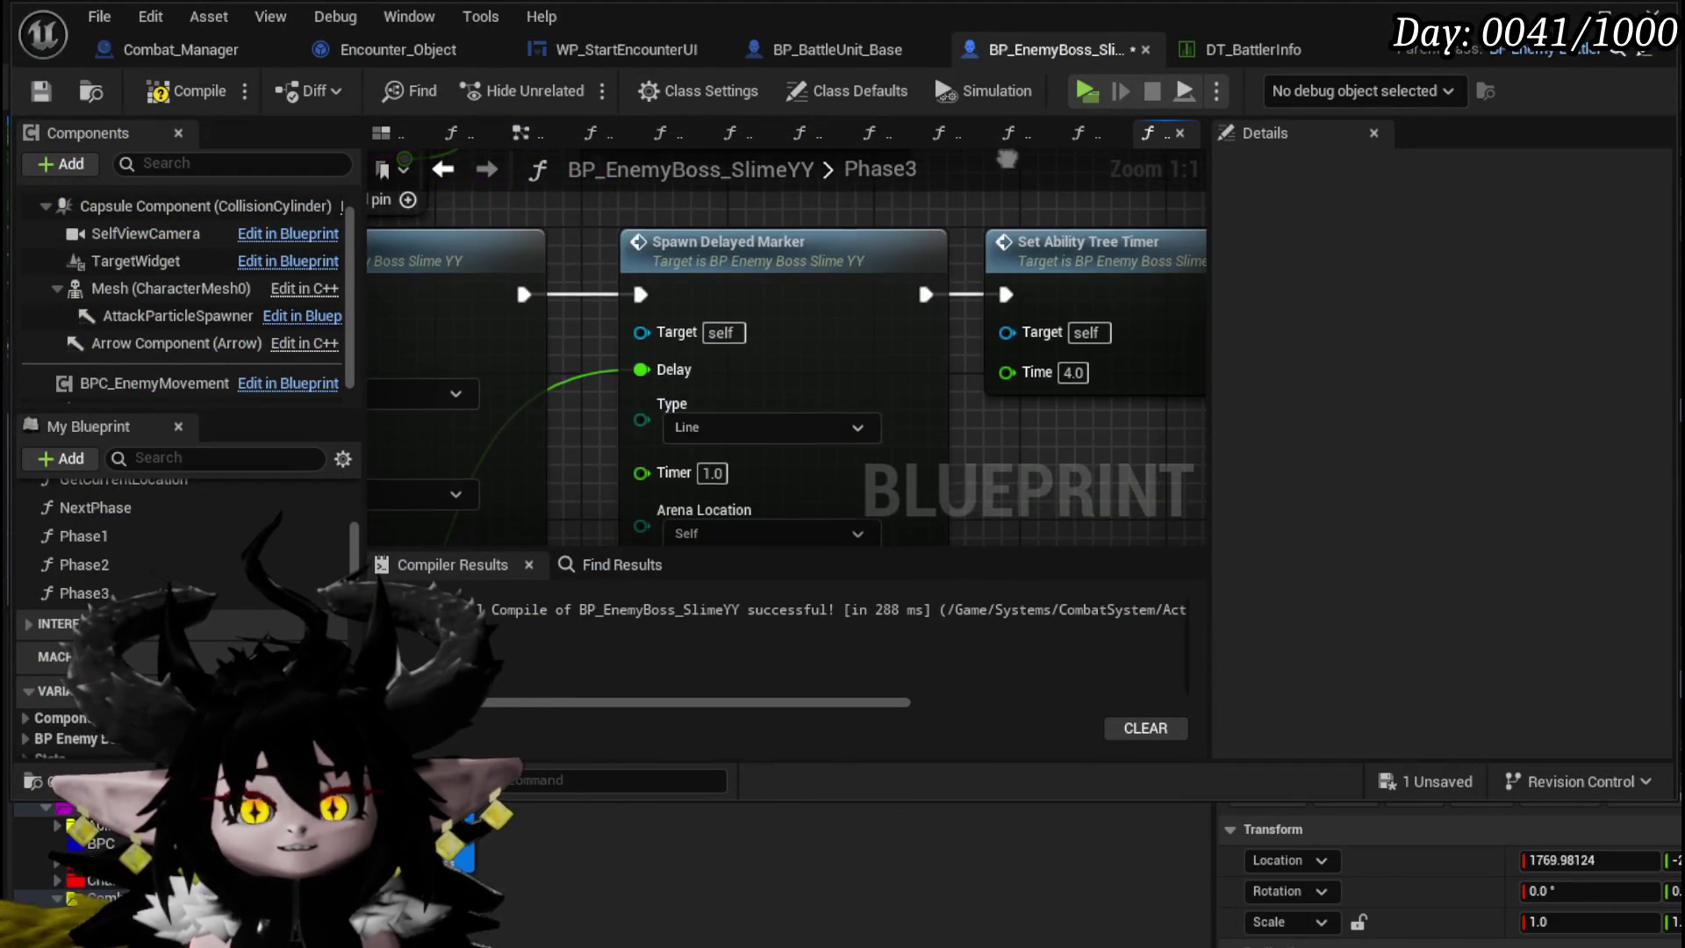
drag(1030, 483, 895, 318)
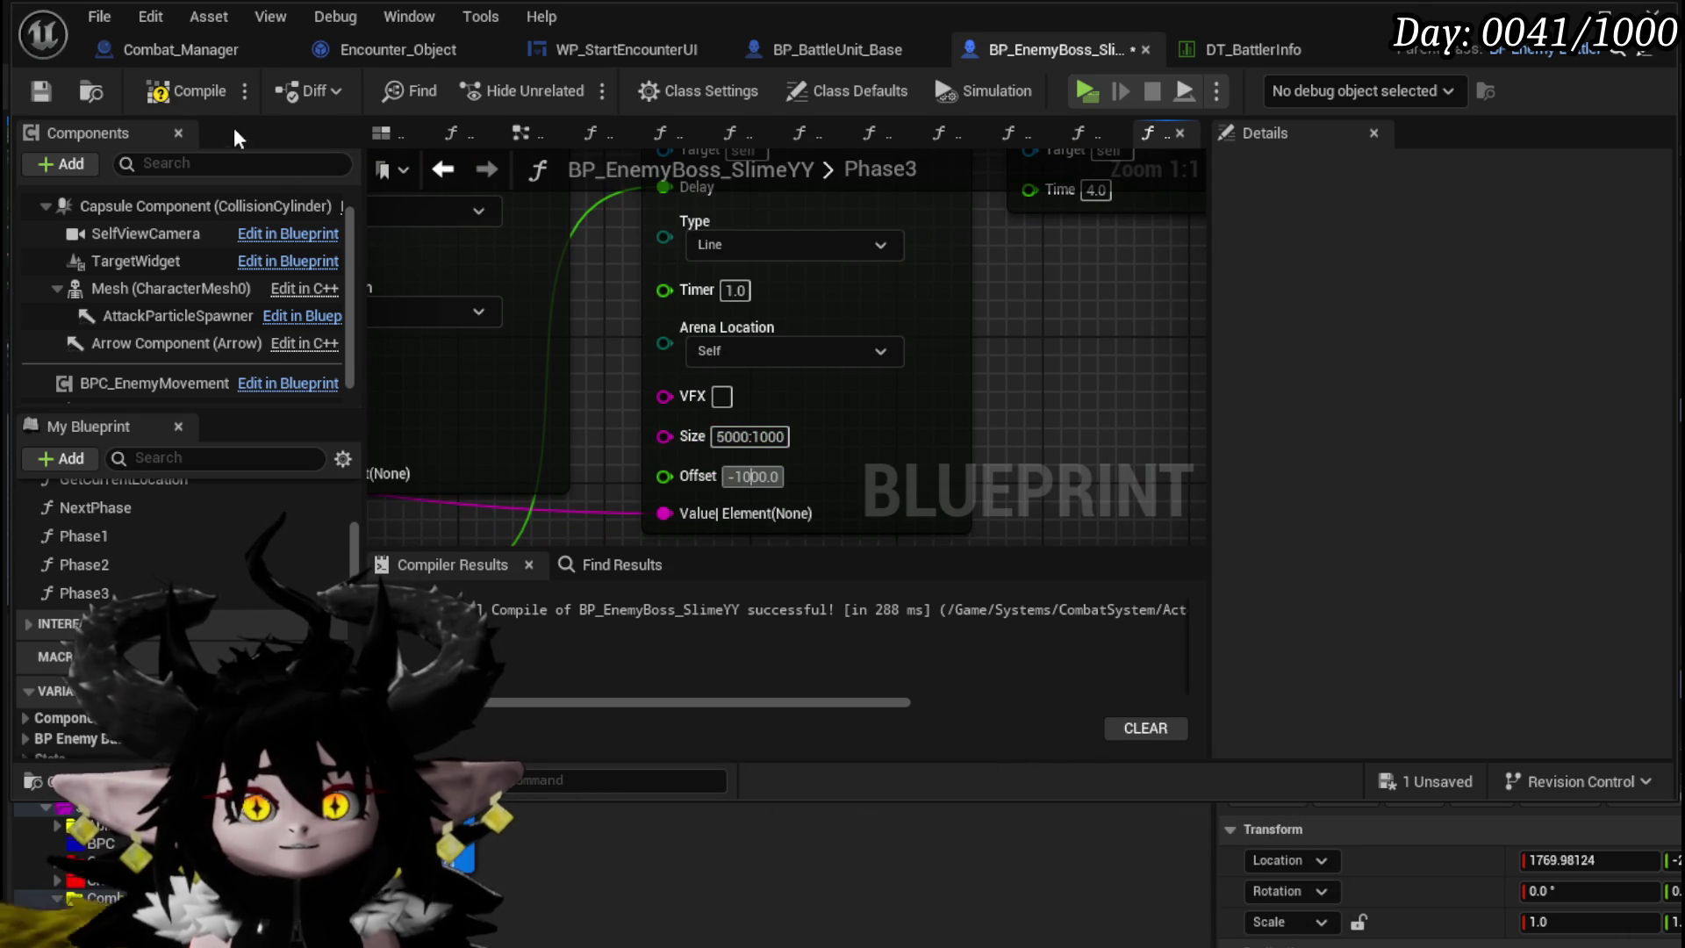
click(41, 92)
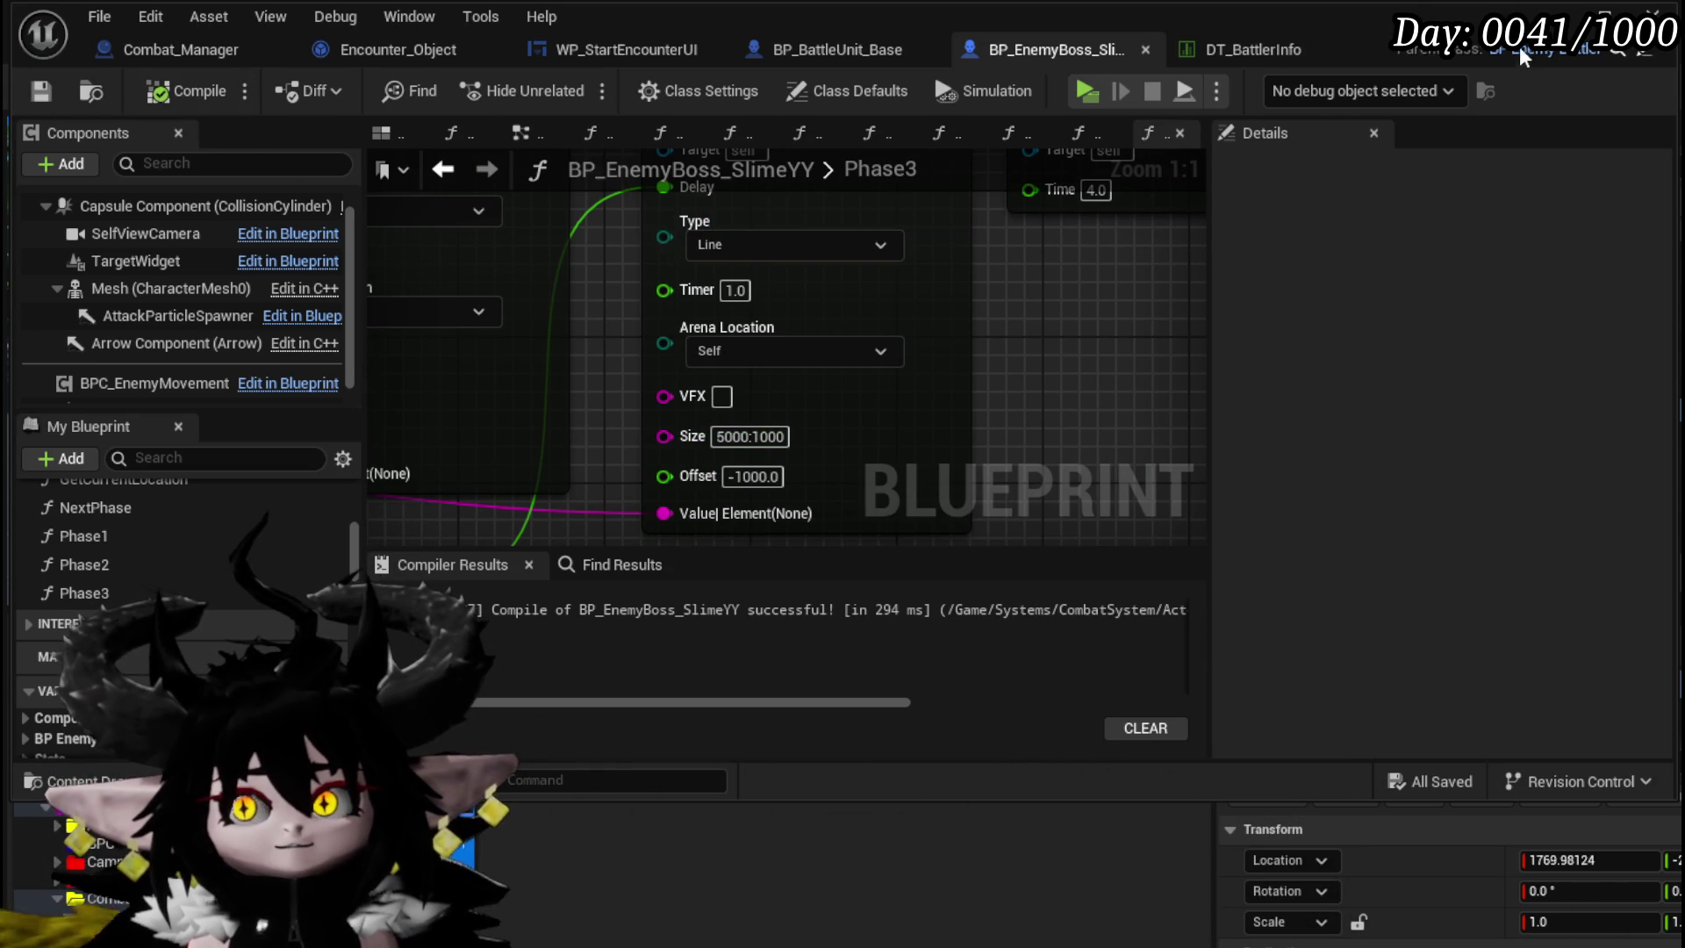
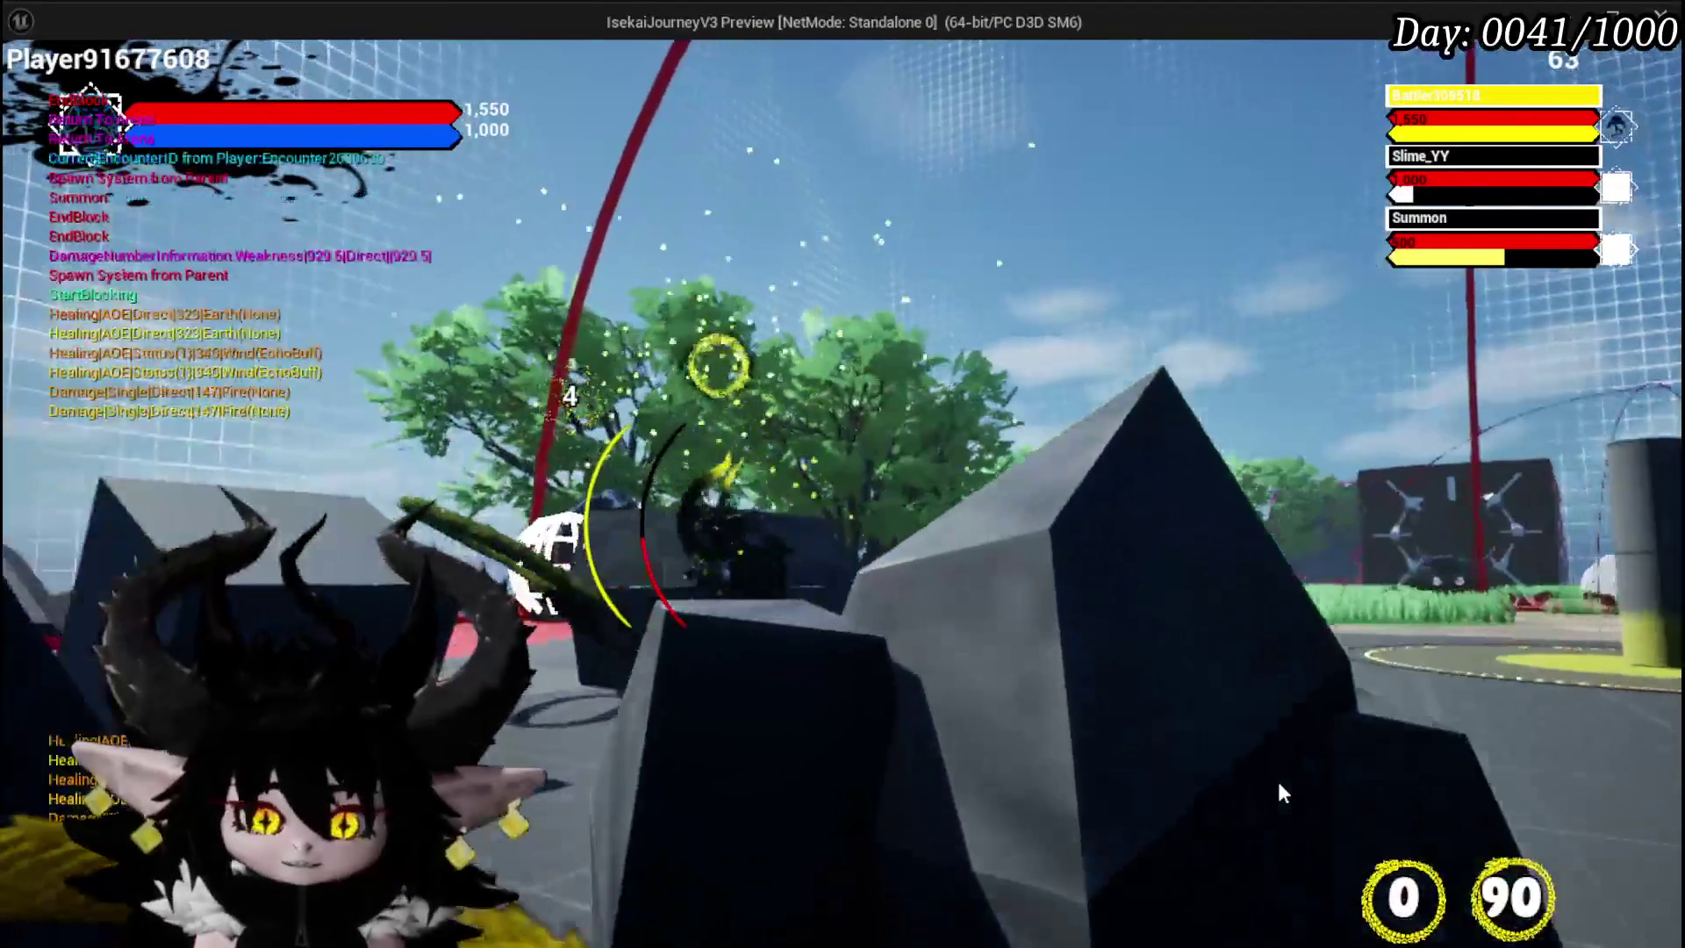
- Leave the preview and move the three rocks at the pool edge further left
key(Escape)
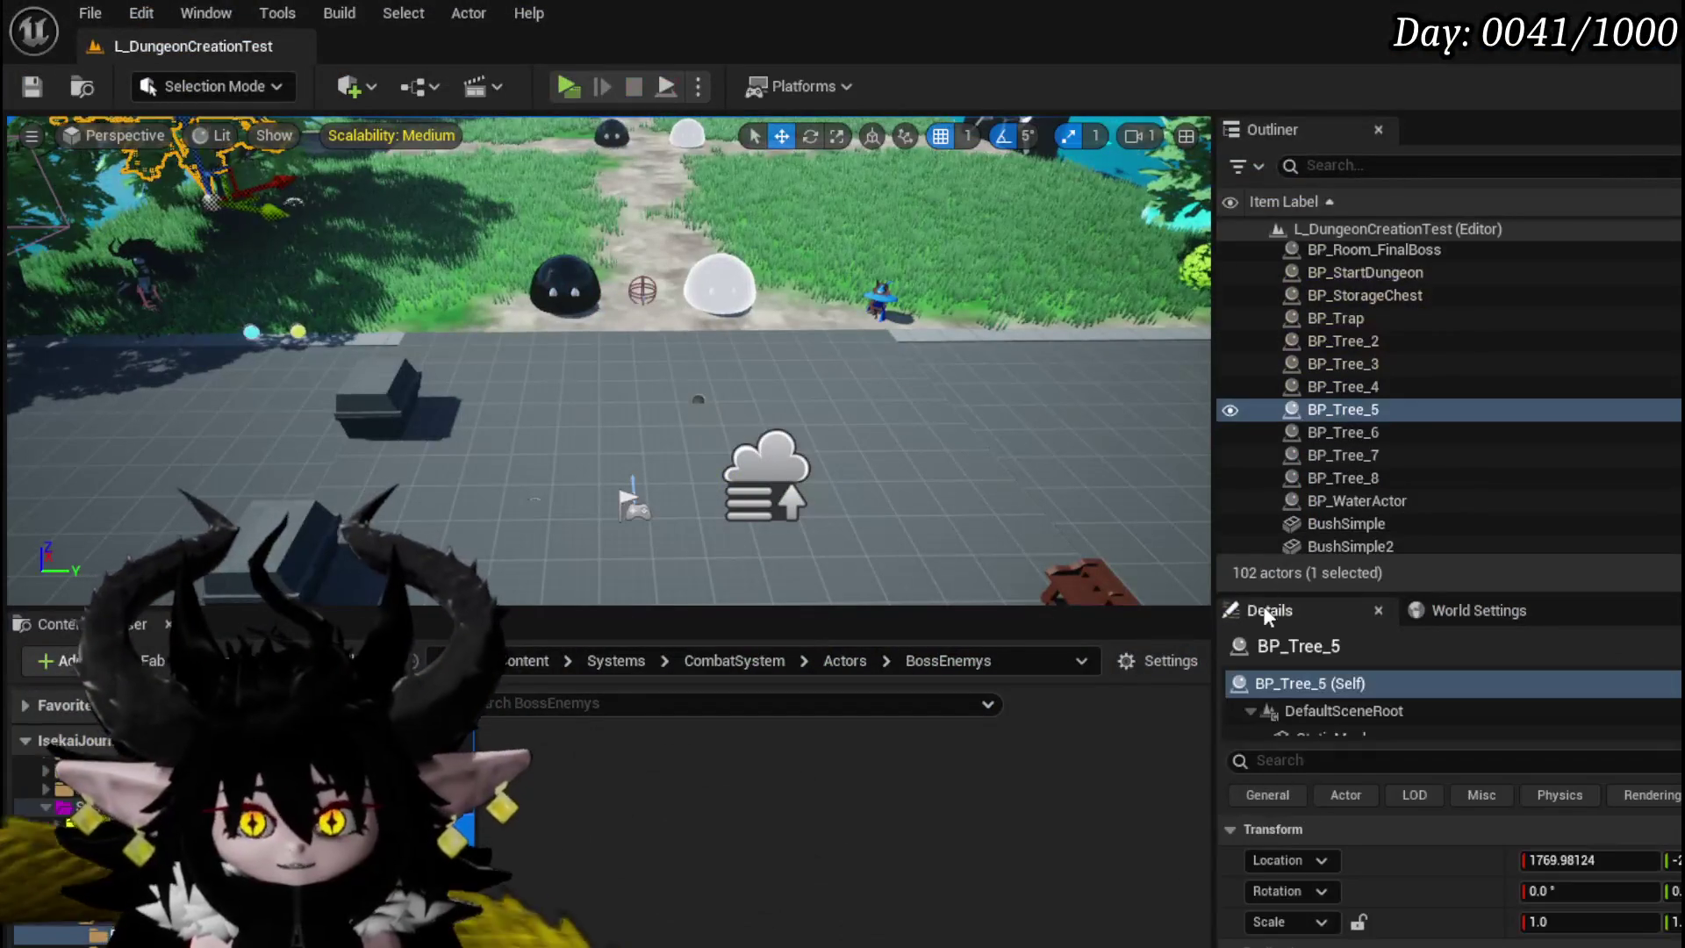
drag(615, 351, 414, 271)
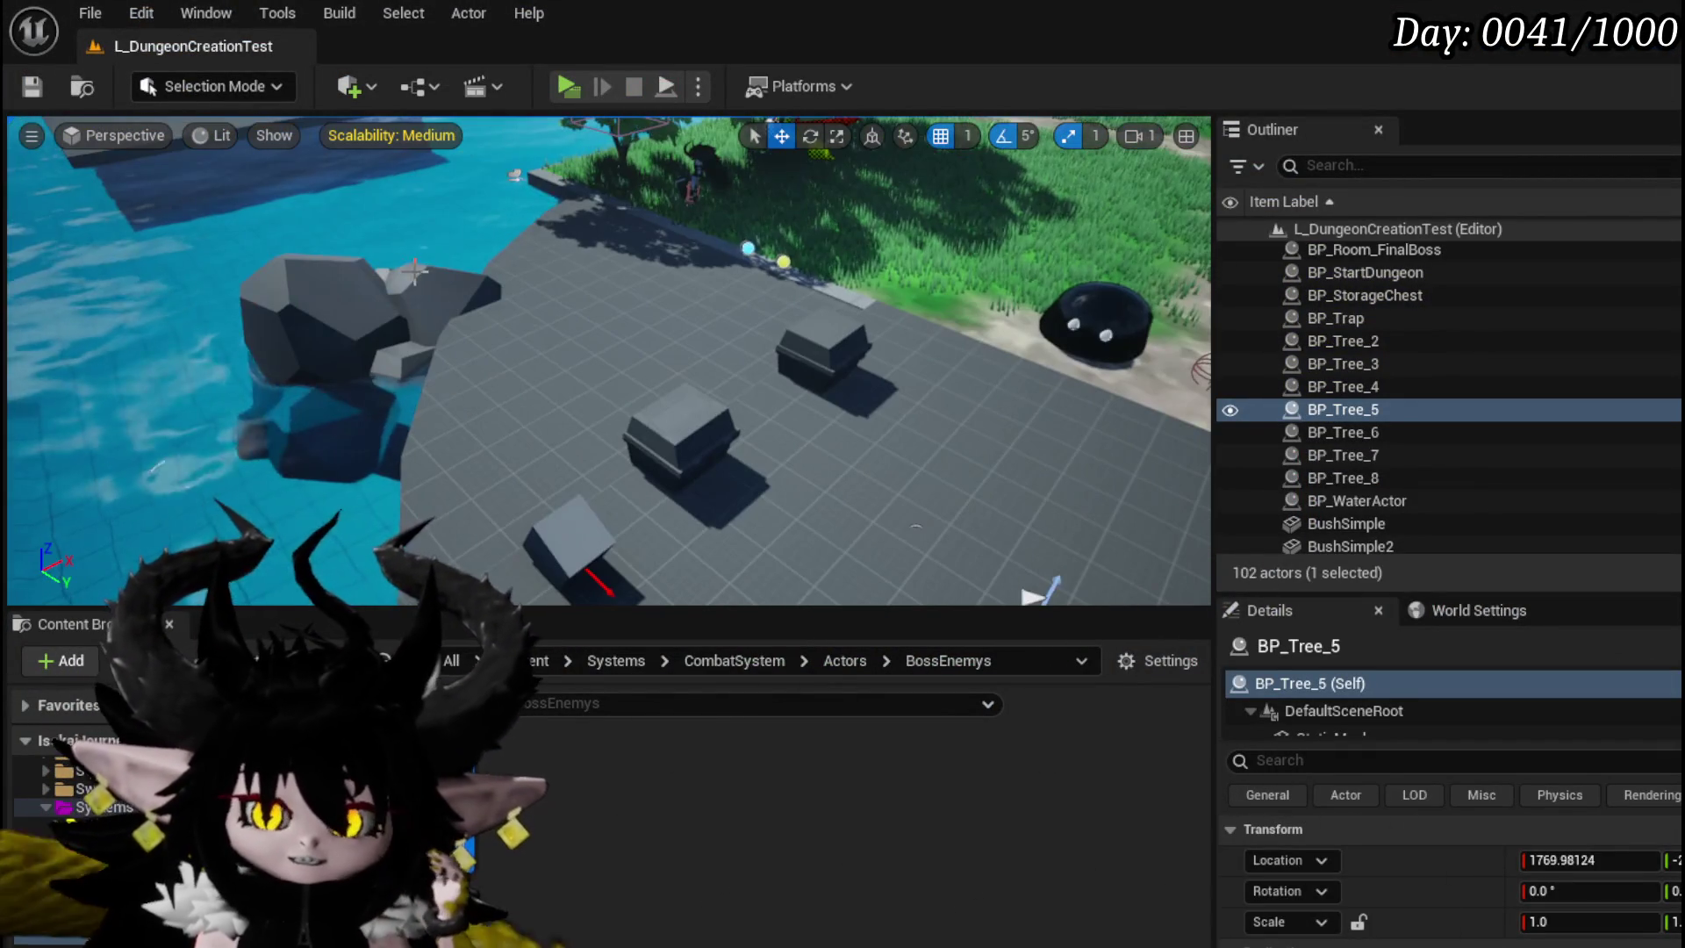
click(484, 363)
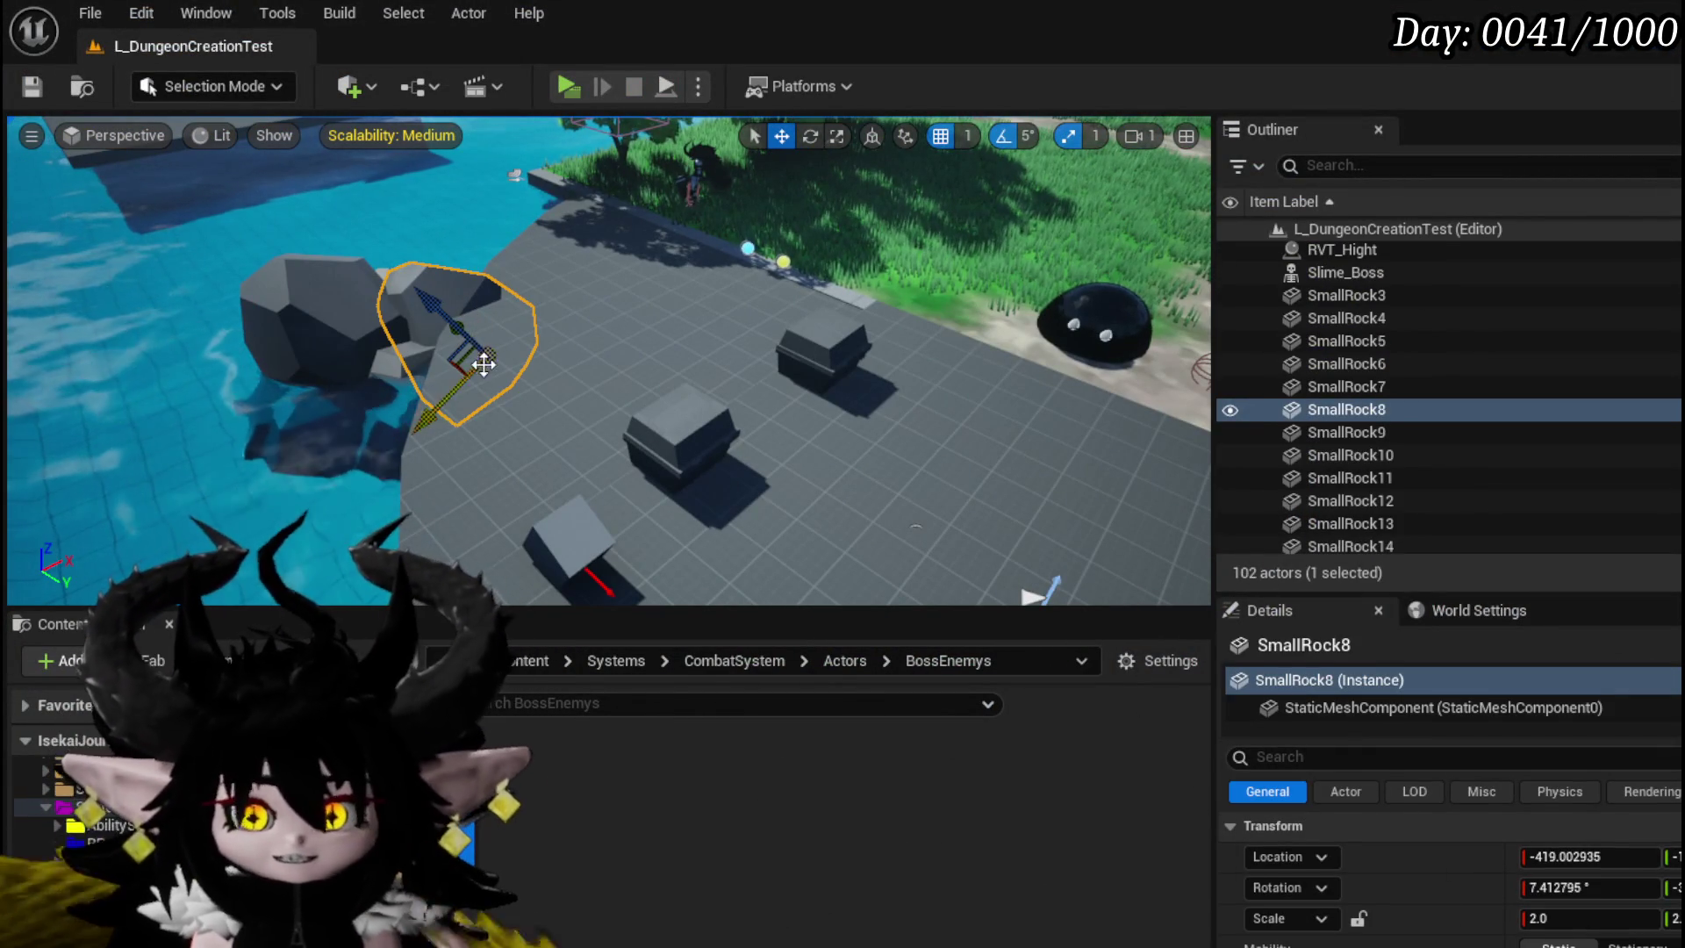
key(f)
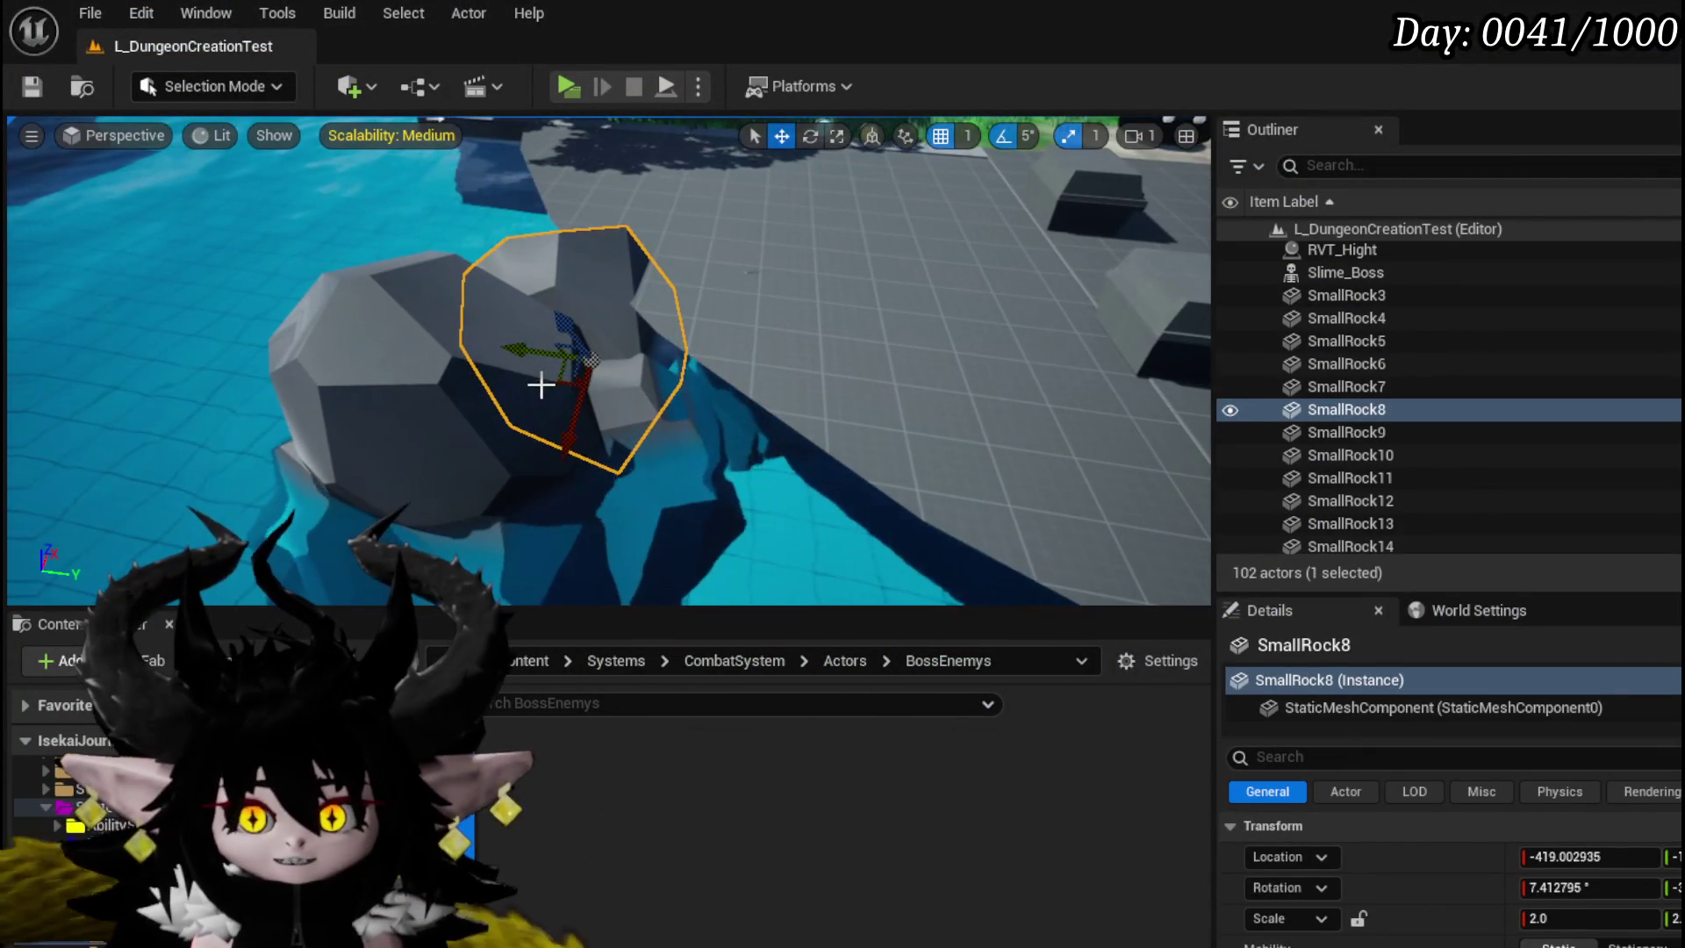
mouse_move(520, 348)
mouse_down()
mouse_move(406, 320)
mouse_move(481, 406)
mouse_up()
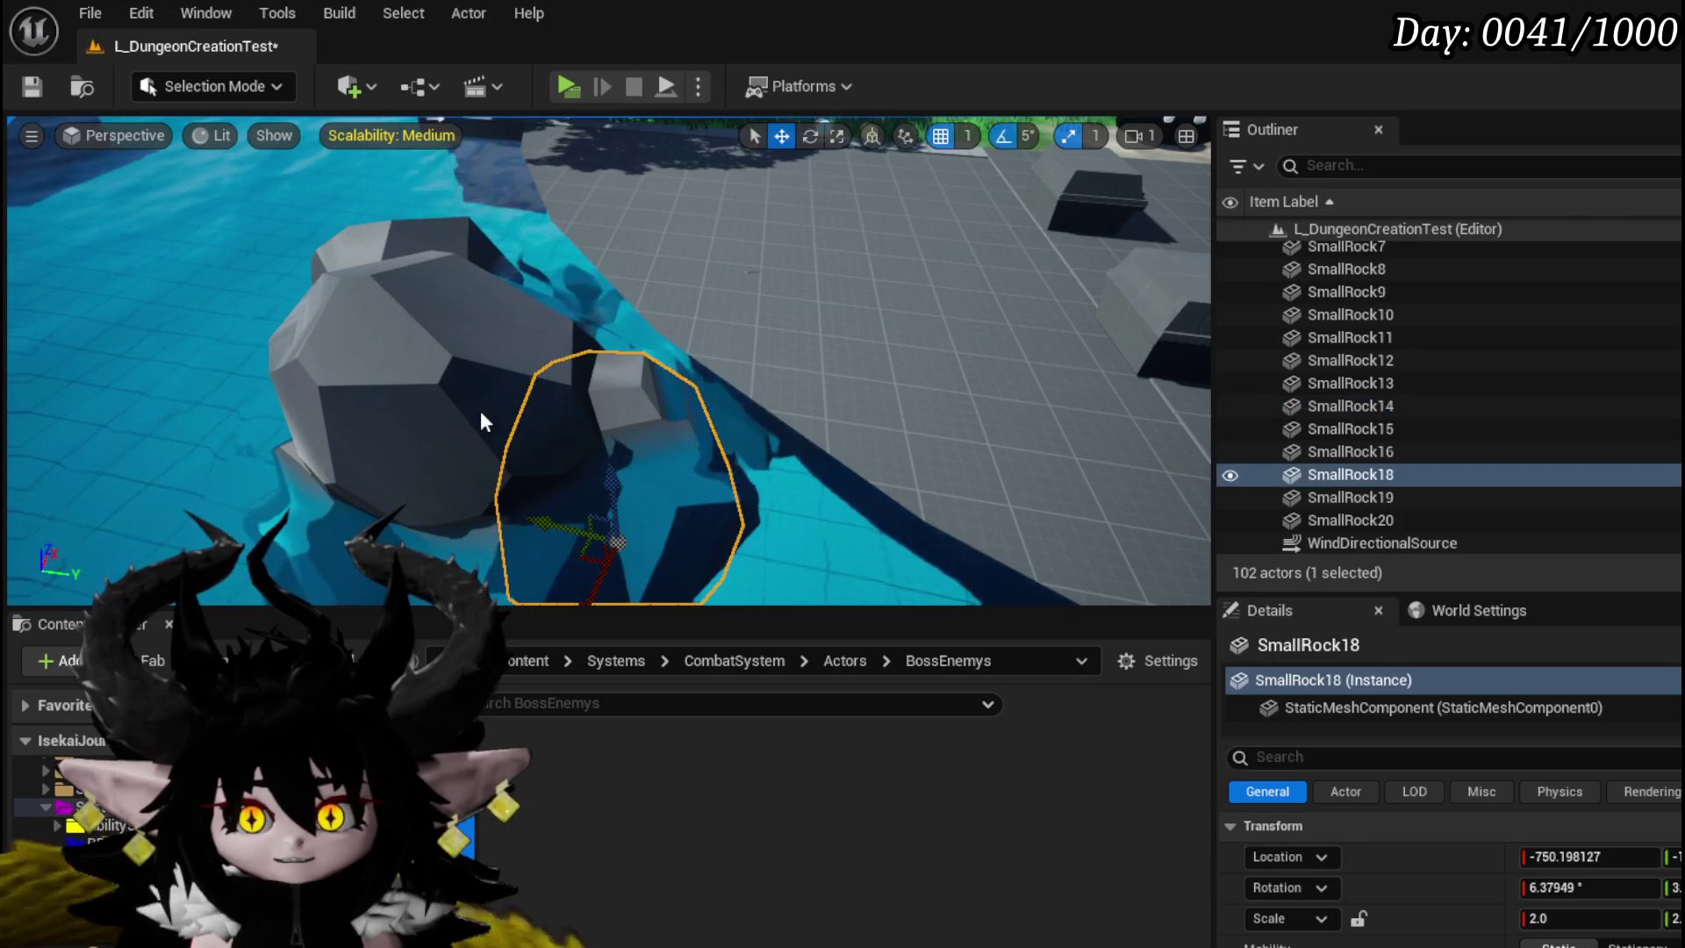
ctrl+click(425, 250)
ctrl+click(400, 291)
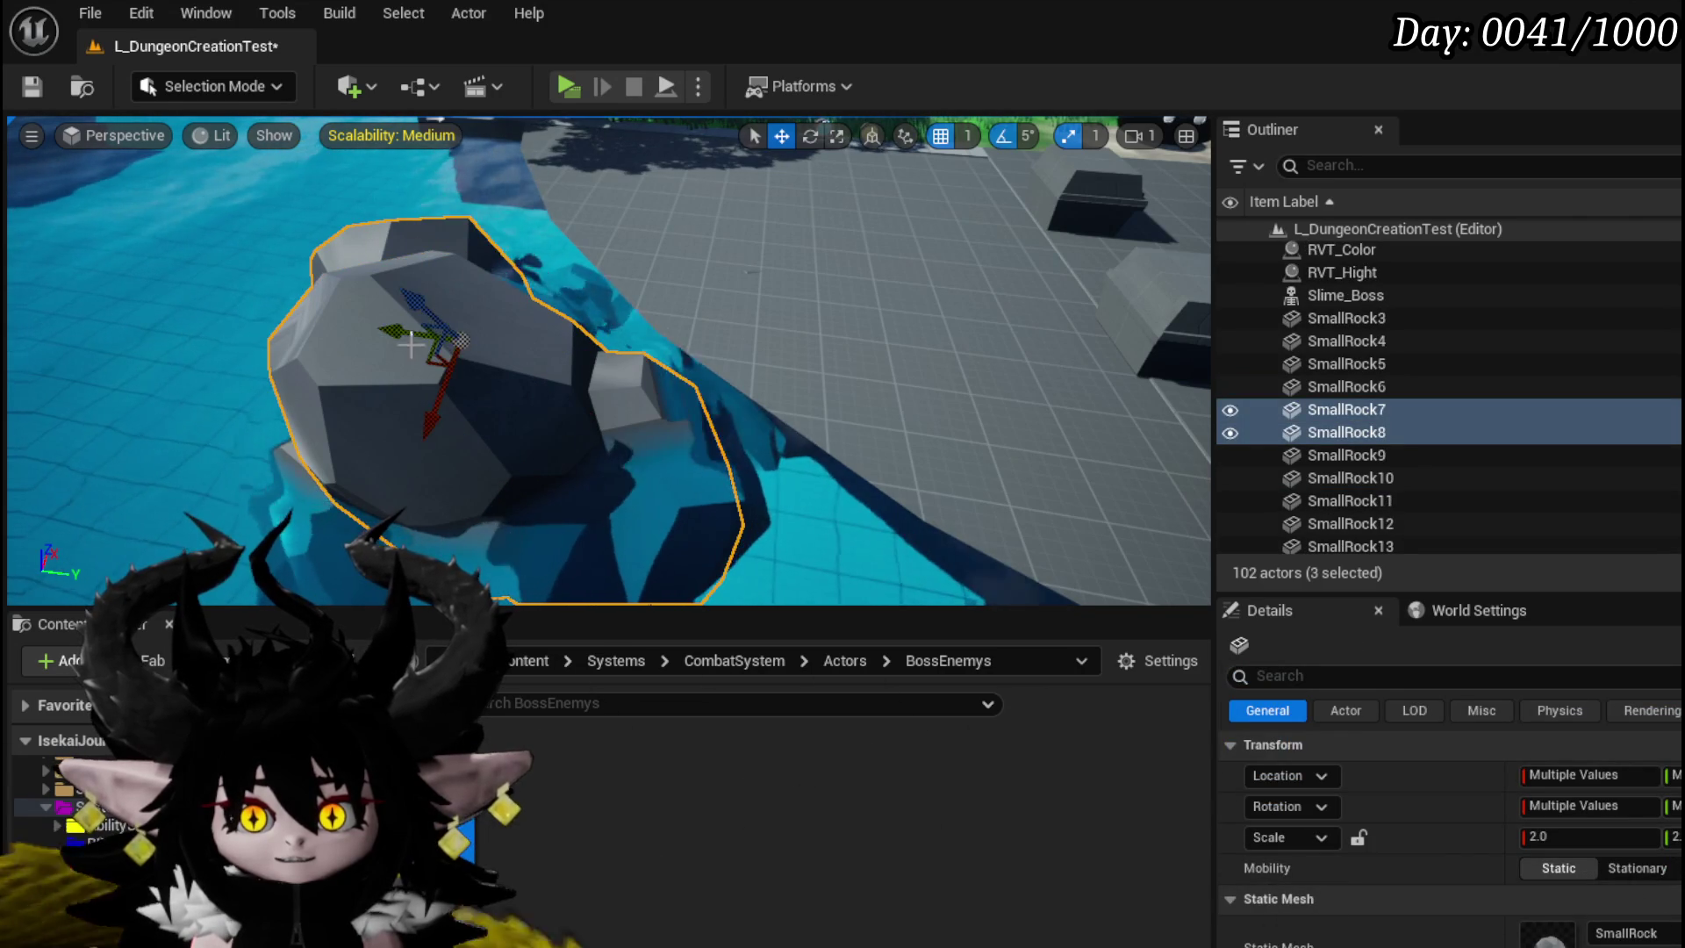
drag(361, 321, 312, 321)
- Save the level and launch a new play test
click(31, 87)
key(d)
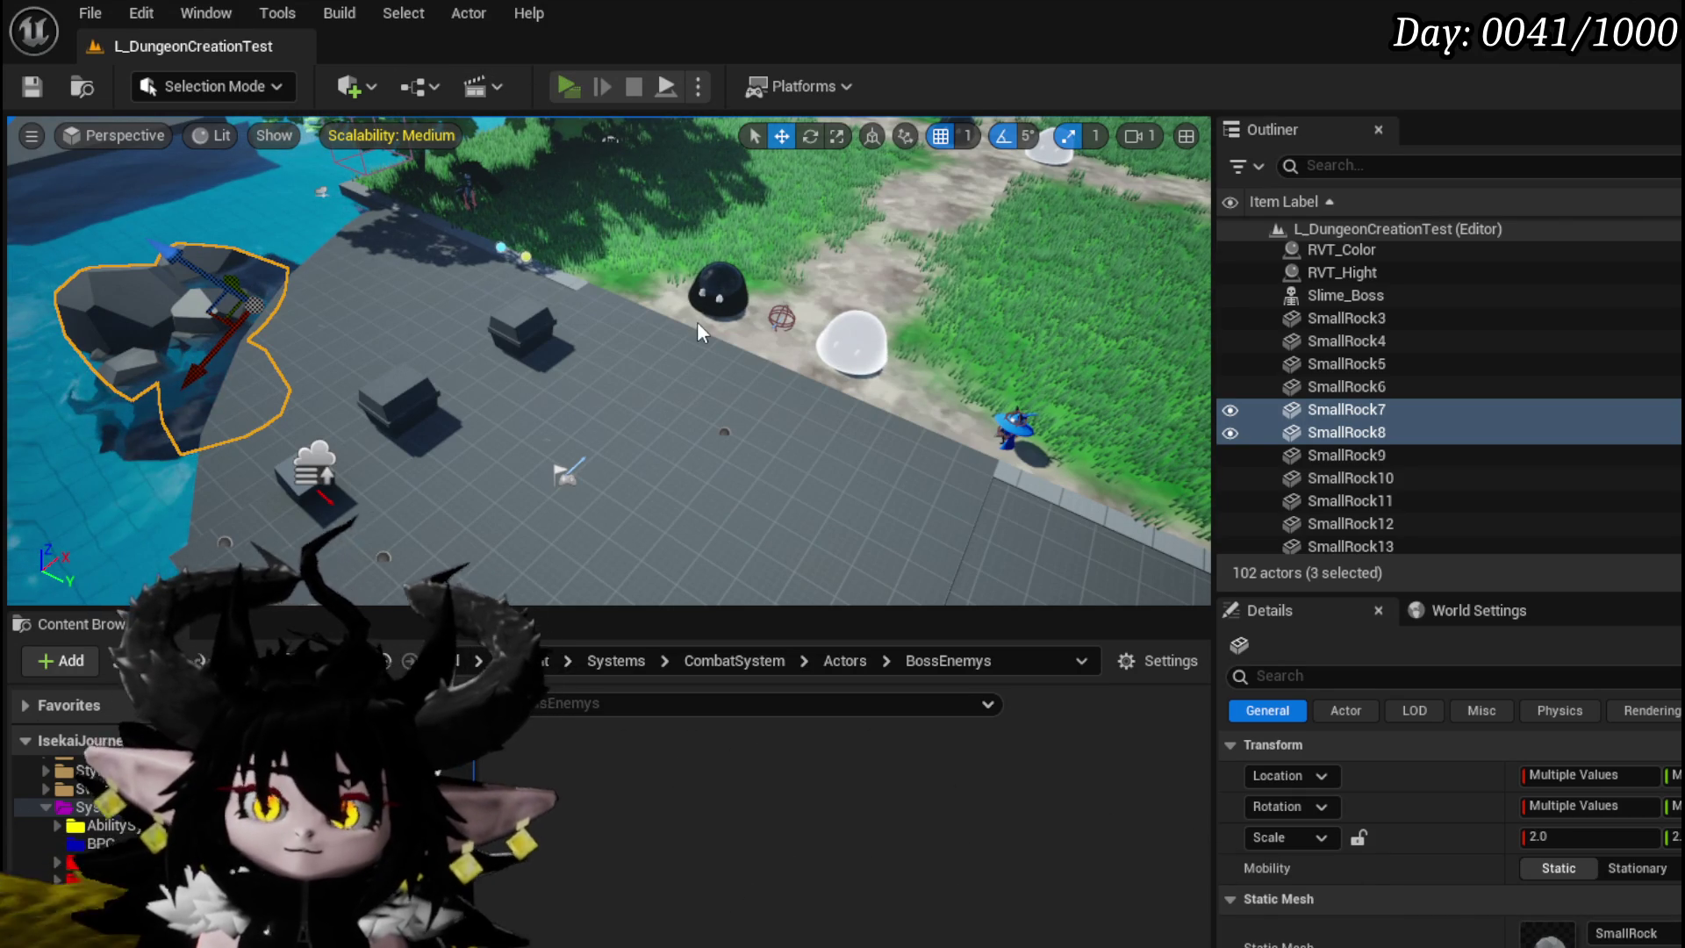
key(alt+p)
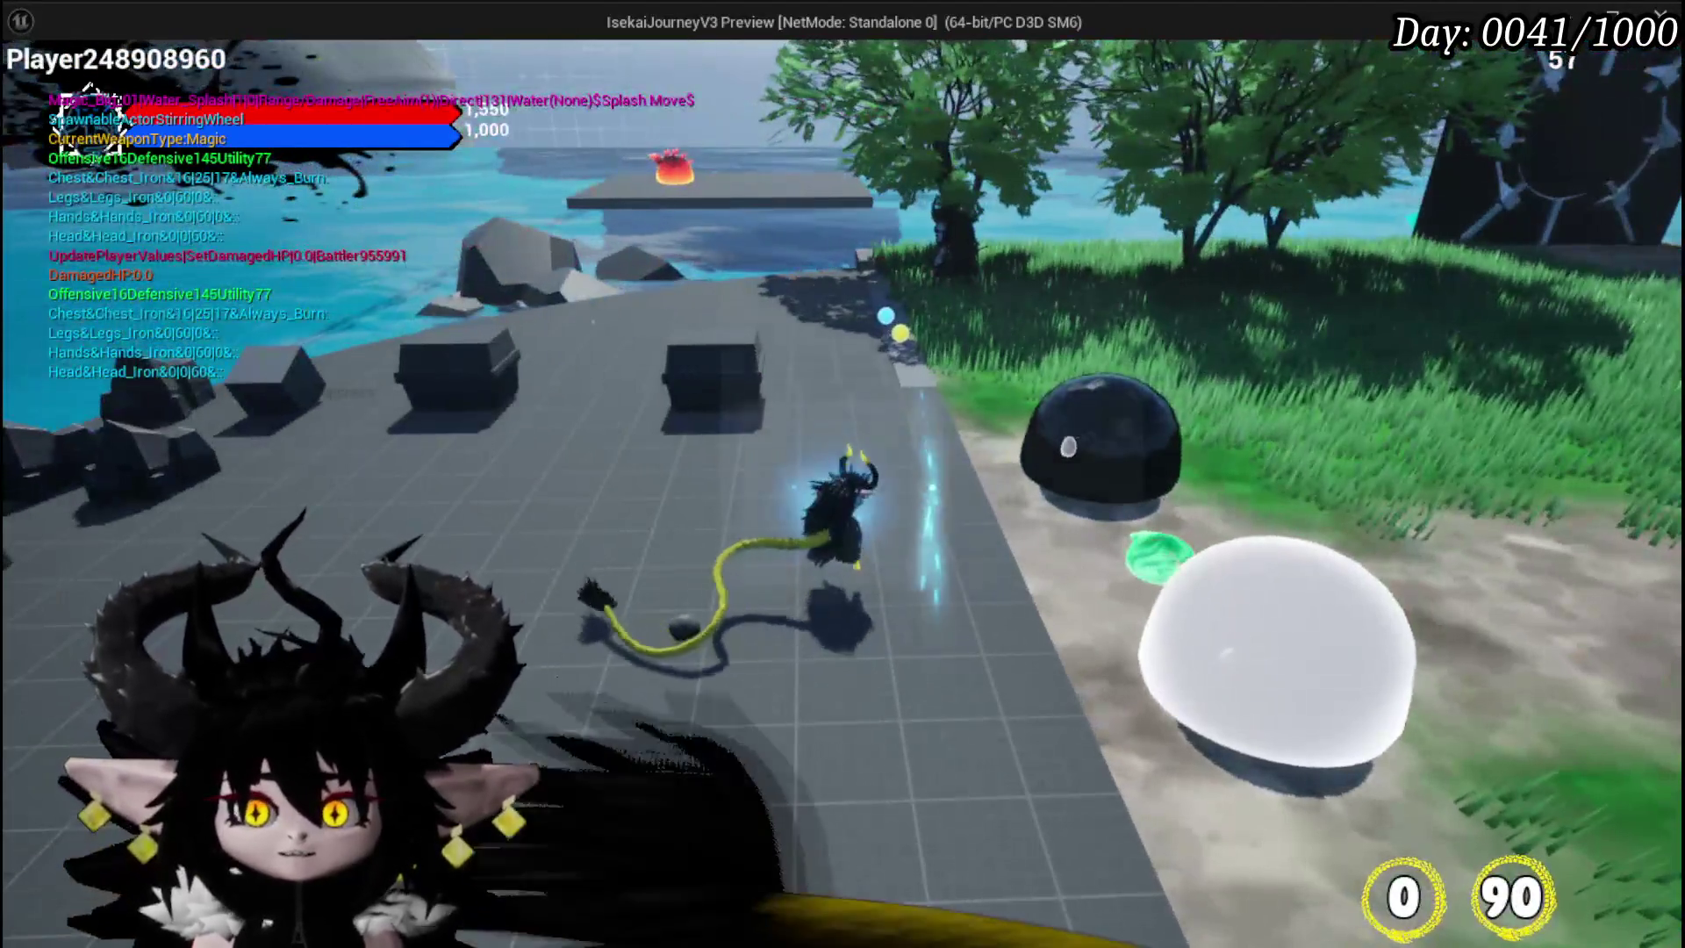
- Cast a water spell at the white slime, then stop the play test
click(1229, 544)
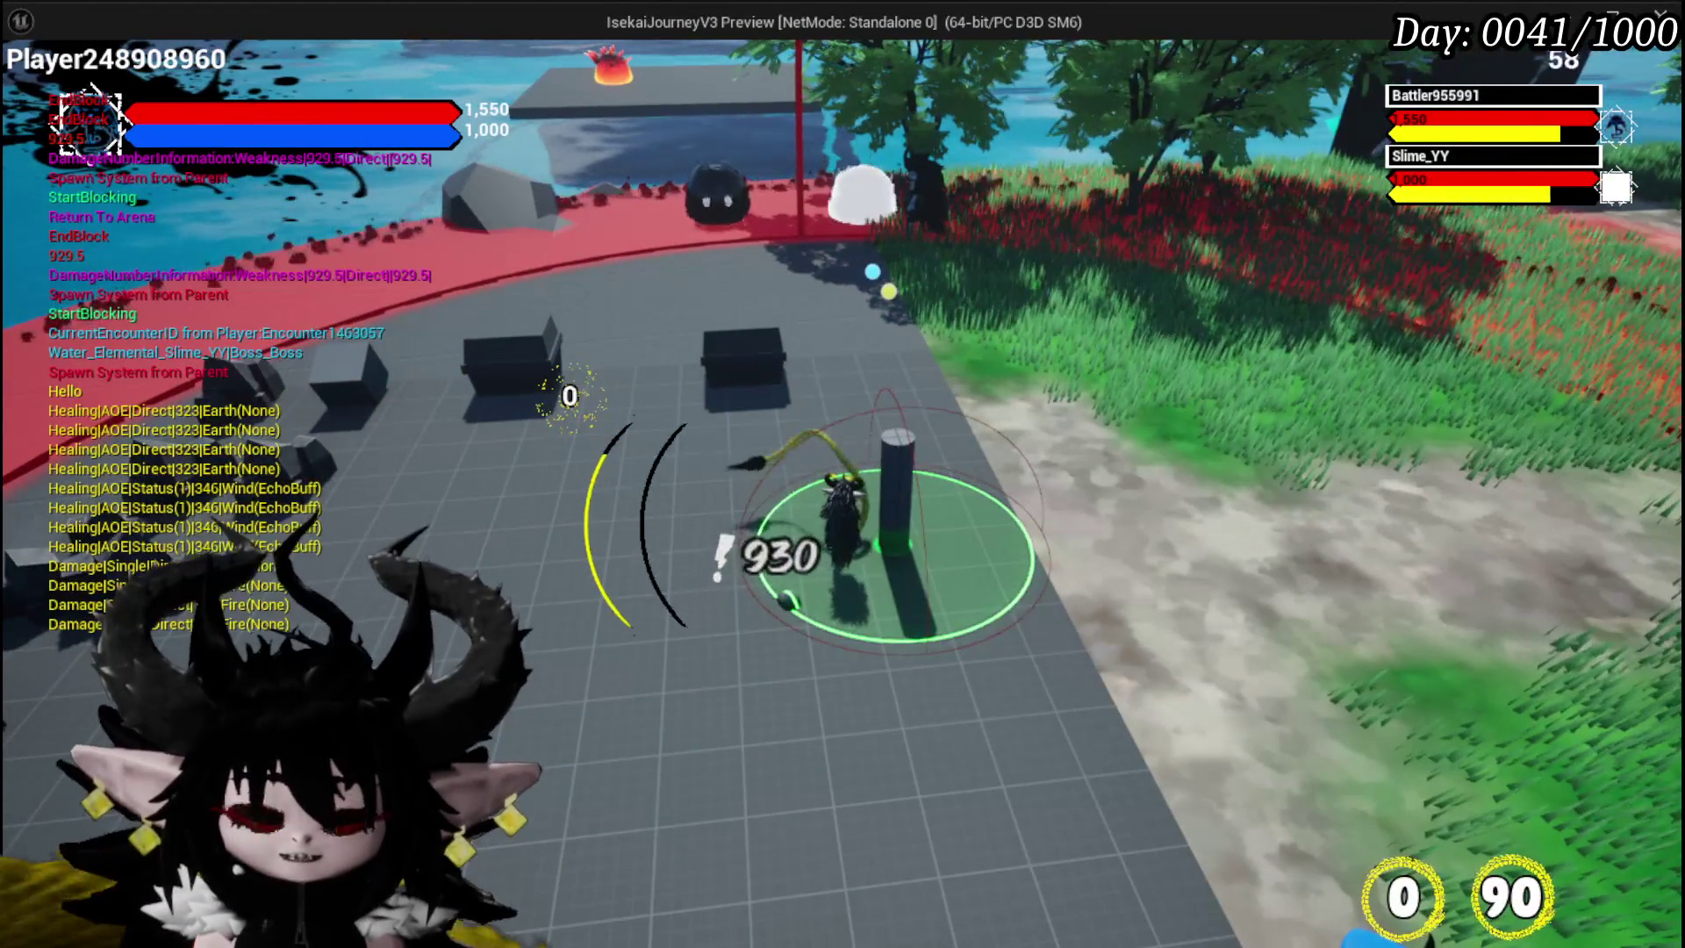
key(Escape)
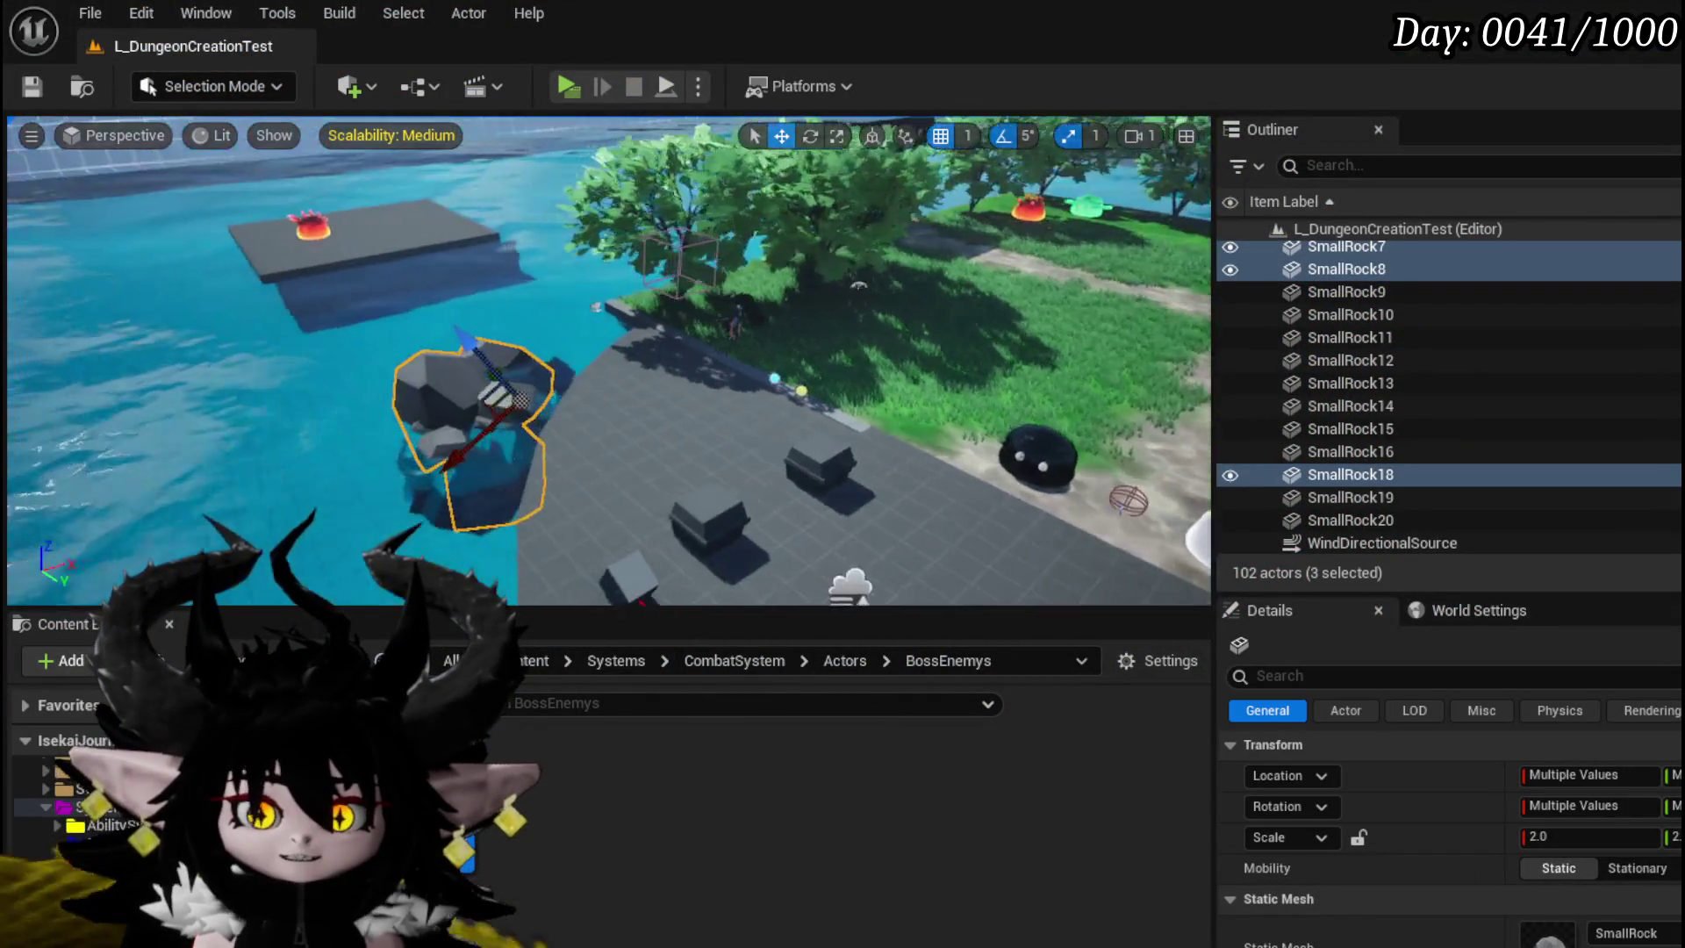
- Move the framed rock group up-left and the two other pool rocks down-left
key(f)
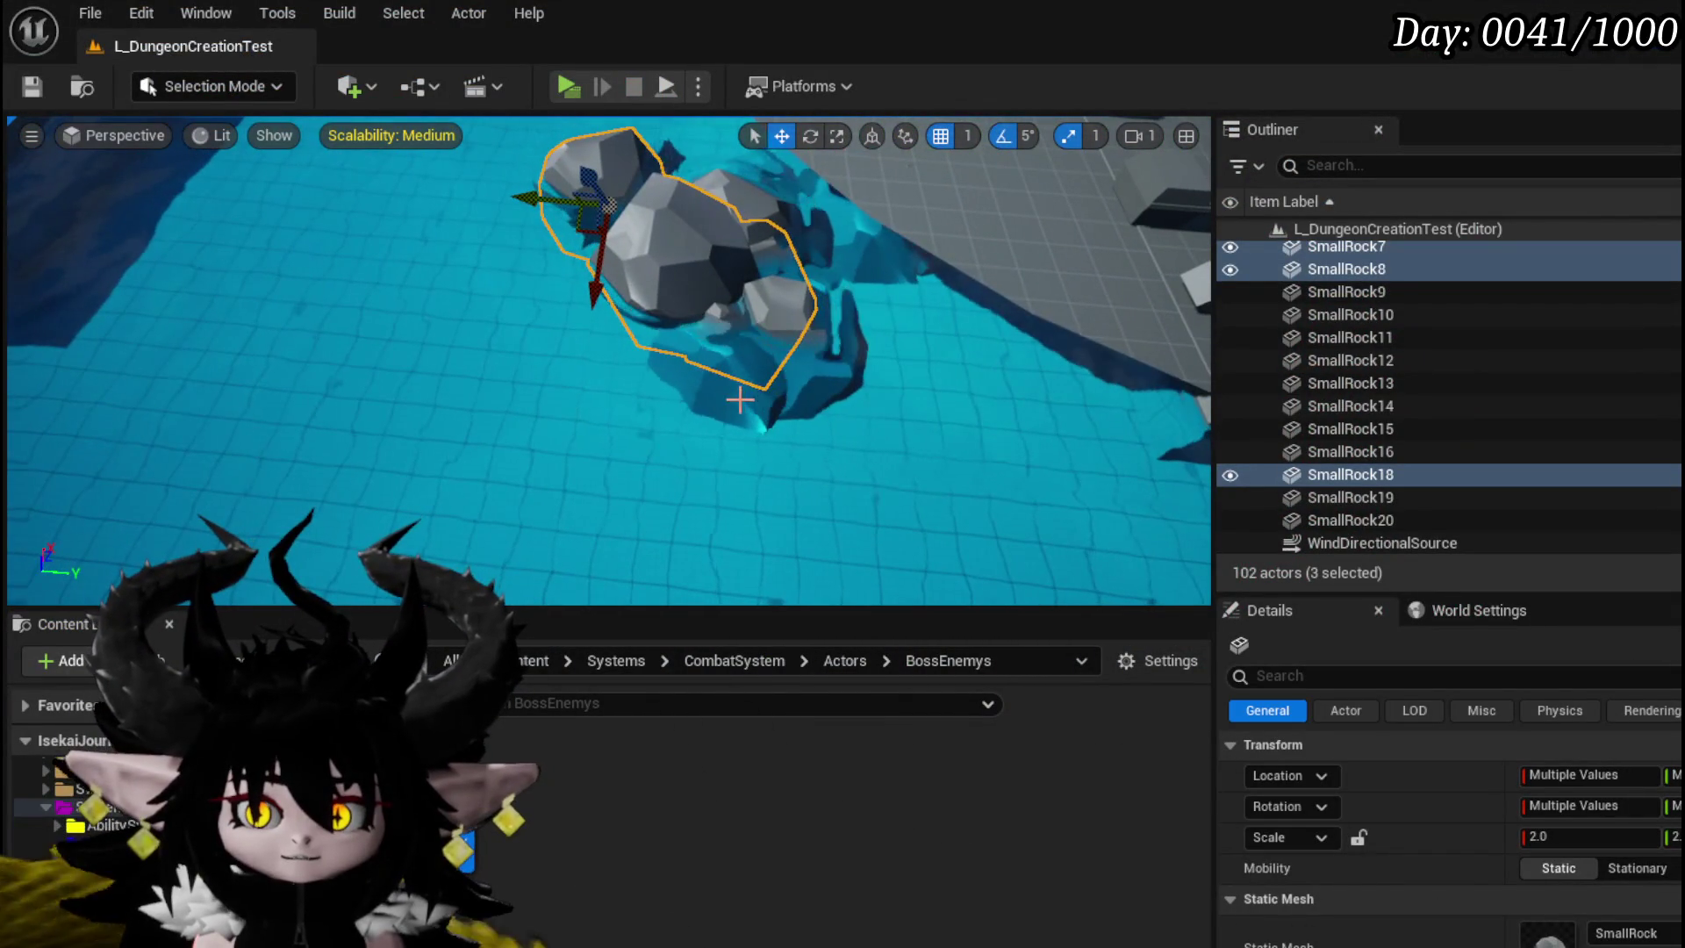
drag(603, 265, 230, 173)
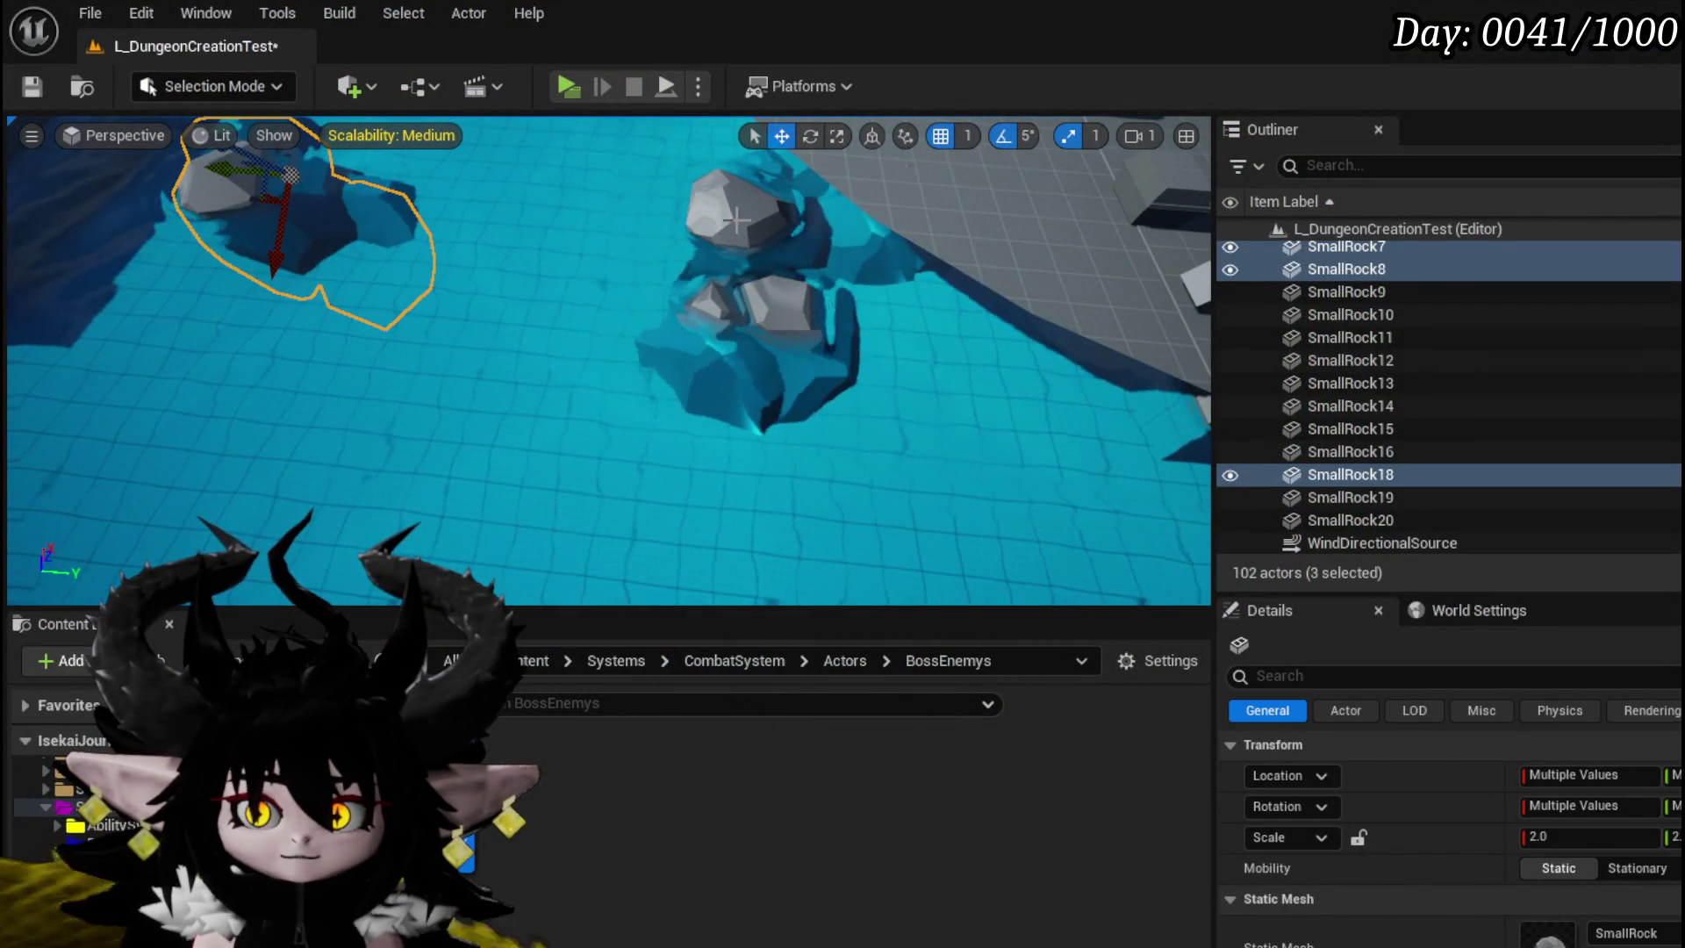
click(734, 226)
ctrl+click(724, 312)
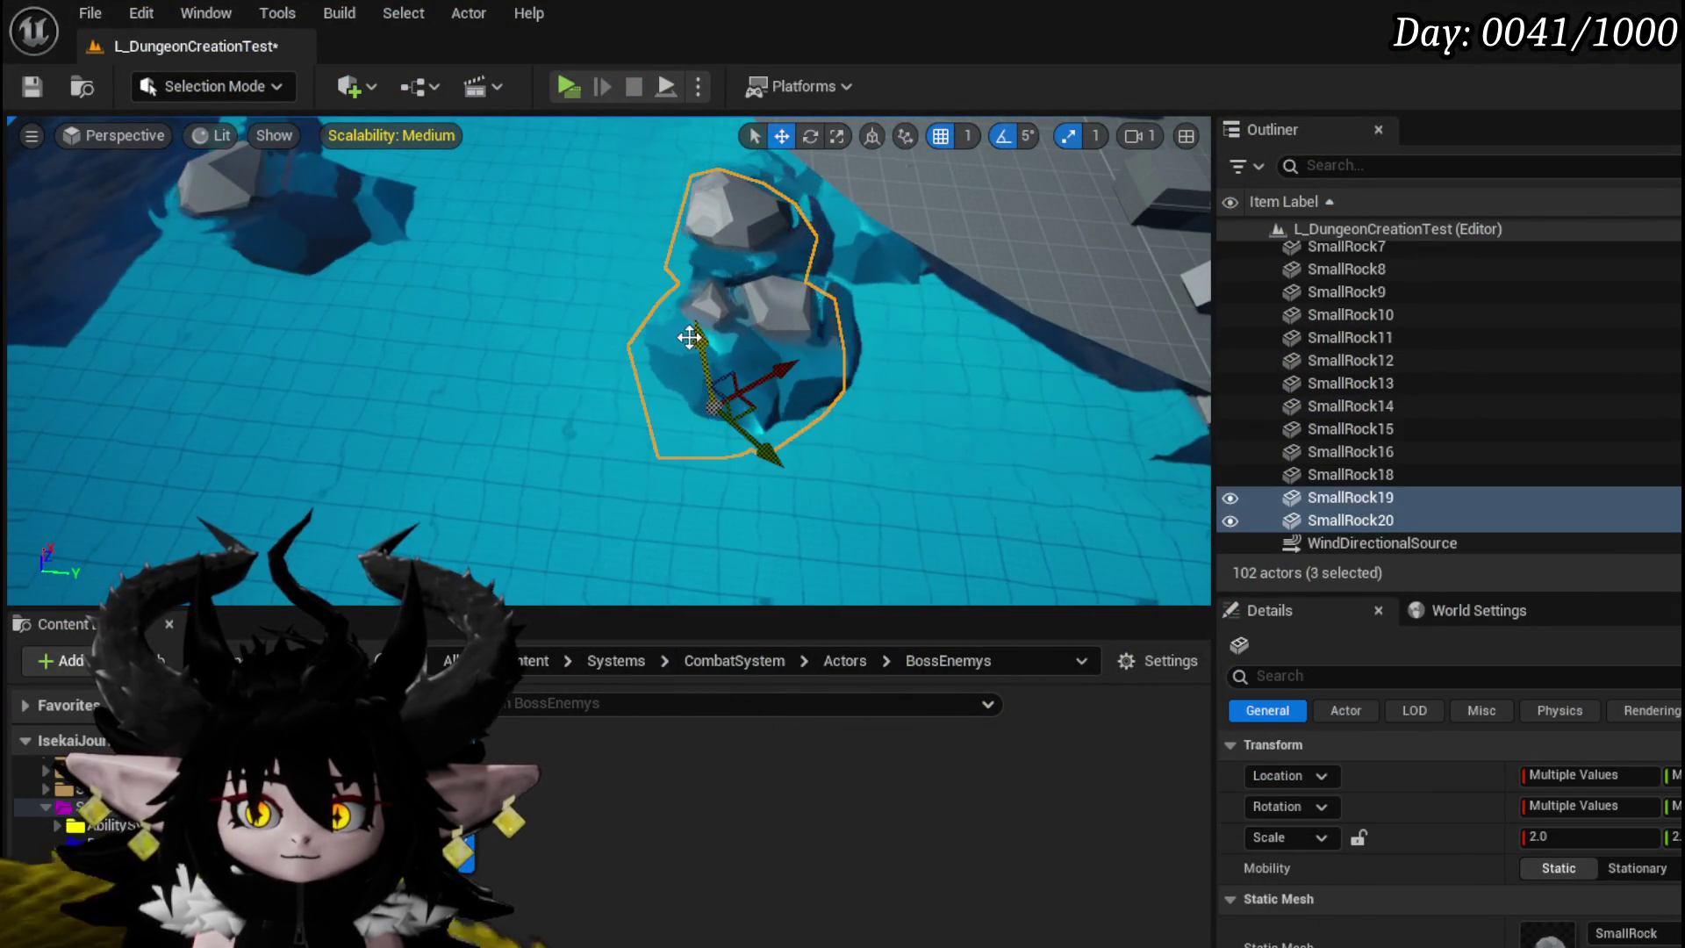
drag(765, 370, 390, 302)
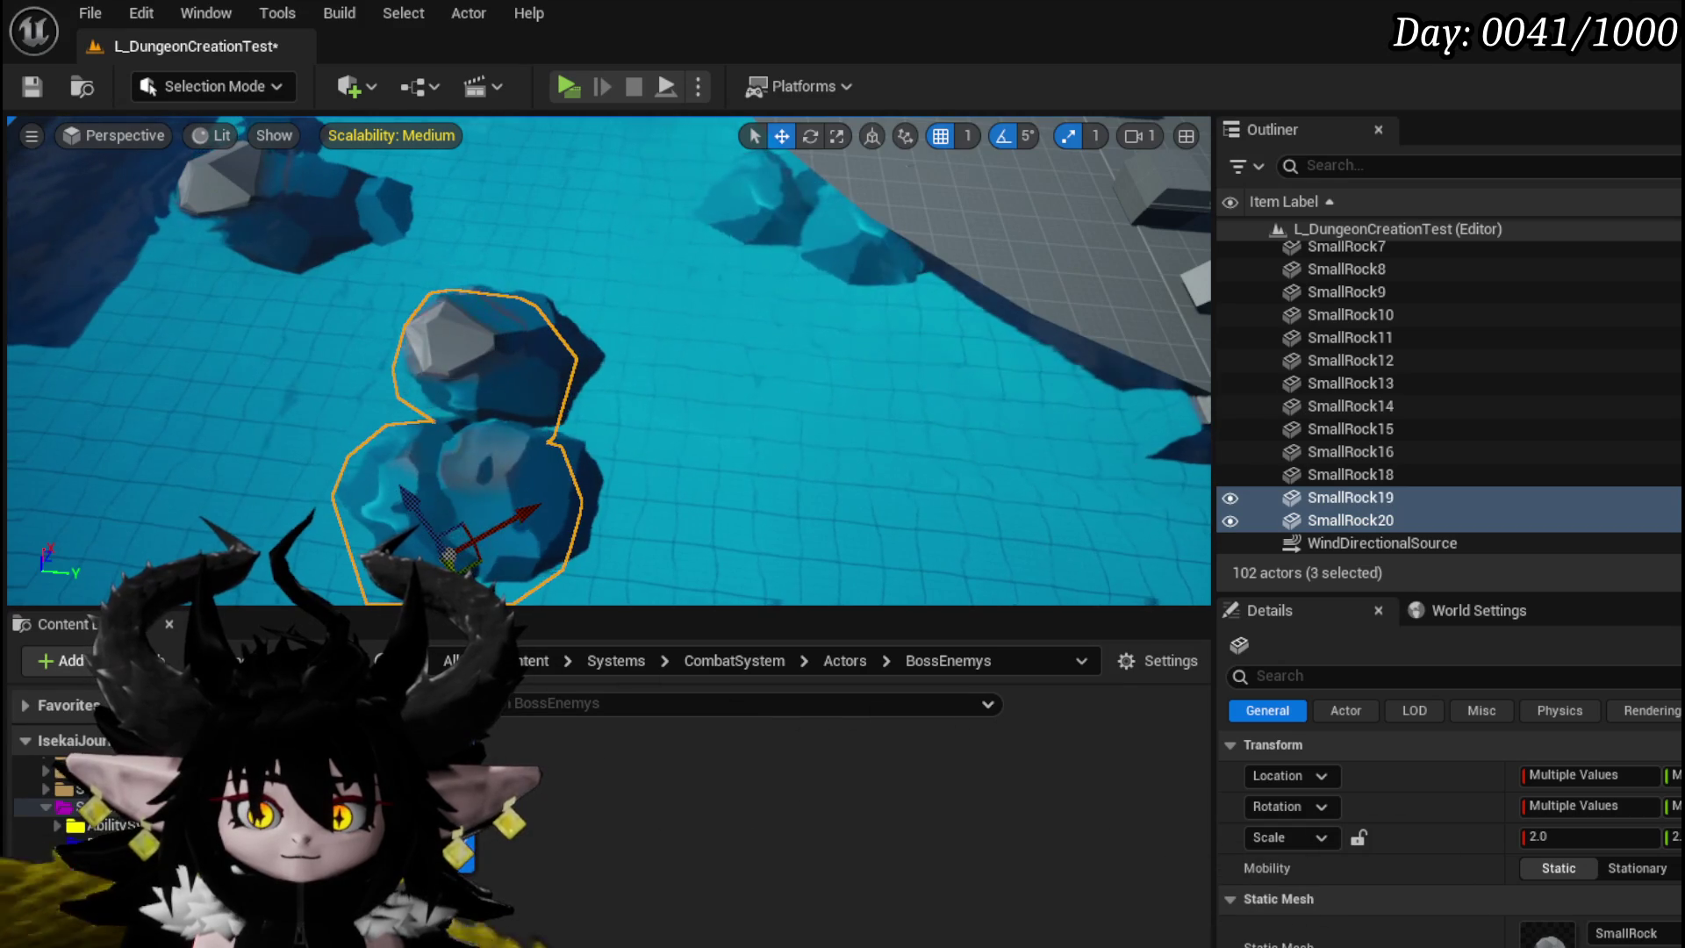
- From a low angle, slide the two rocks further left and save the level
drag(266, 160, 558, 449)
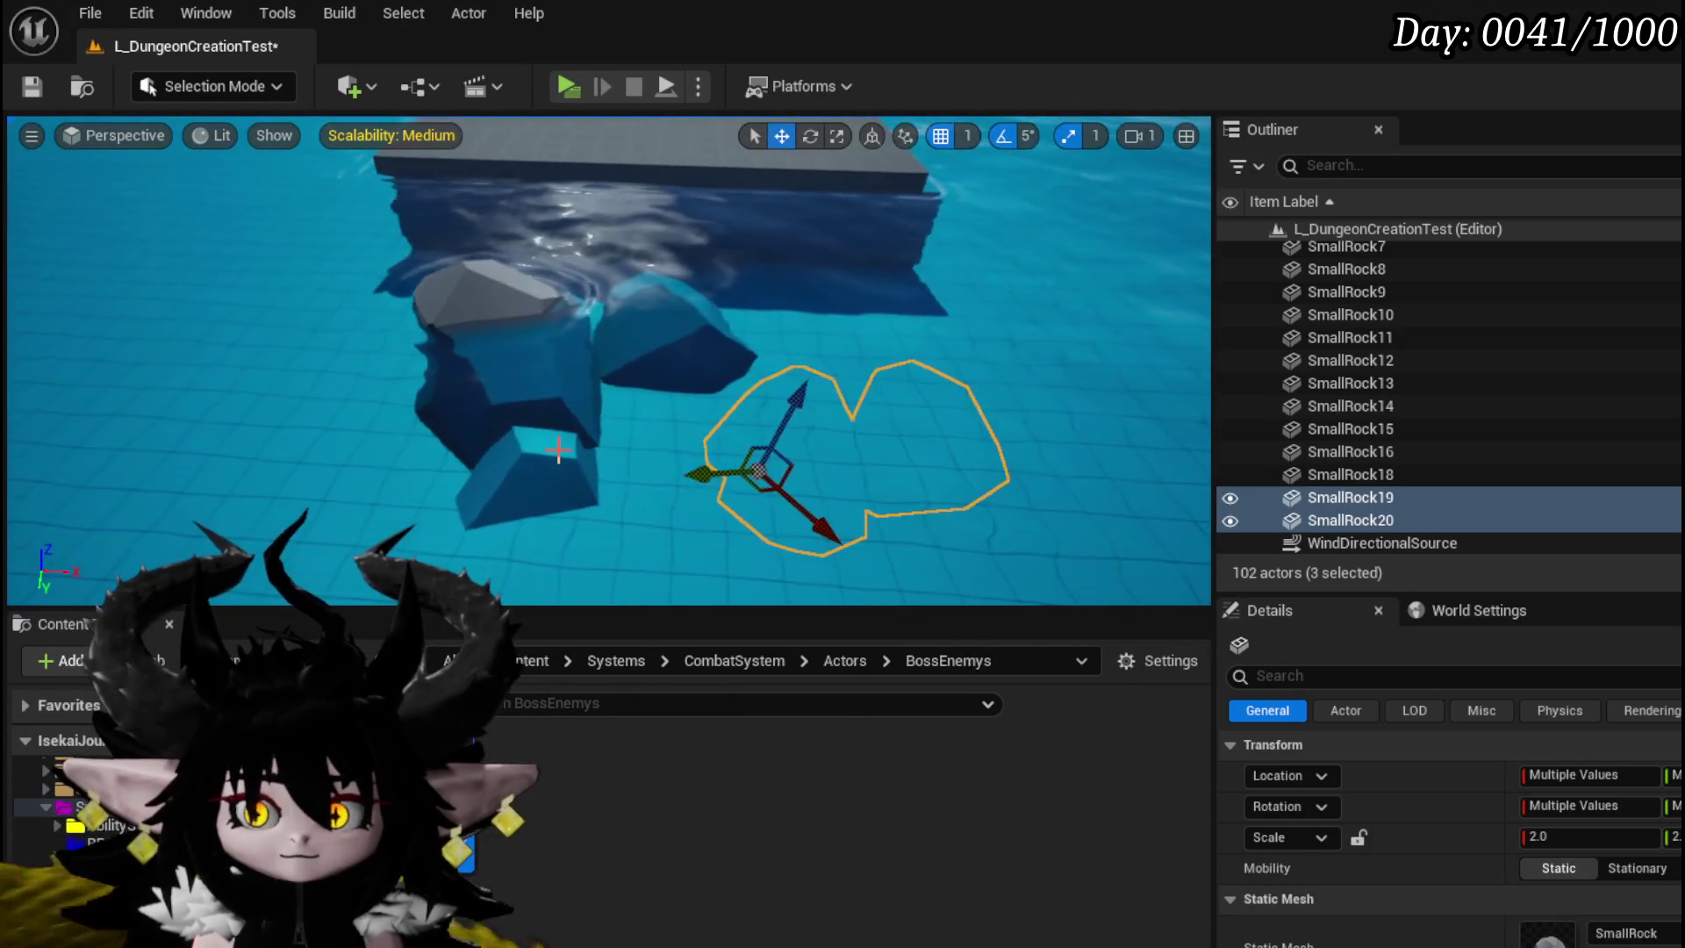
mouse_move(723, 474)
mouse_down()
mouse_move(500, 413)
mouse_move(601, 395)
mouse_up()
key(ctrl+s)
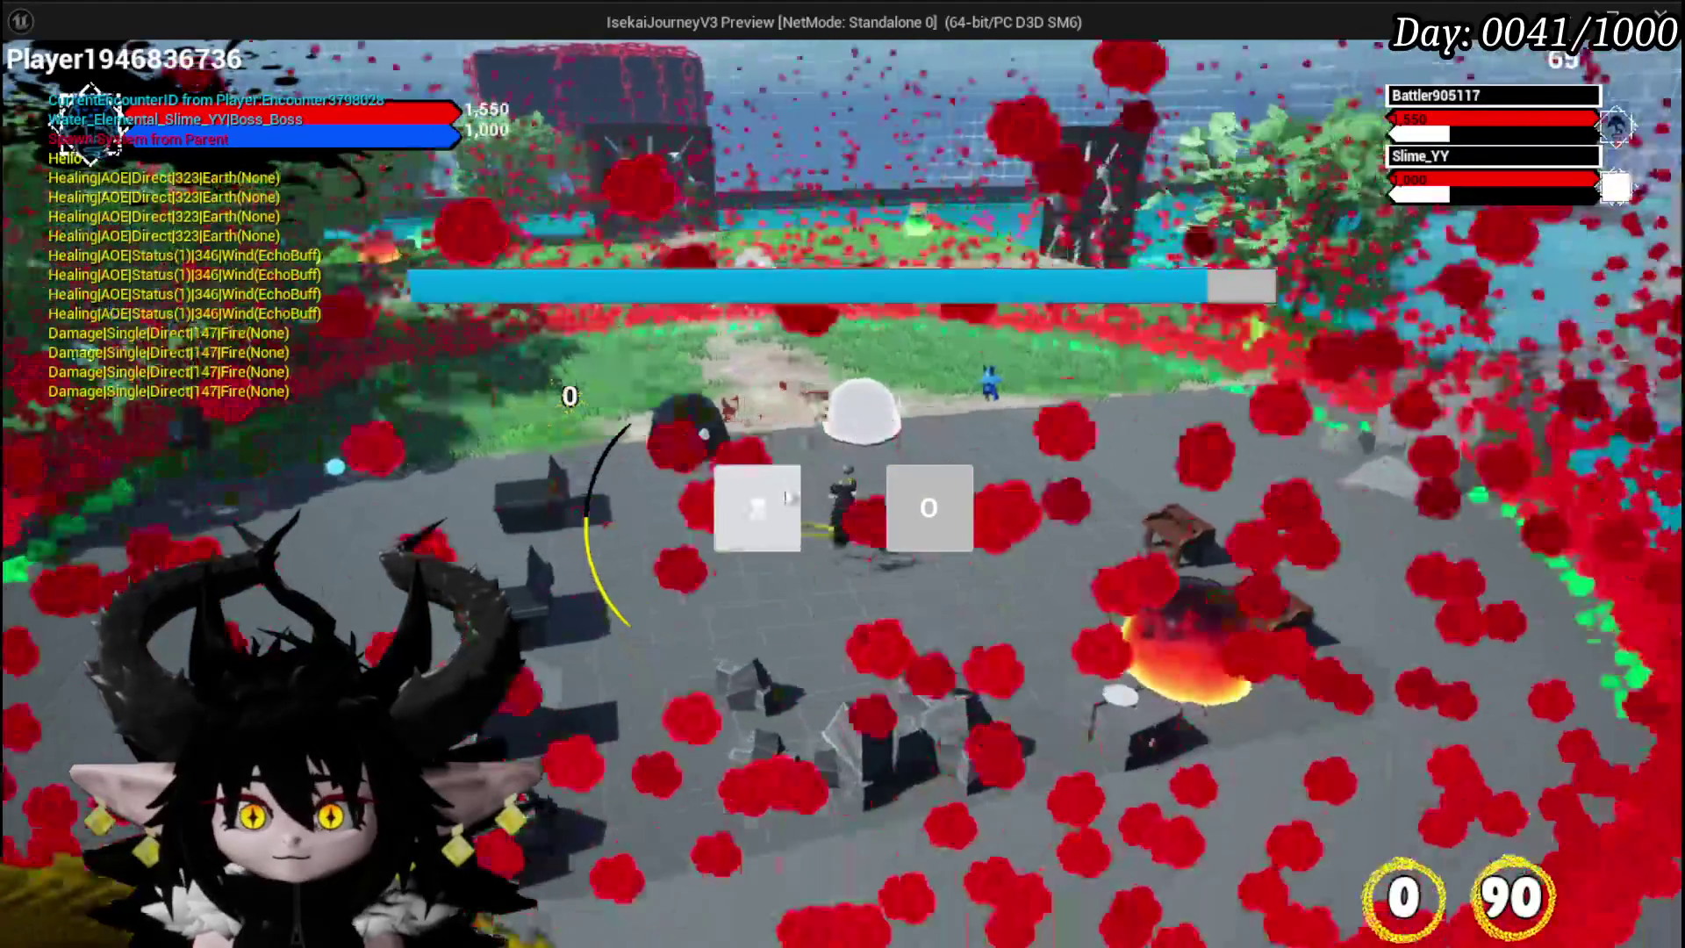
- Start the boss fight, end the play test, save all assets, and zoom out the Phase3 graph
click(786, 498)
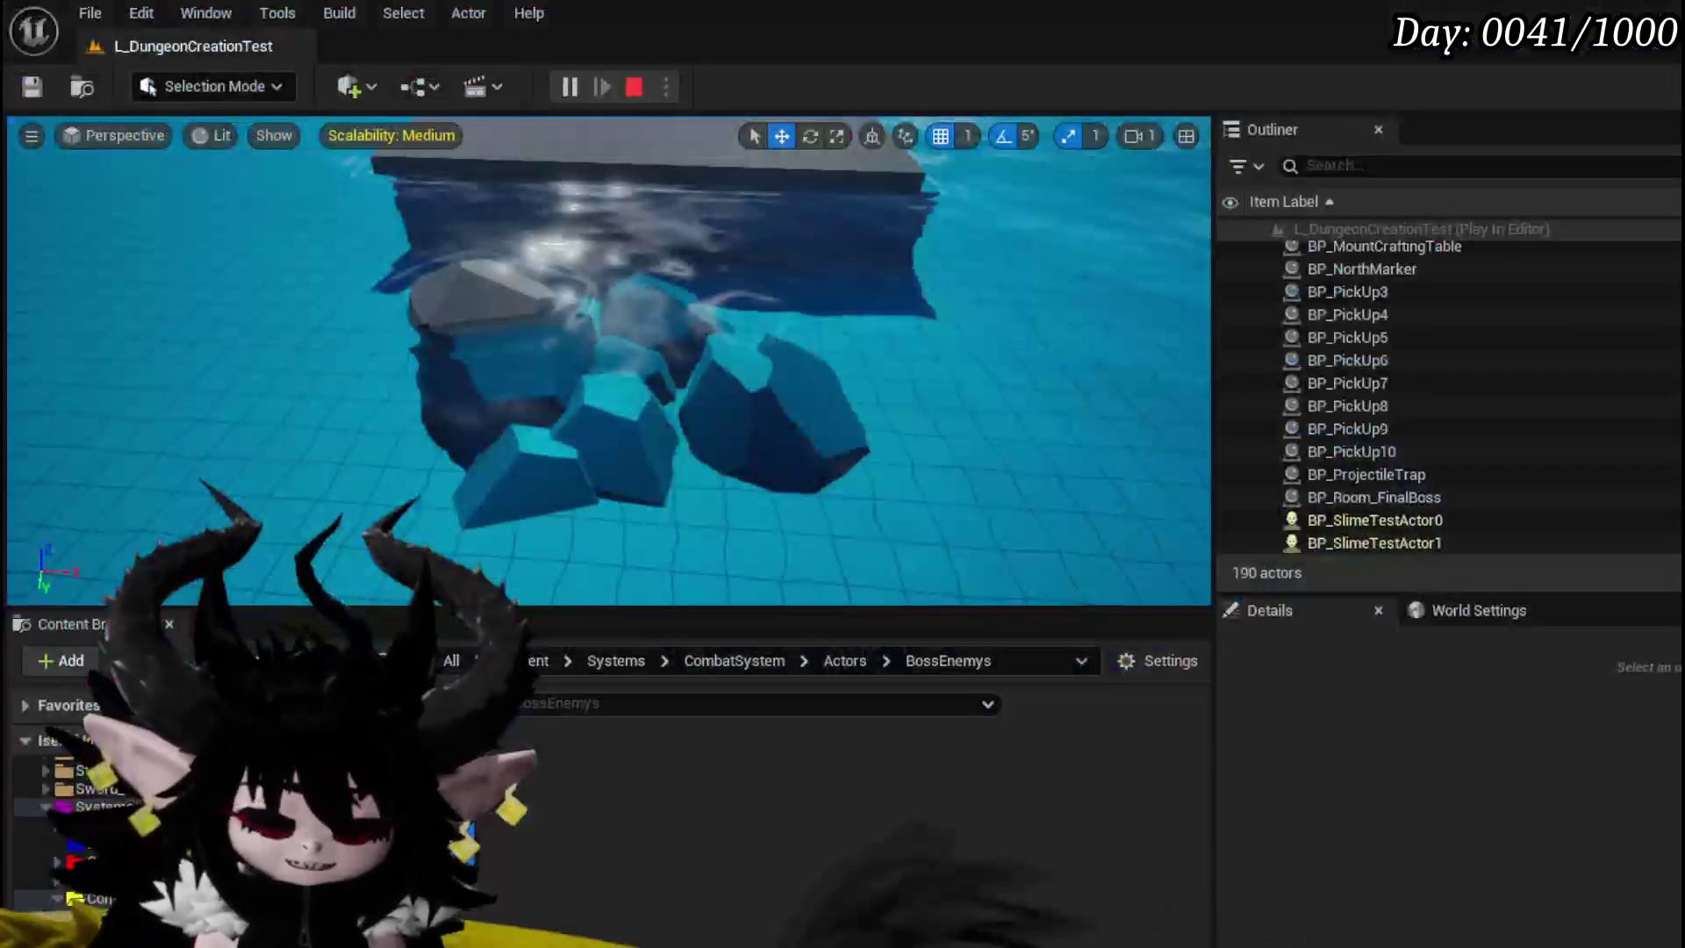
key(Escape)
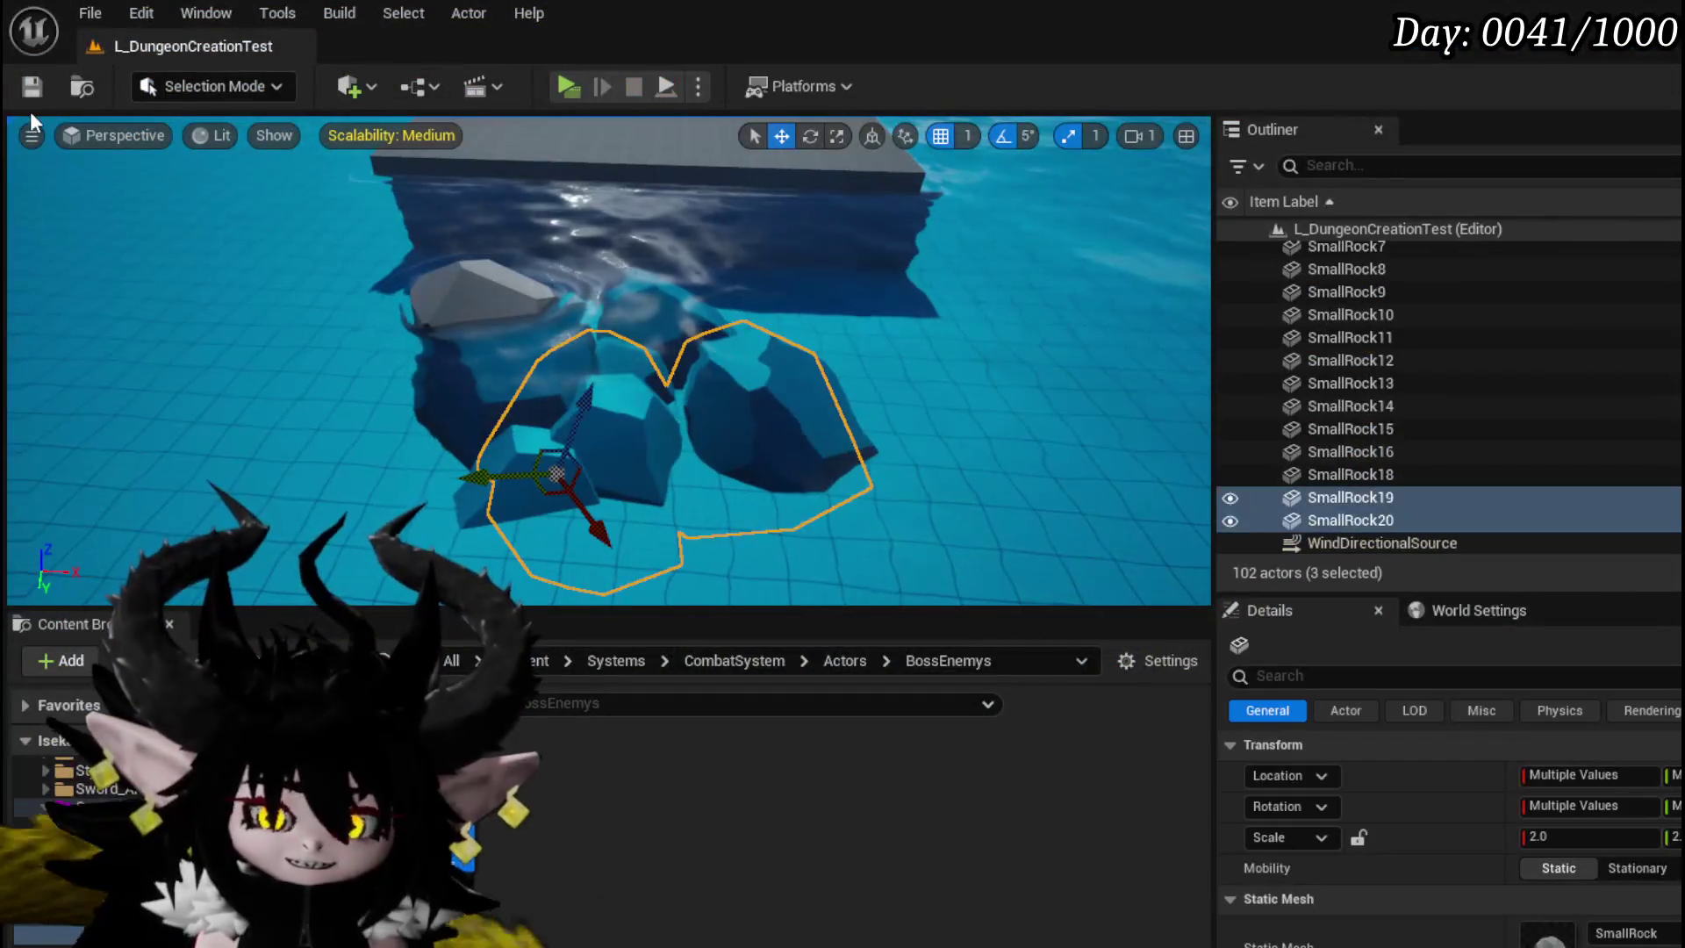
click(31, 87)
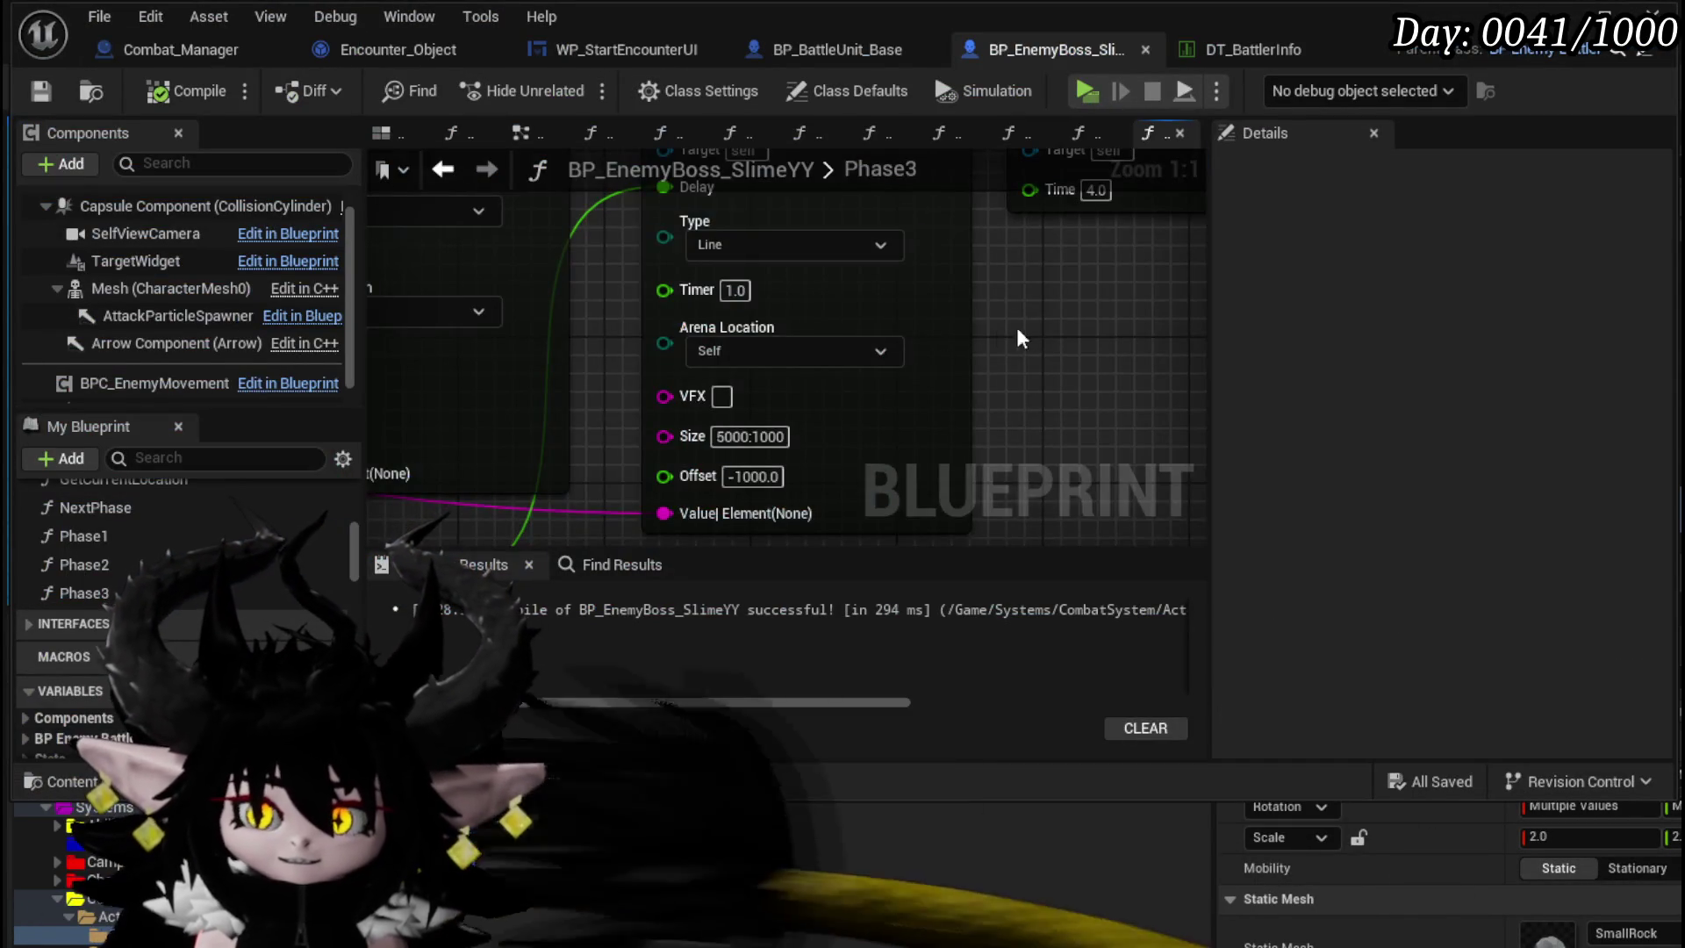
scroll(1021, 338, down, 3)
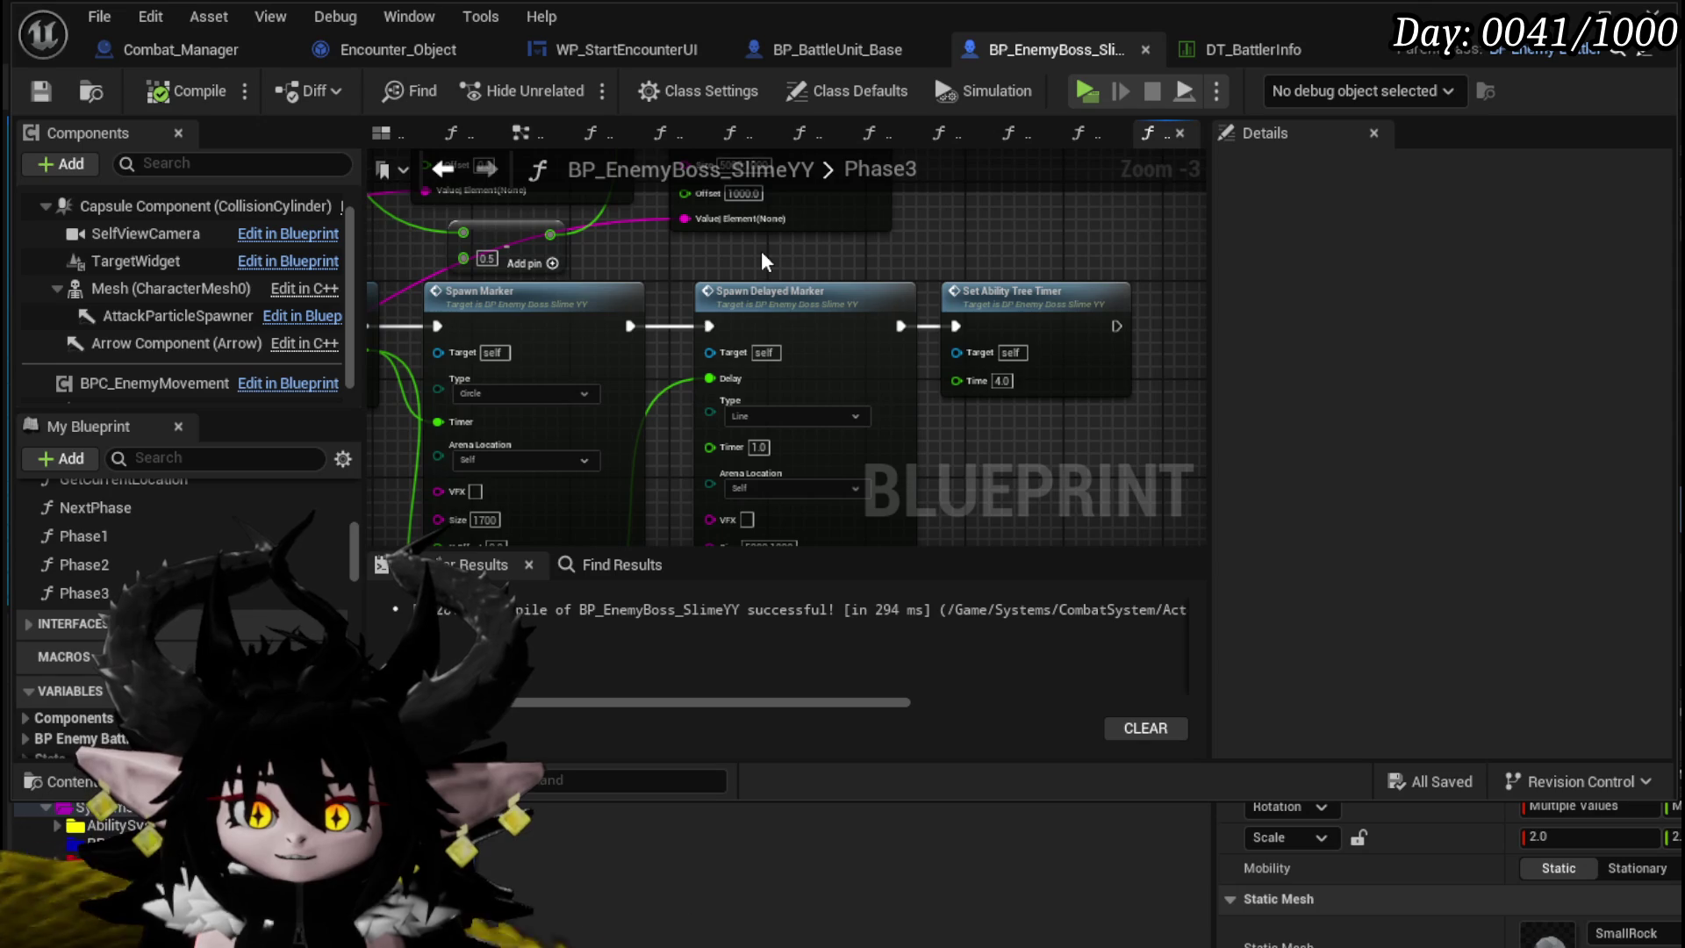
- Trace Spawn Delayed Marker into the boss's SpawnMarker function graph
double_click(770, 291)
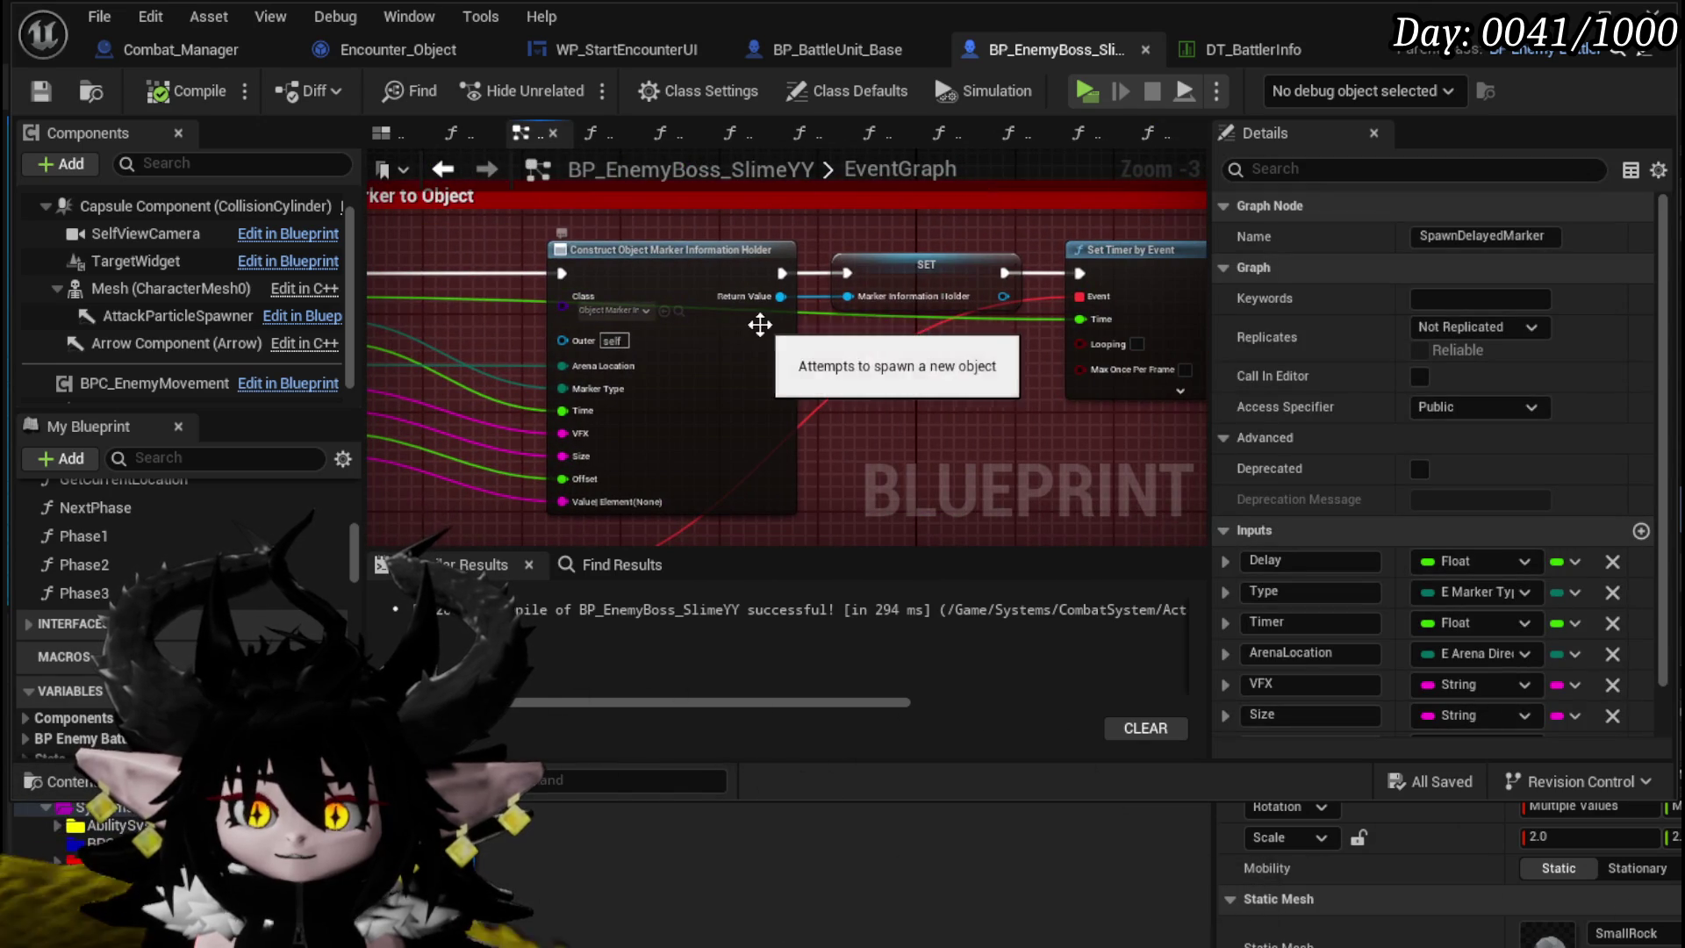
drag(954, 389, 932, 197)
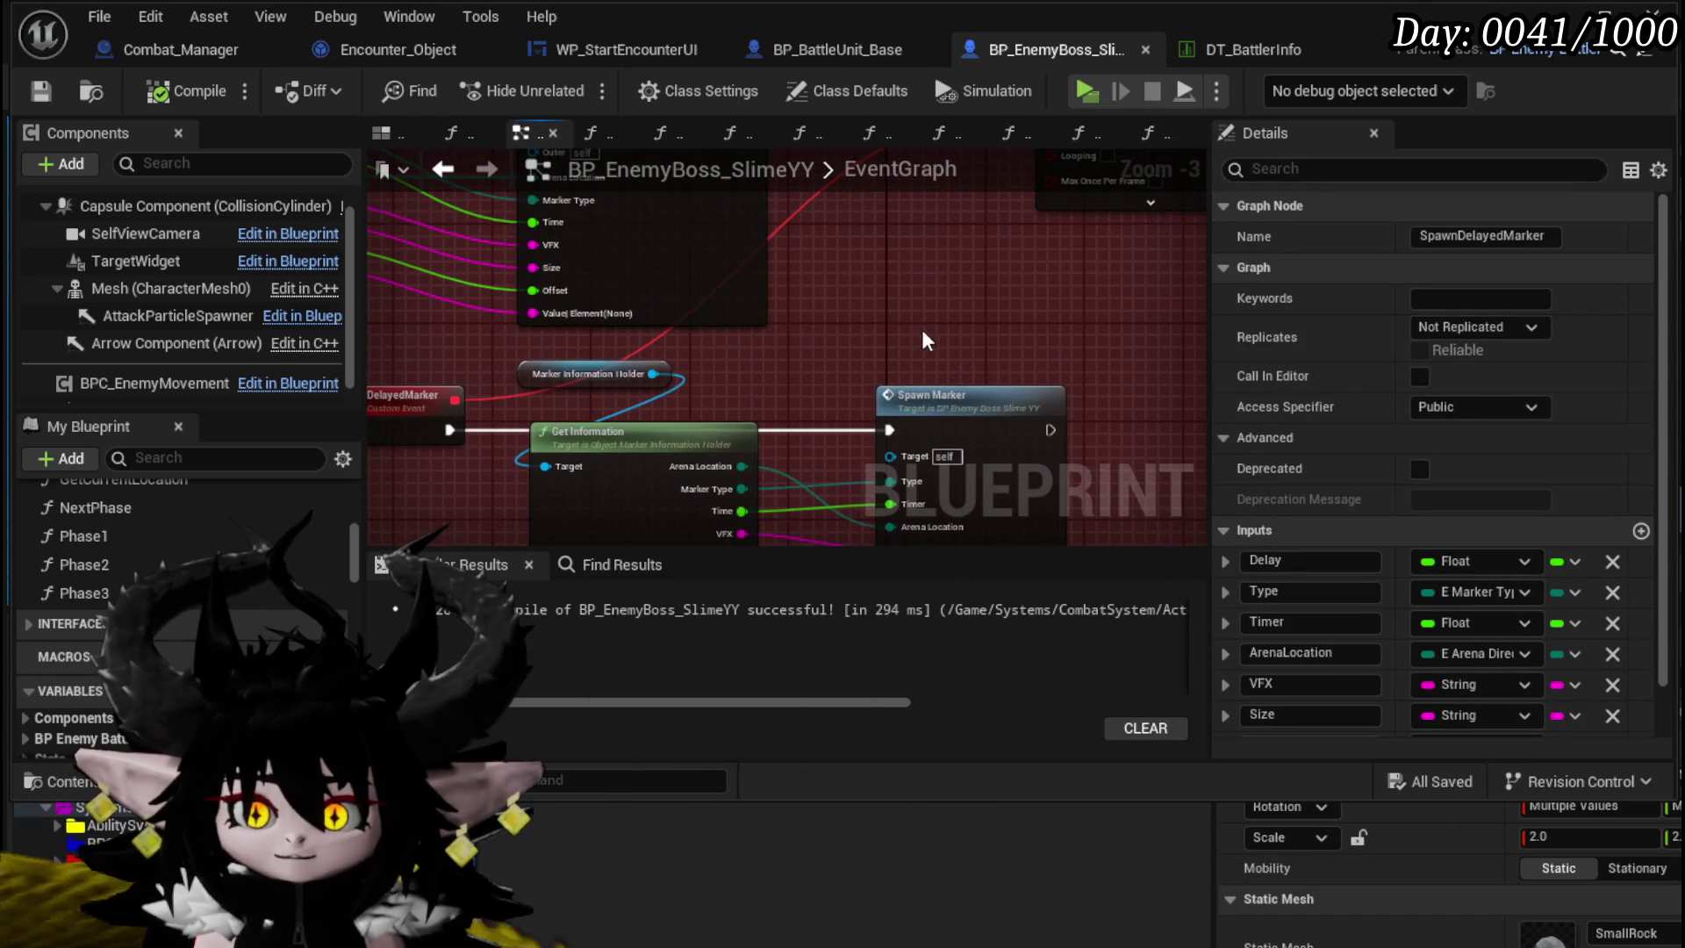
double_click(952, 394)
scroll(688, 357, up, 2)
scroll(966, 264, up, 6)
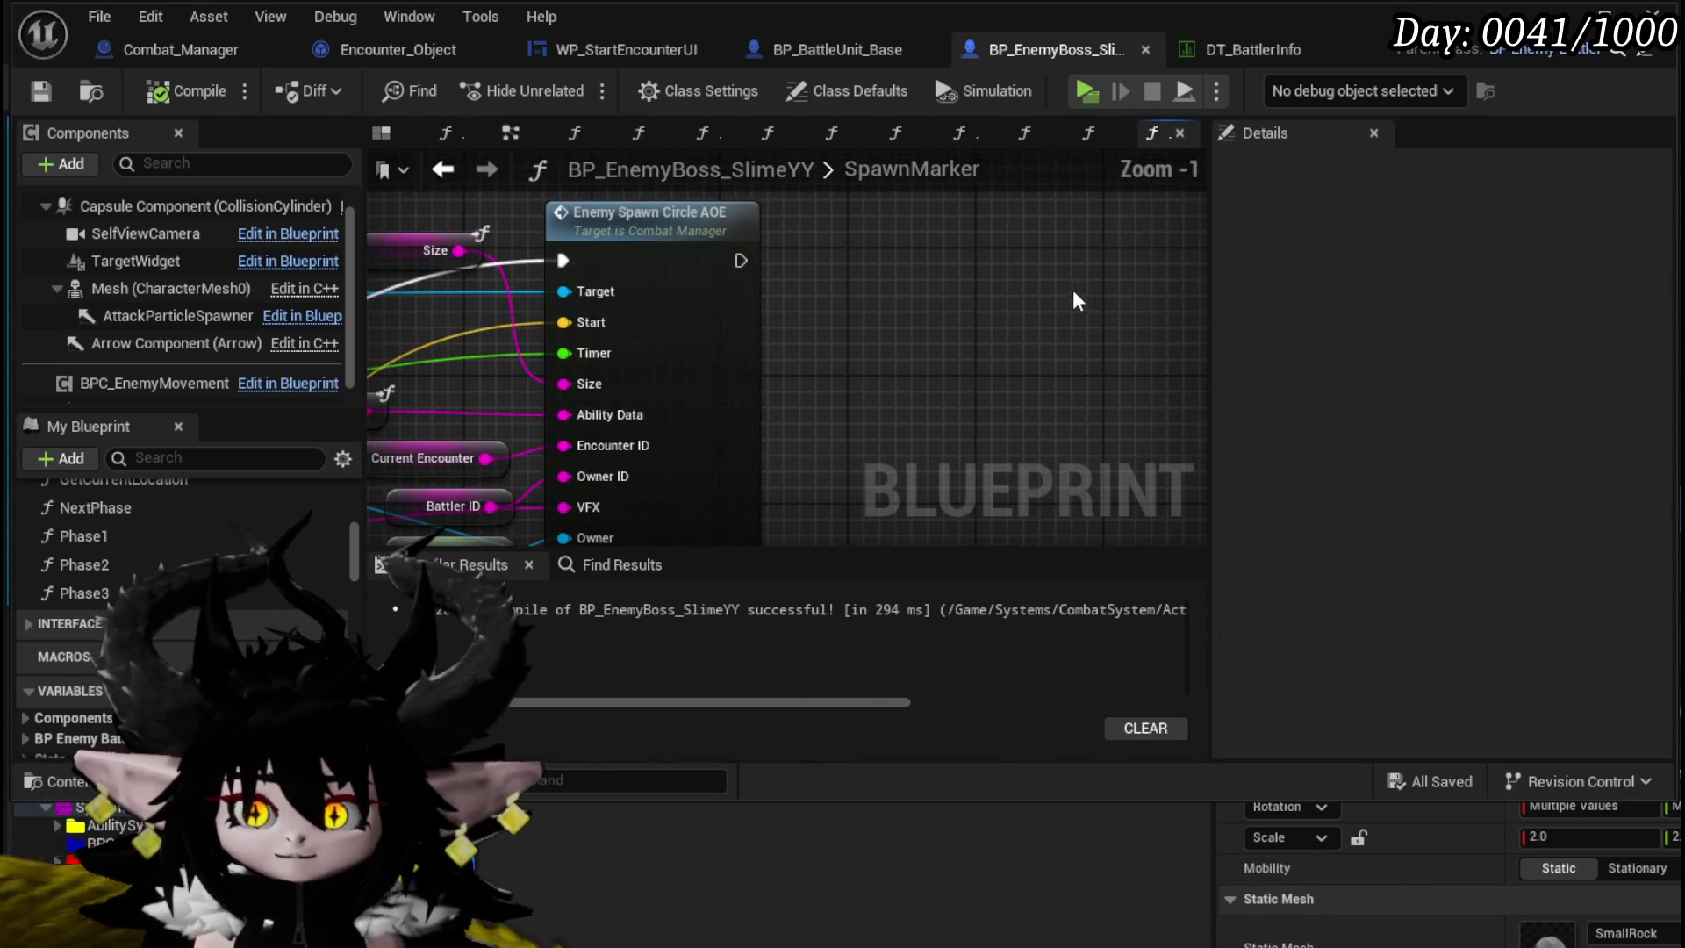
- In Combat_Manager's Enemy_SpawnCircleAOE, wire Start into Get Ground and save the blueprint
double_click(707, 329)
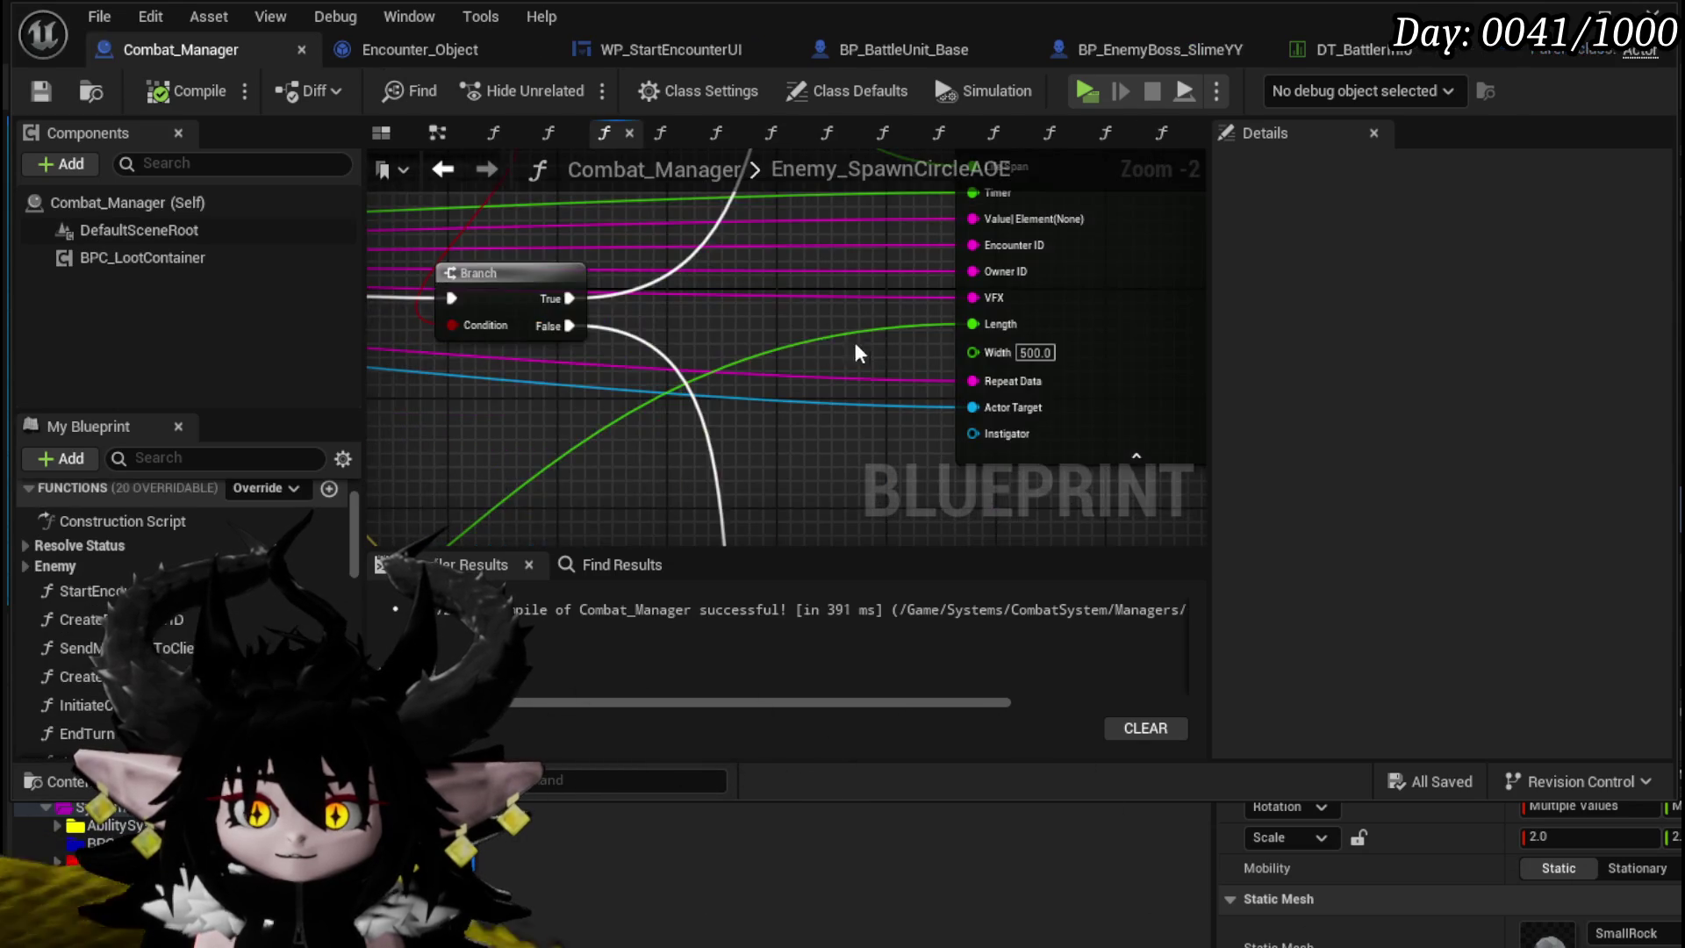
scroll(766, 348, up, 4)
scroll(979, 357, down, 2)
drag(617, 378, 540, 379)
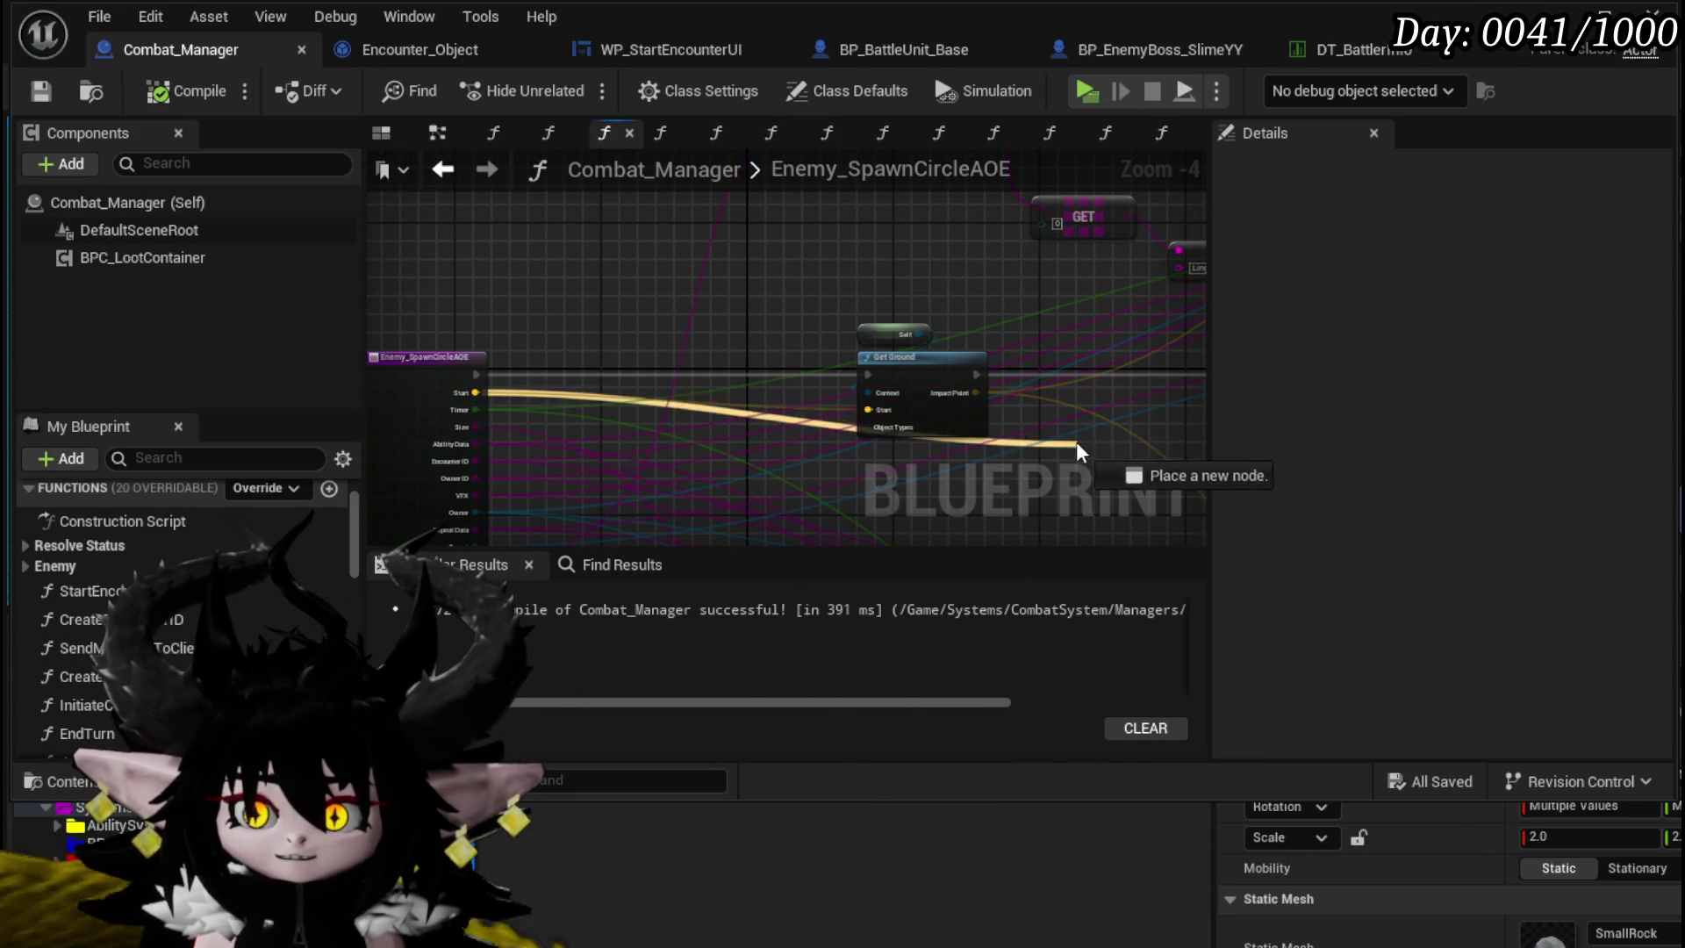
drag(1073, 435, 1072, 434)
drag(475, 393, 509, 397)
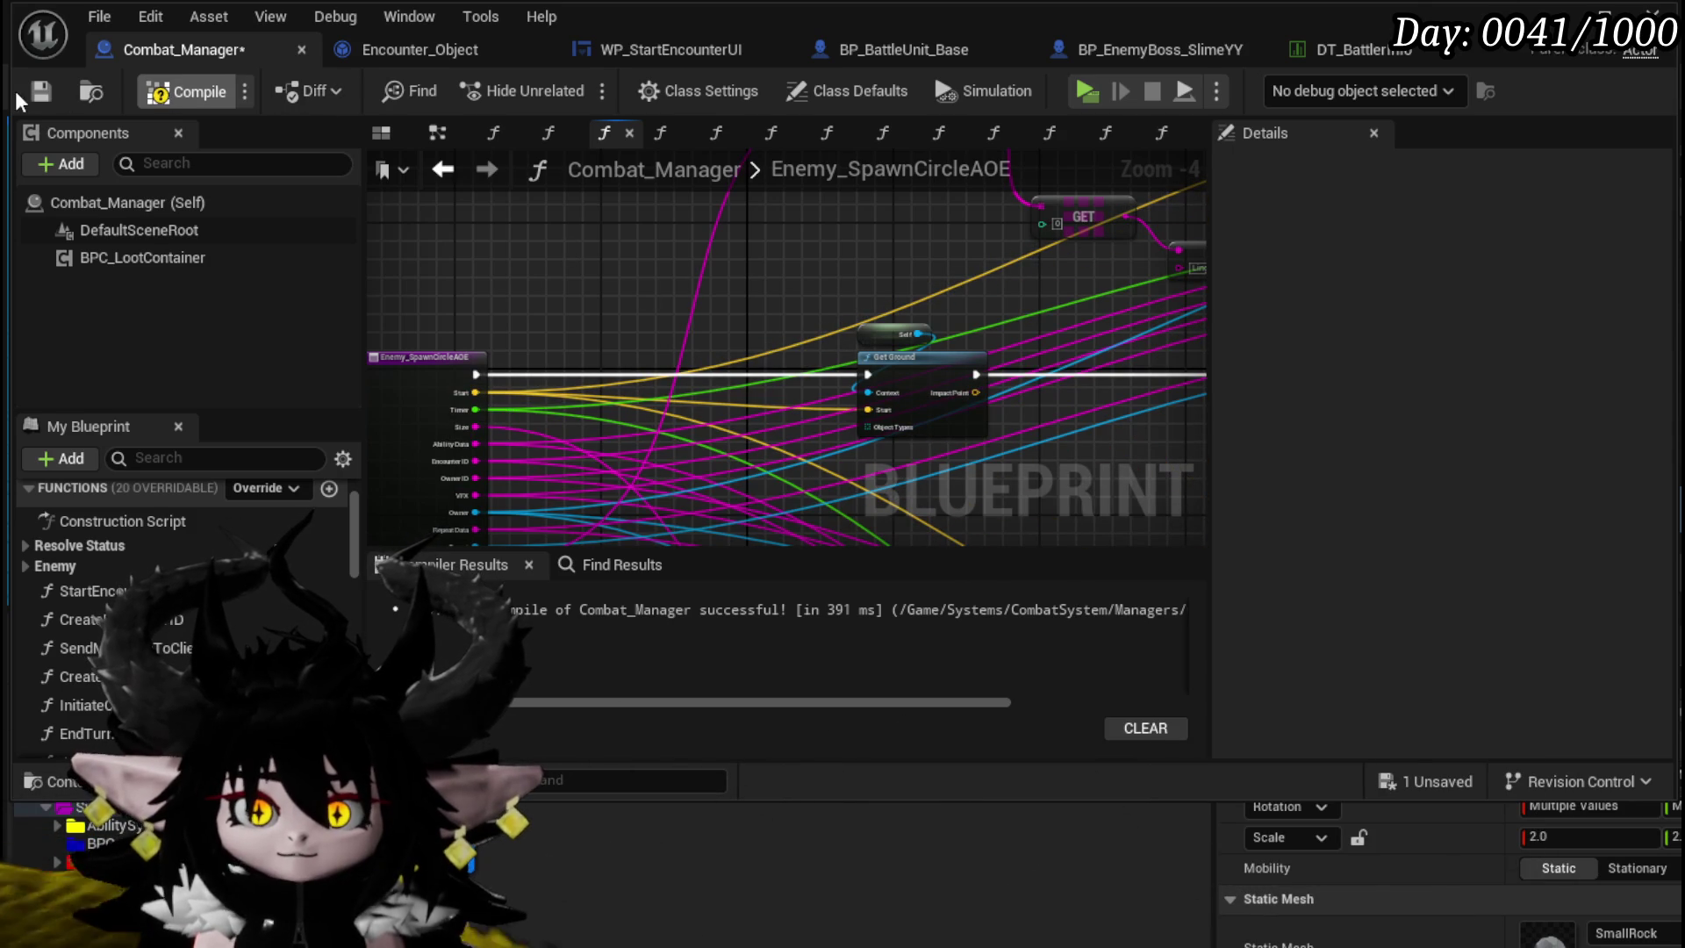
click(35, 99)
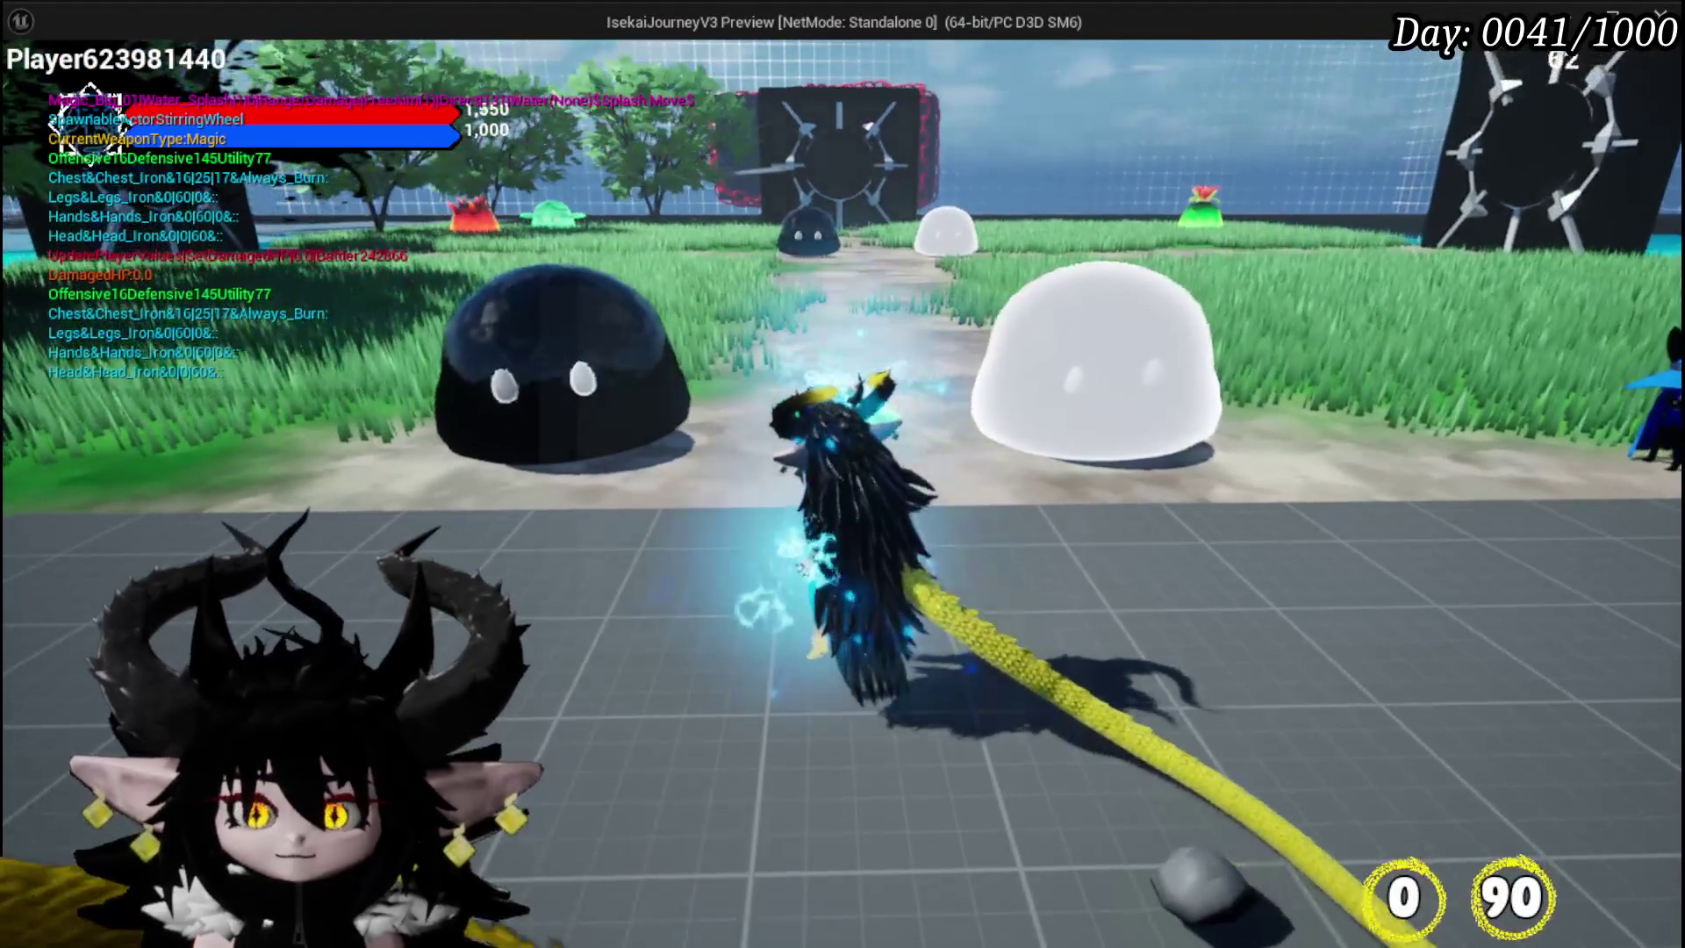
- Attack the slimes with the water splash until the green circle AOE appears, then exit
key(e)
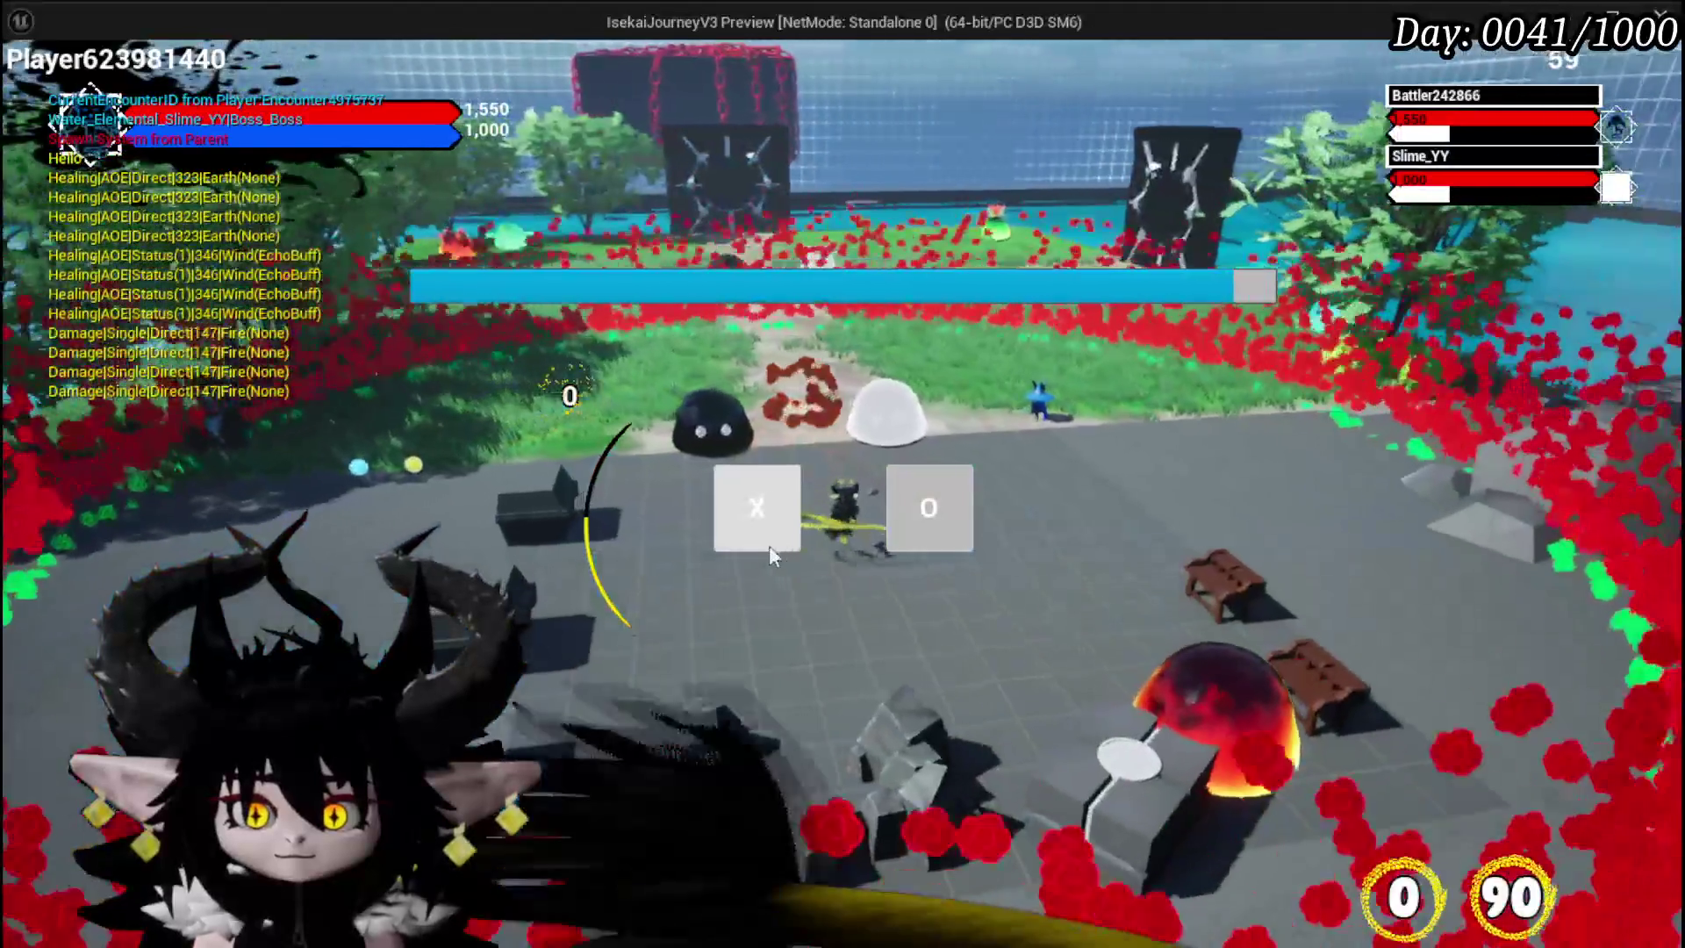
click(769, 546)
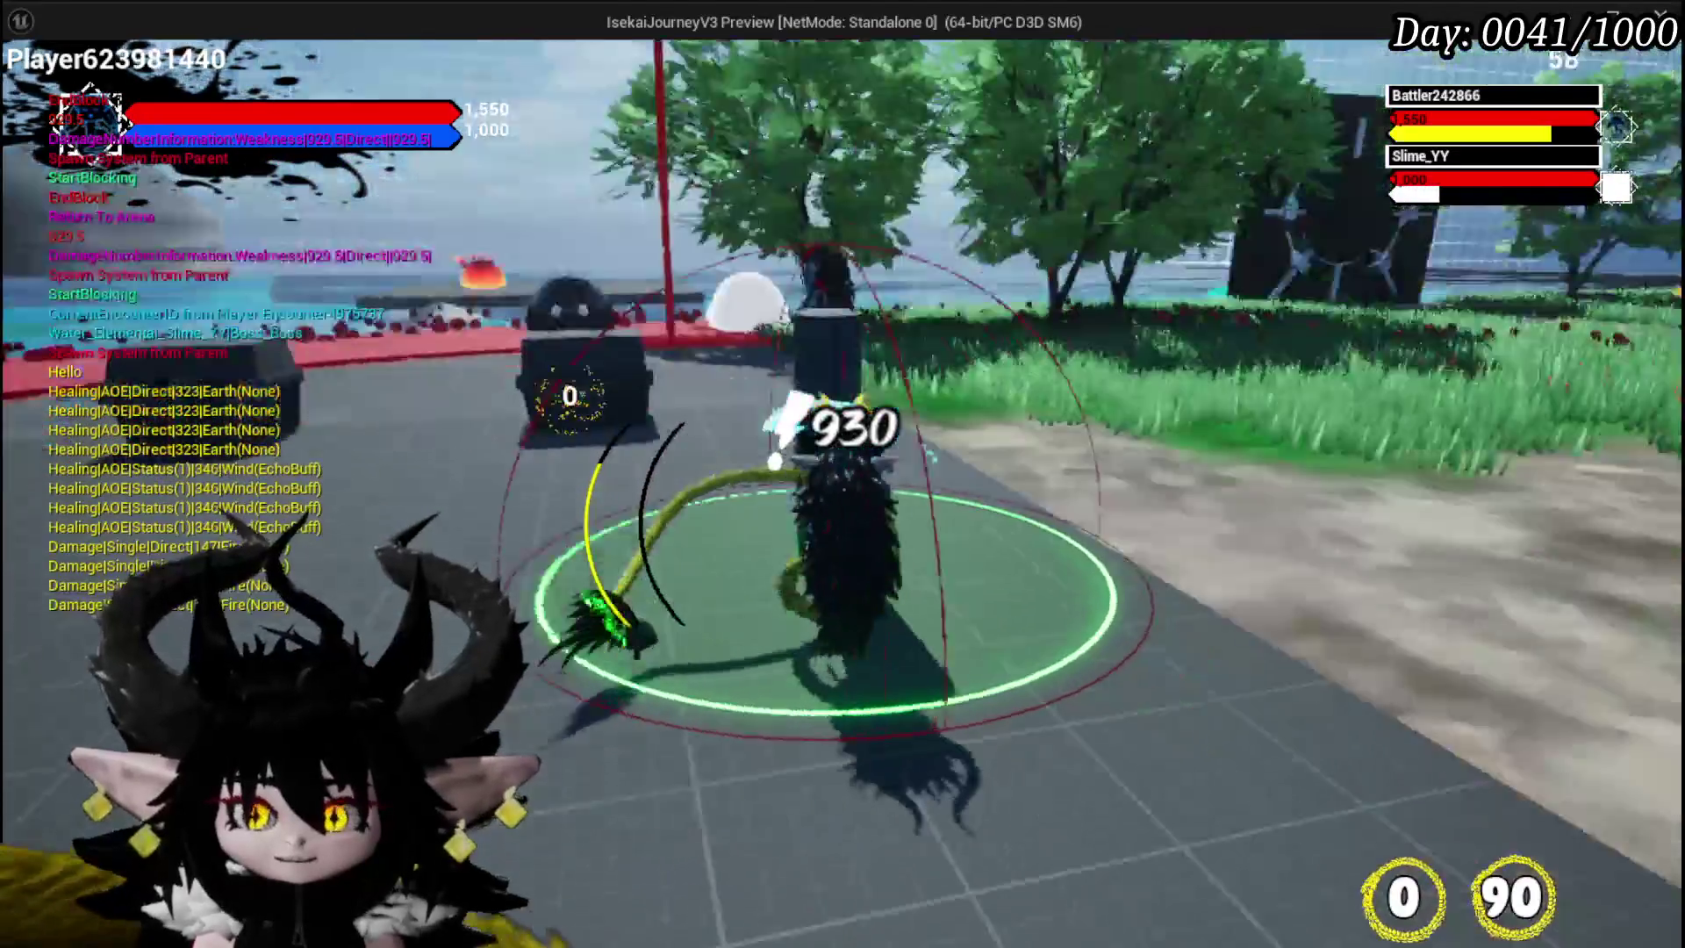
key(Escape)
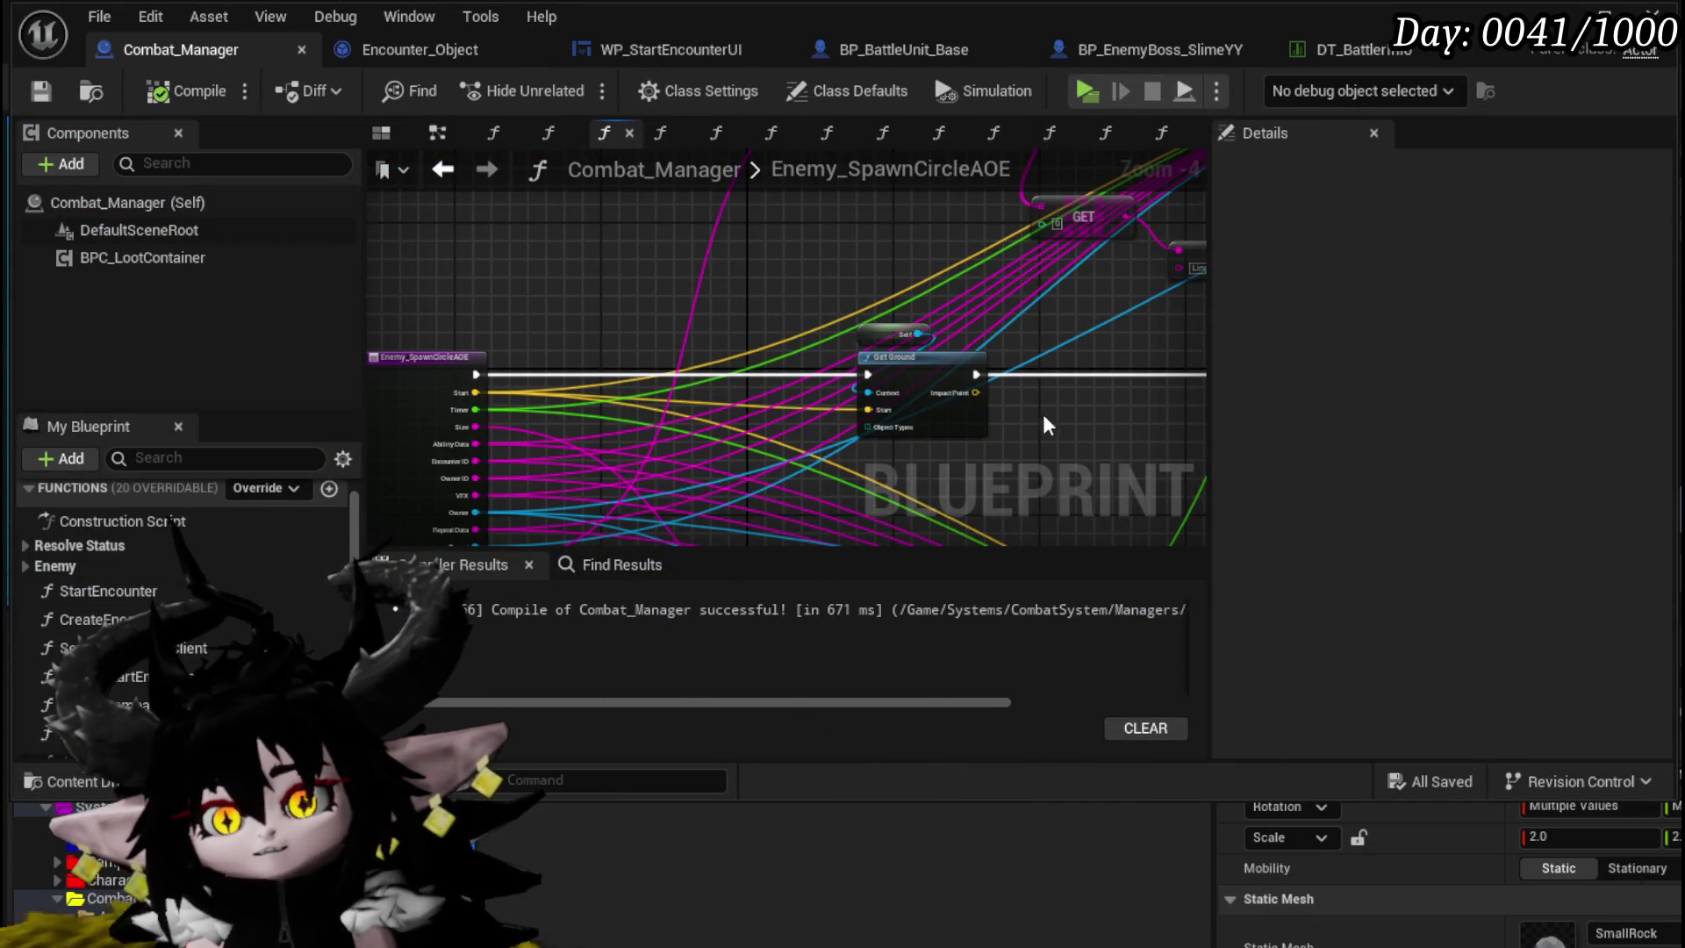
- Connect Get Ground's Start to the AOE function's Start input and save Combat_Manager
drag(868, 409, 1097, 420)
drag(957, 394, 492, 393)
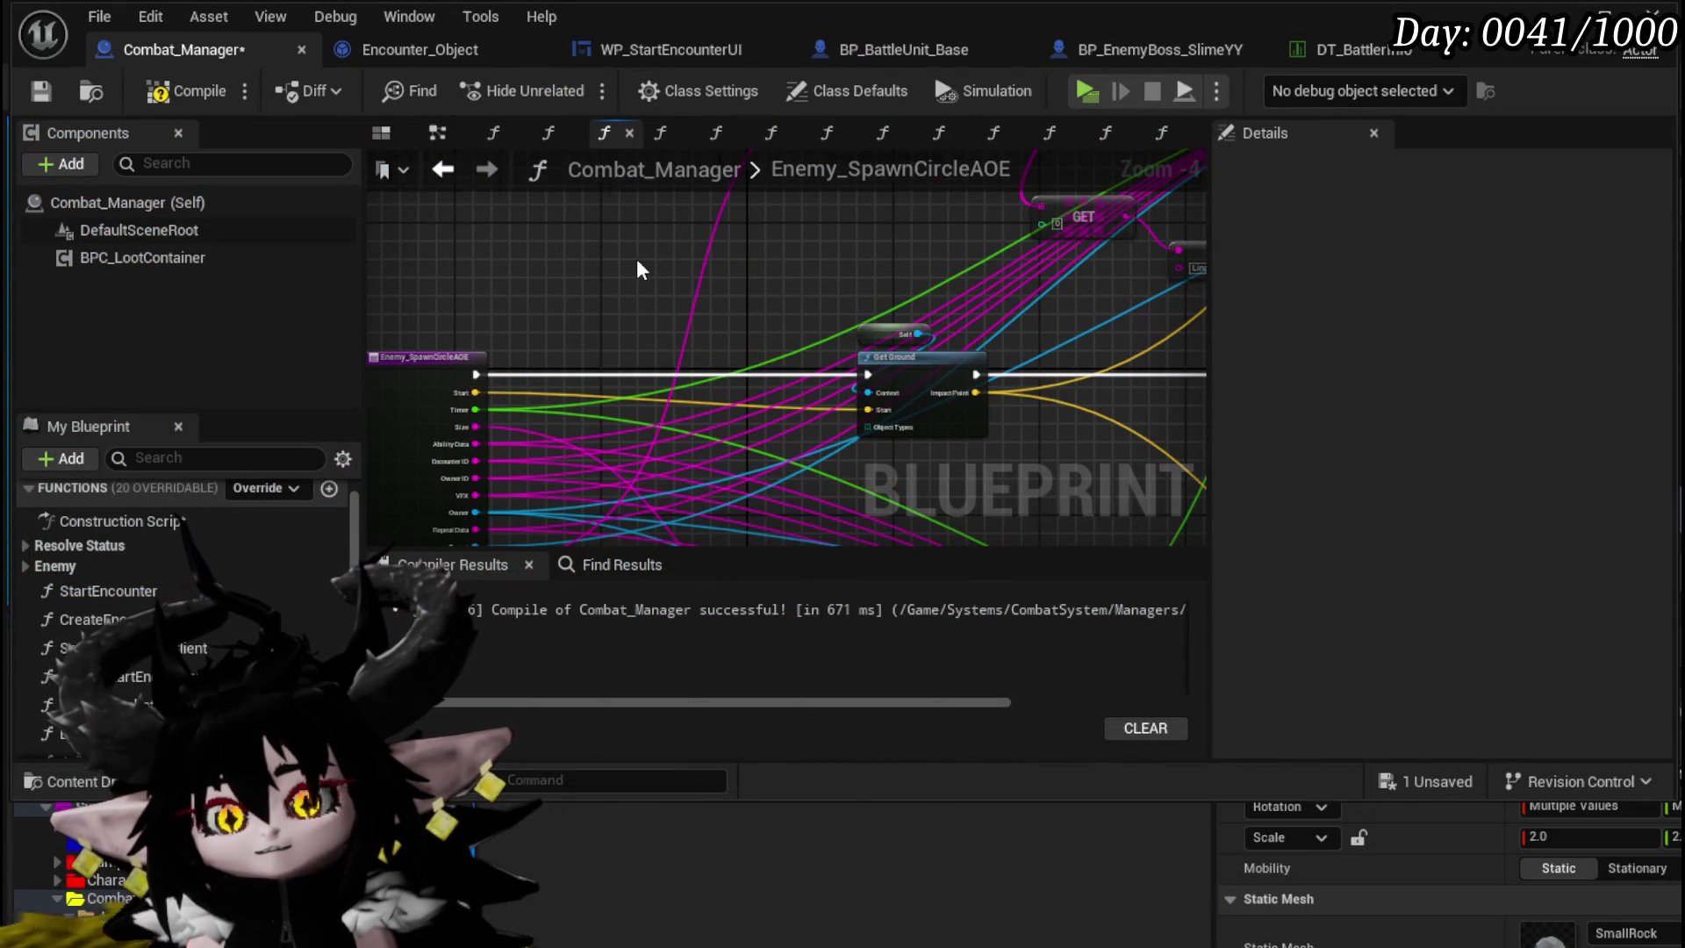
scroll(635, 258, down, 2)
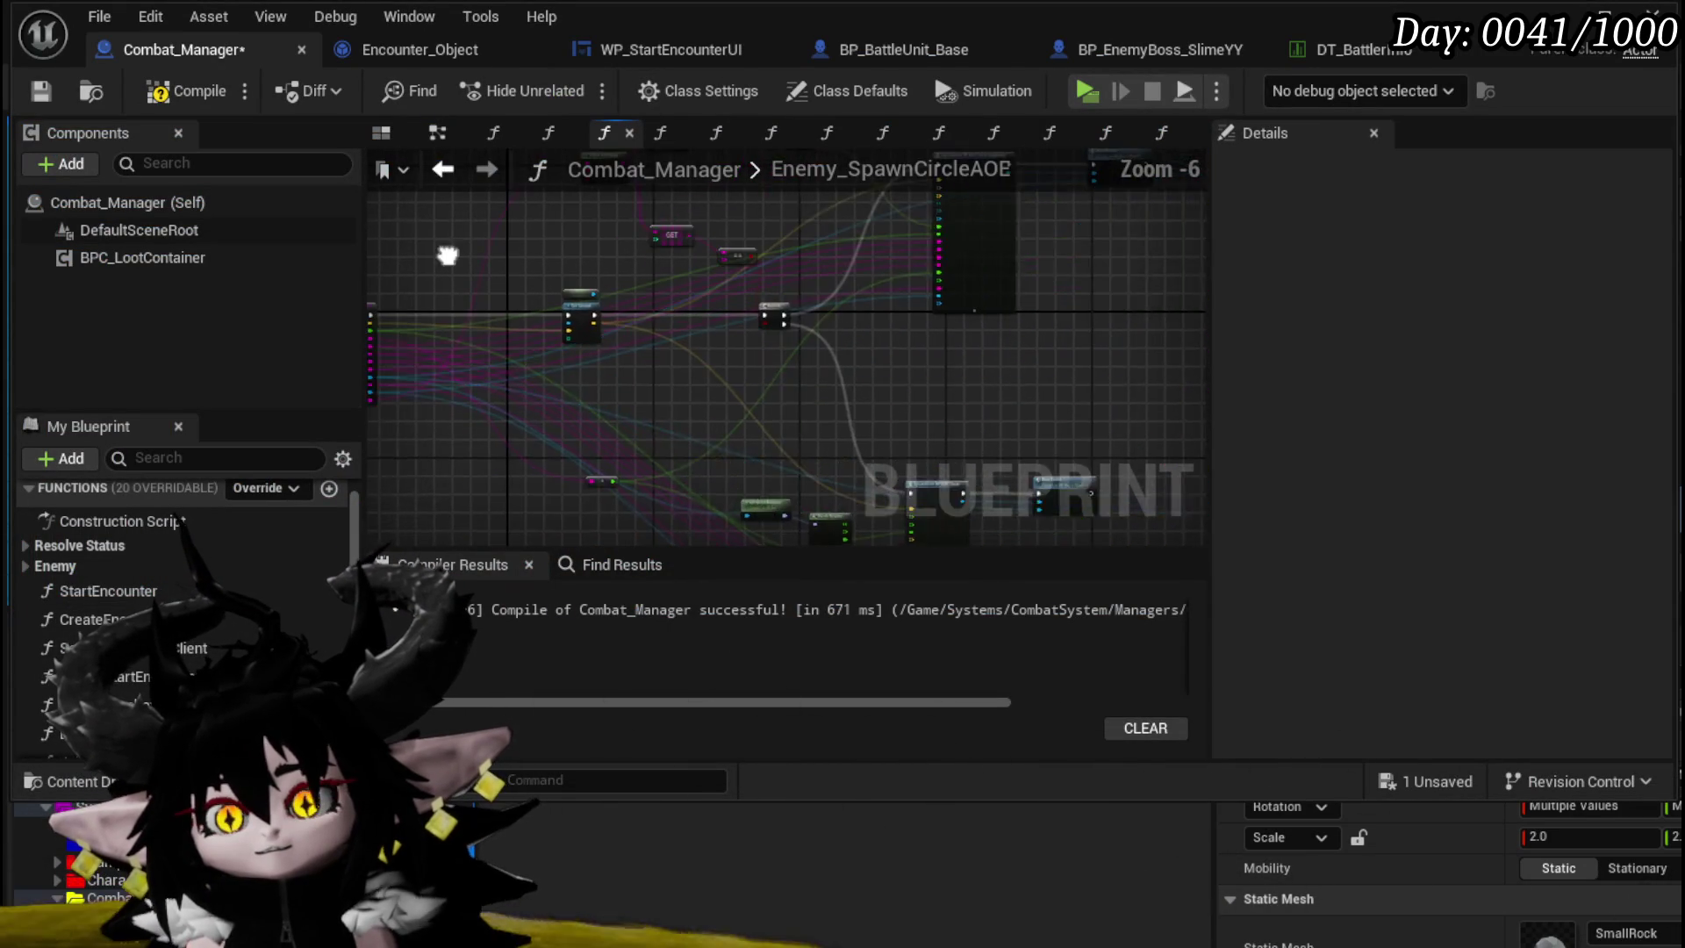
click(44, 92)
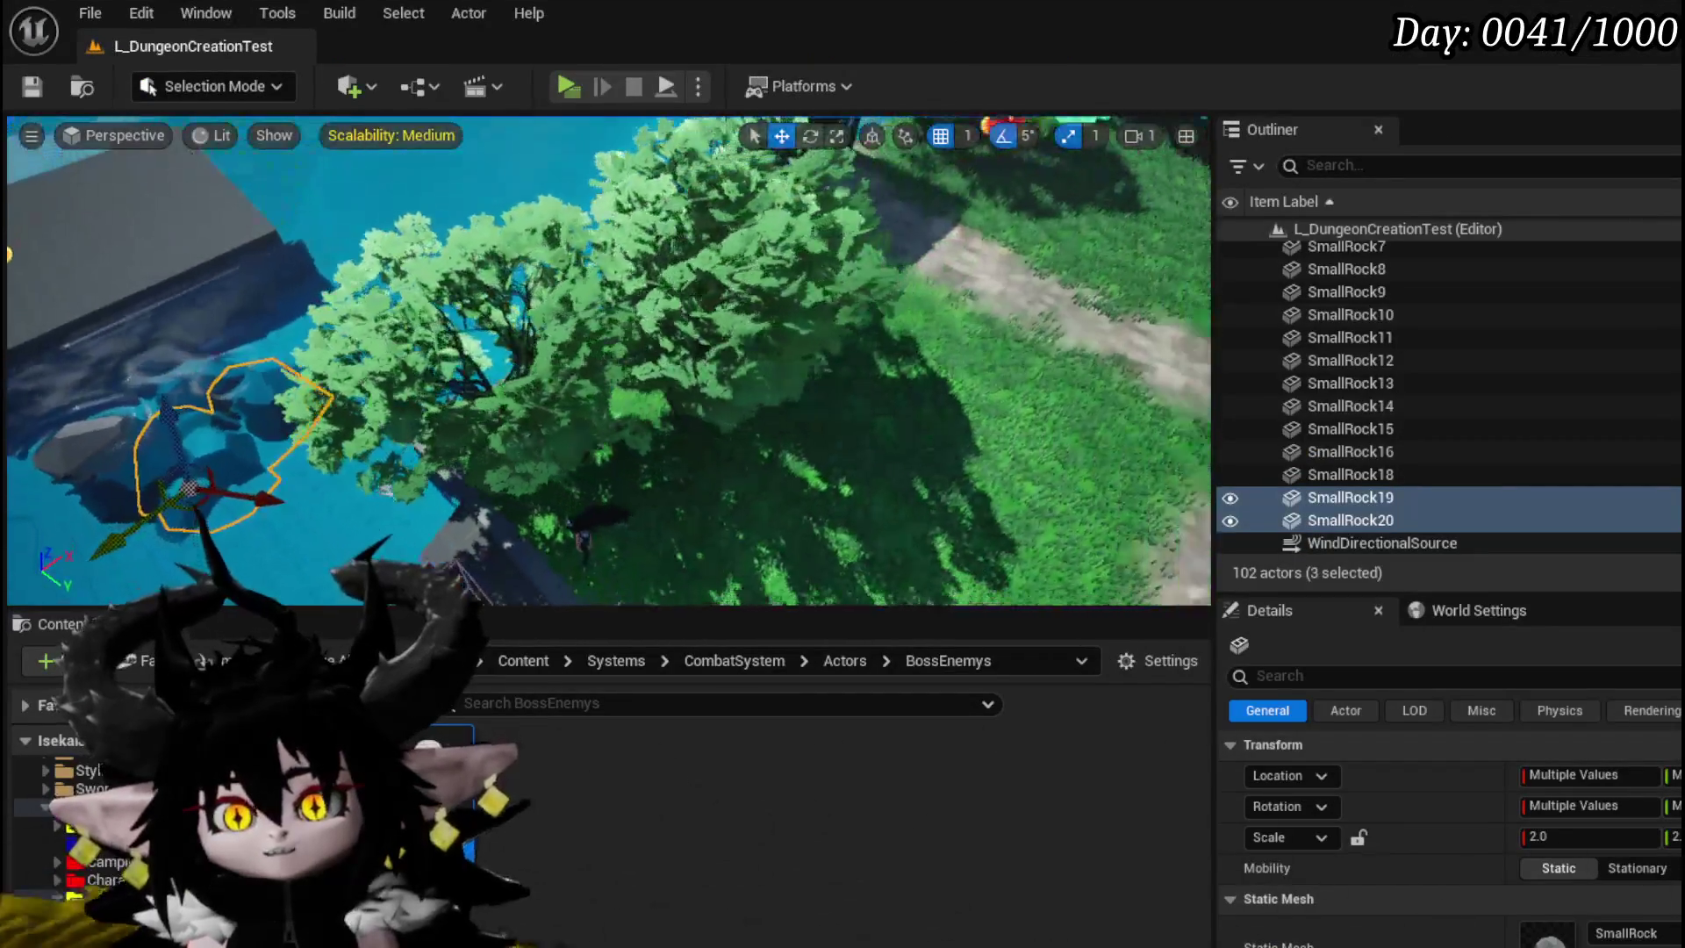
- Select BP_Tree_4 and BP_Tree_3 and move them right across the grass
click(659, 254)
ctrl+click(716, 263)
mouse_move(778, 342)
mouse_down()
mouse_move(746, 377)
mouse_move(1009, 377)
mouse_move(991, 395)
mouse_move(838, 384)
mouse_move(877, 421)
mouse_move(974, 386)
mouse_up()
- Rotate the trees about 25 degrees, shift them left, save, and run a play test
key(e)
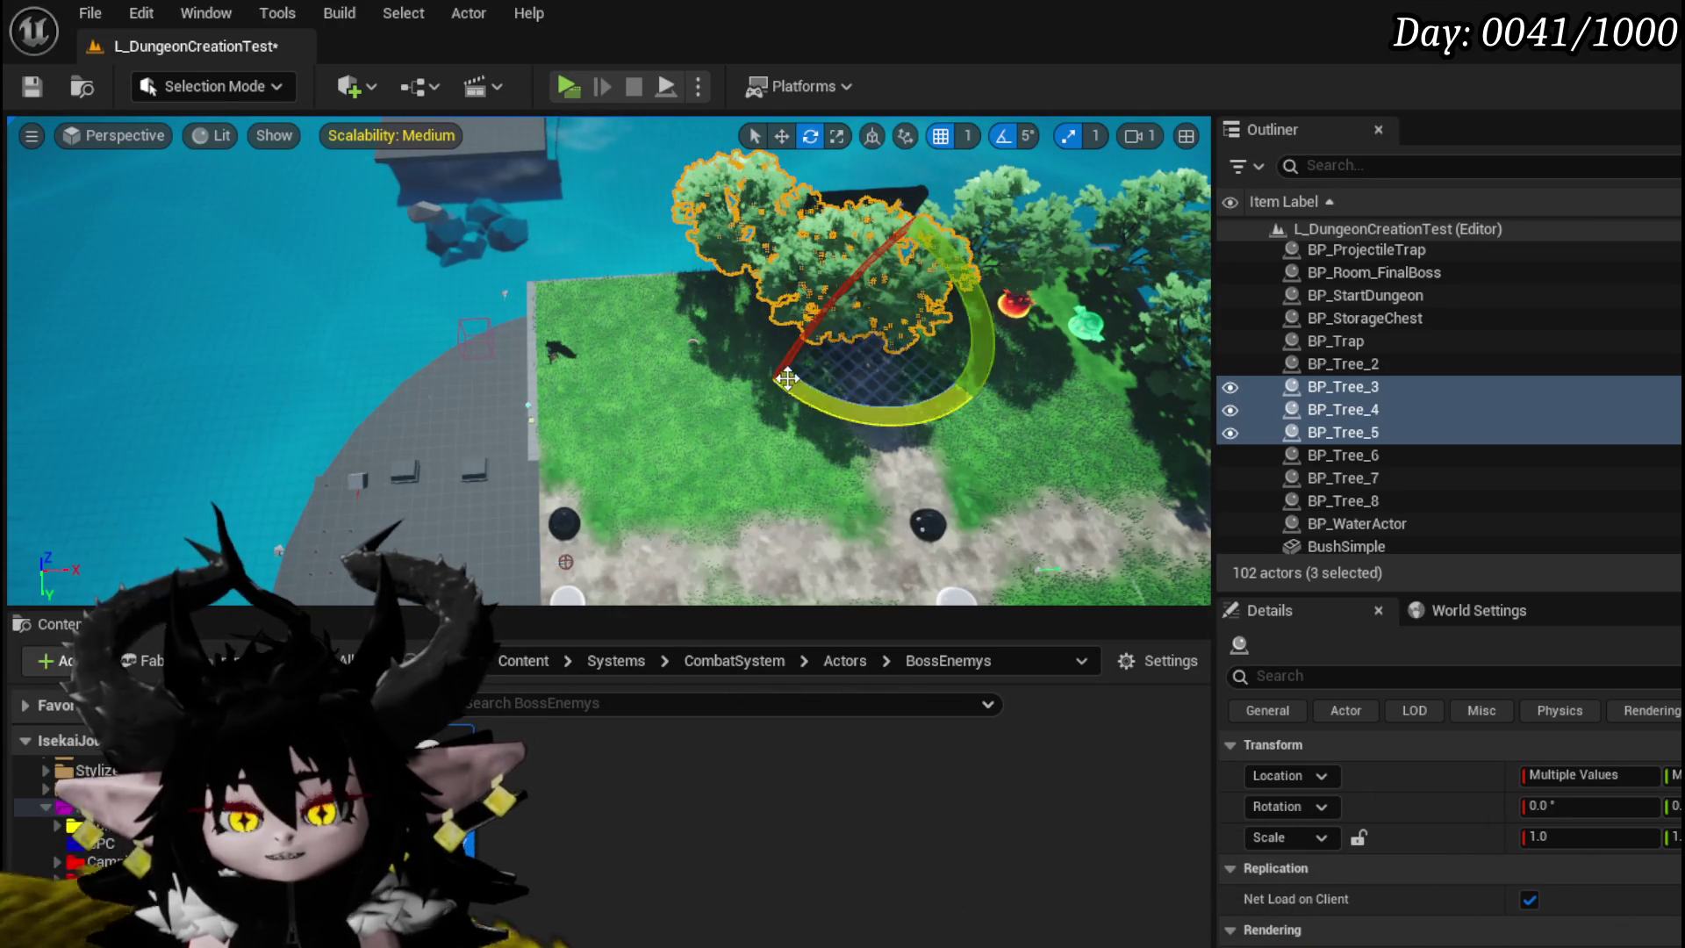
drag(839, 355, 779, 353)
click(81, 86)
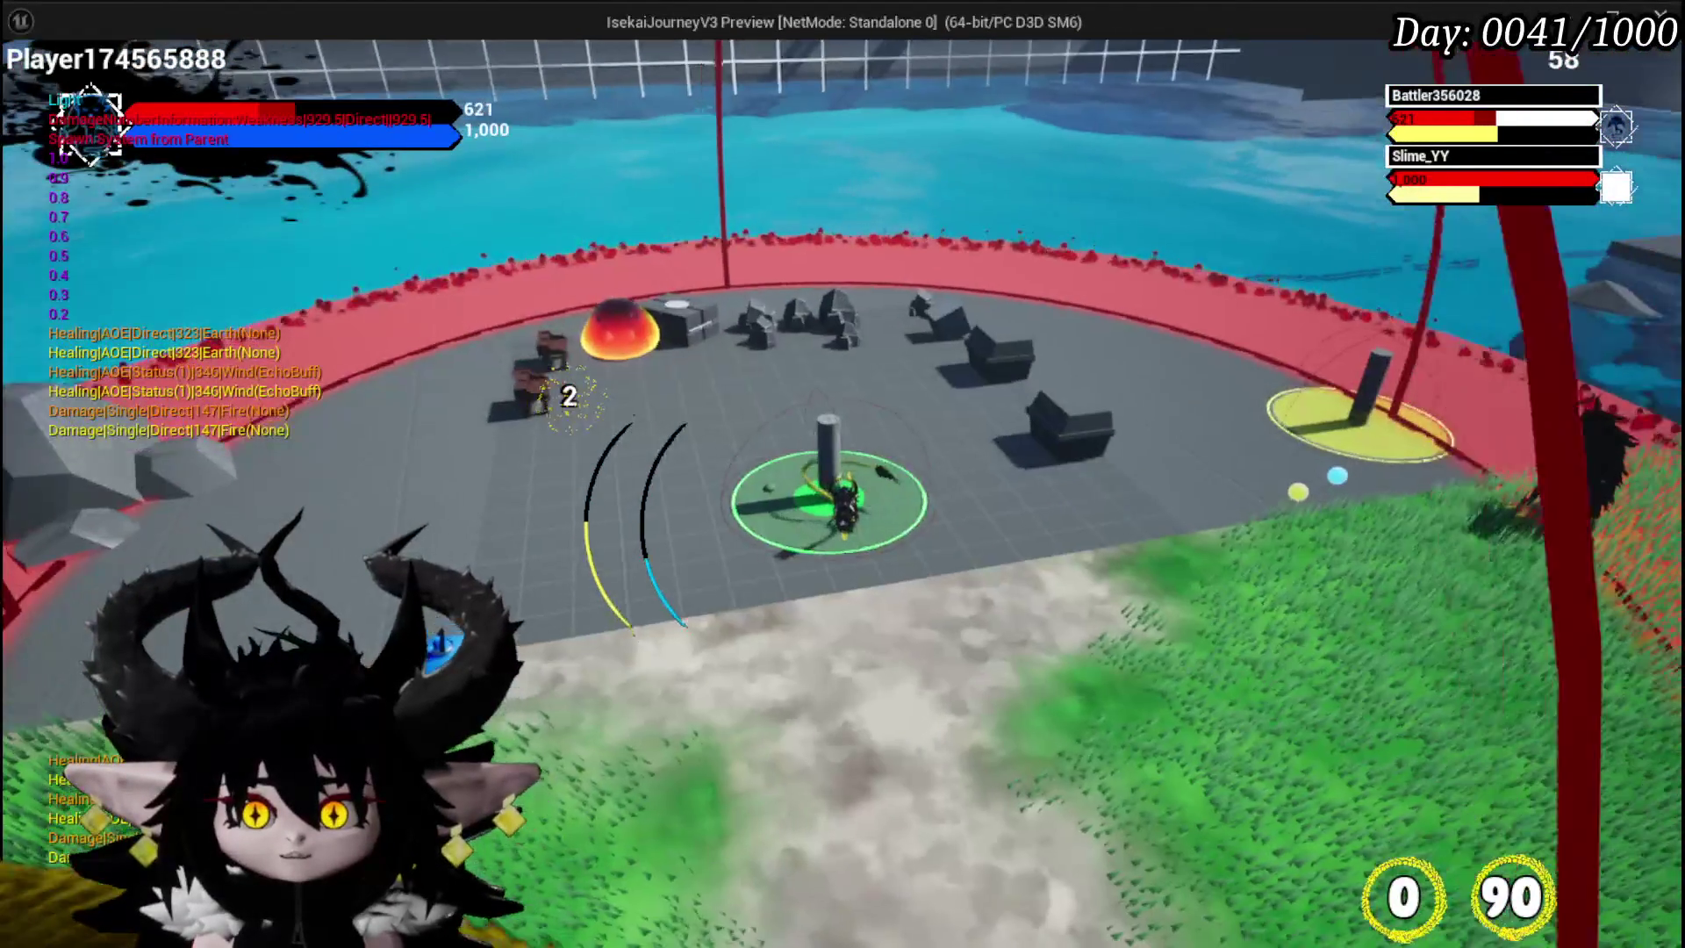
key(Escape)
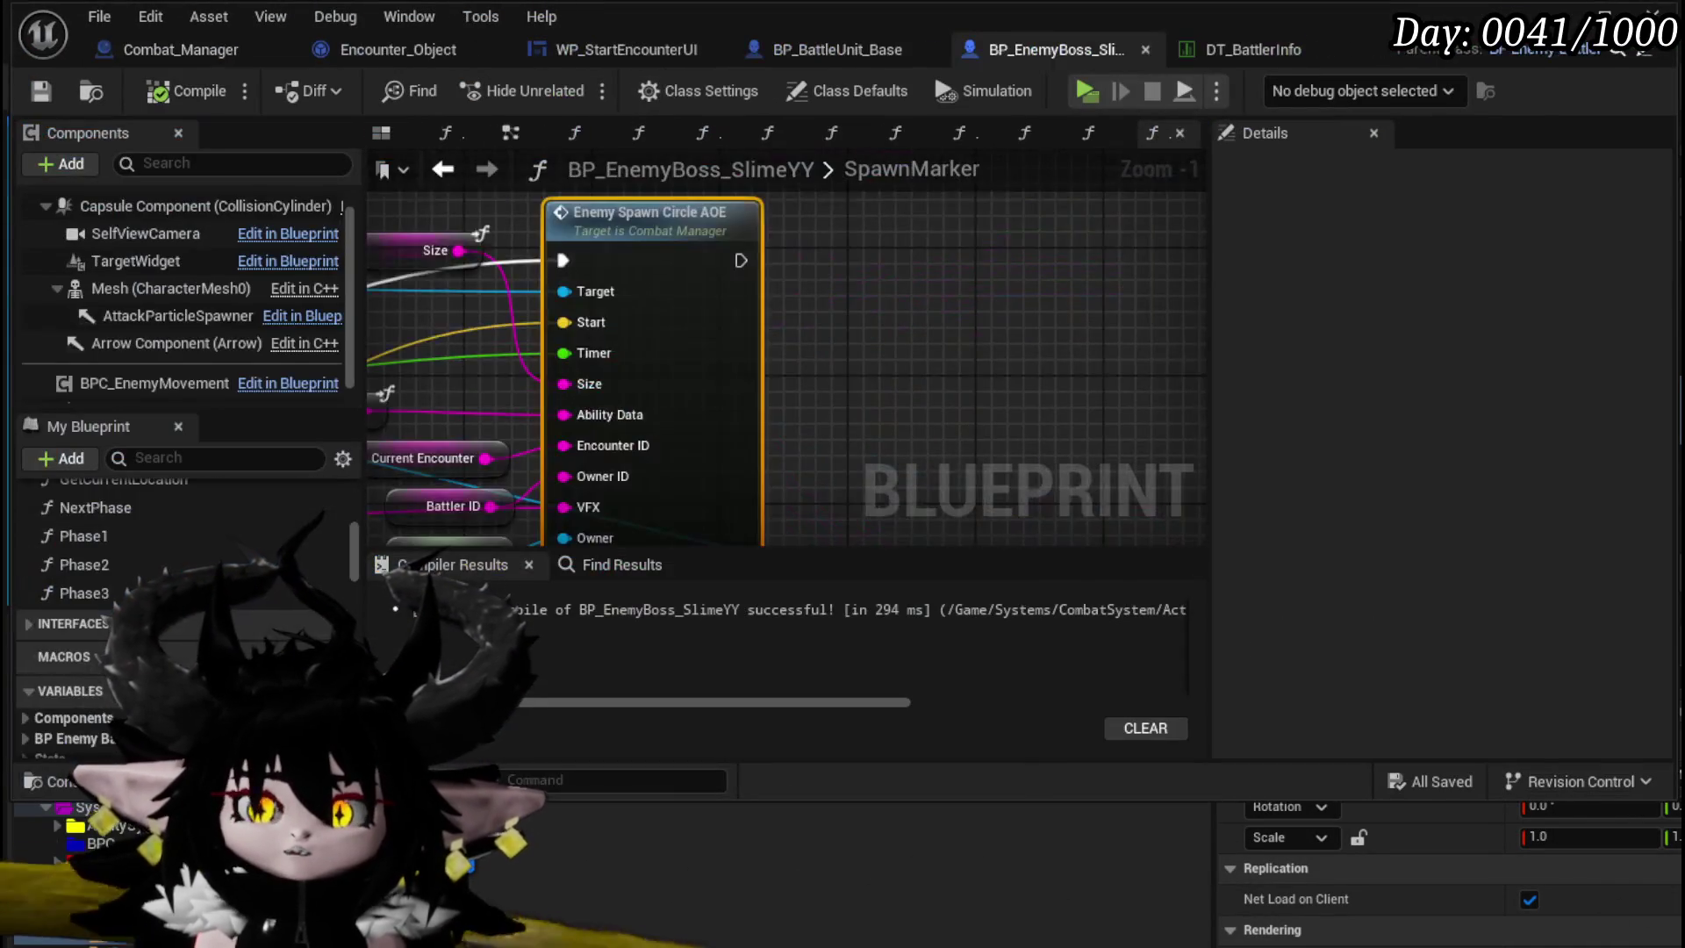
- Find the spawn AOE call and open Combat_Manager's Enemy_SpawnCircleAOE function
scroll(955, 279, down, 4)
mouse_move(955, 279)
mouse_down()
mouse_move(728, 238)
mouse_move(647, 271)
mouse_up()
scroll(829, 271, up, 4)
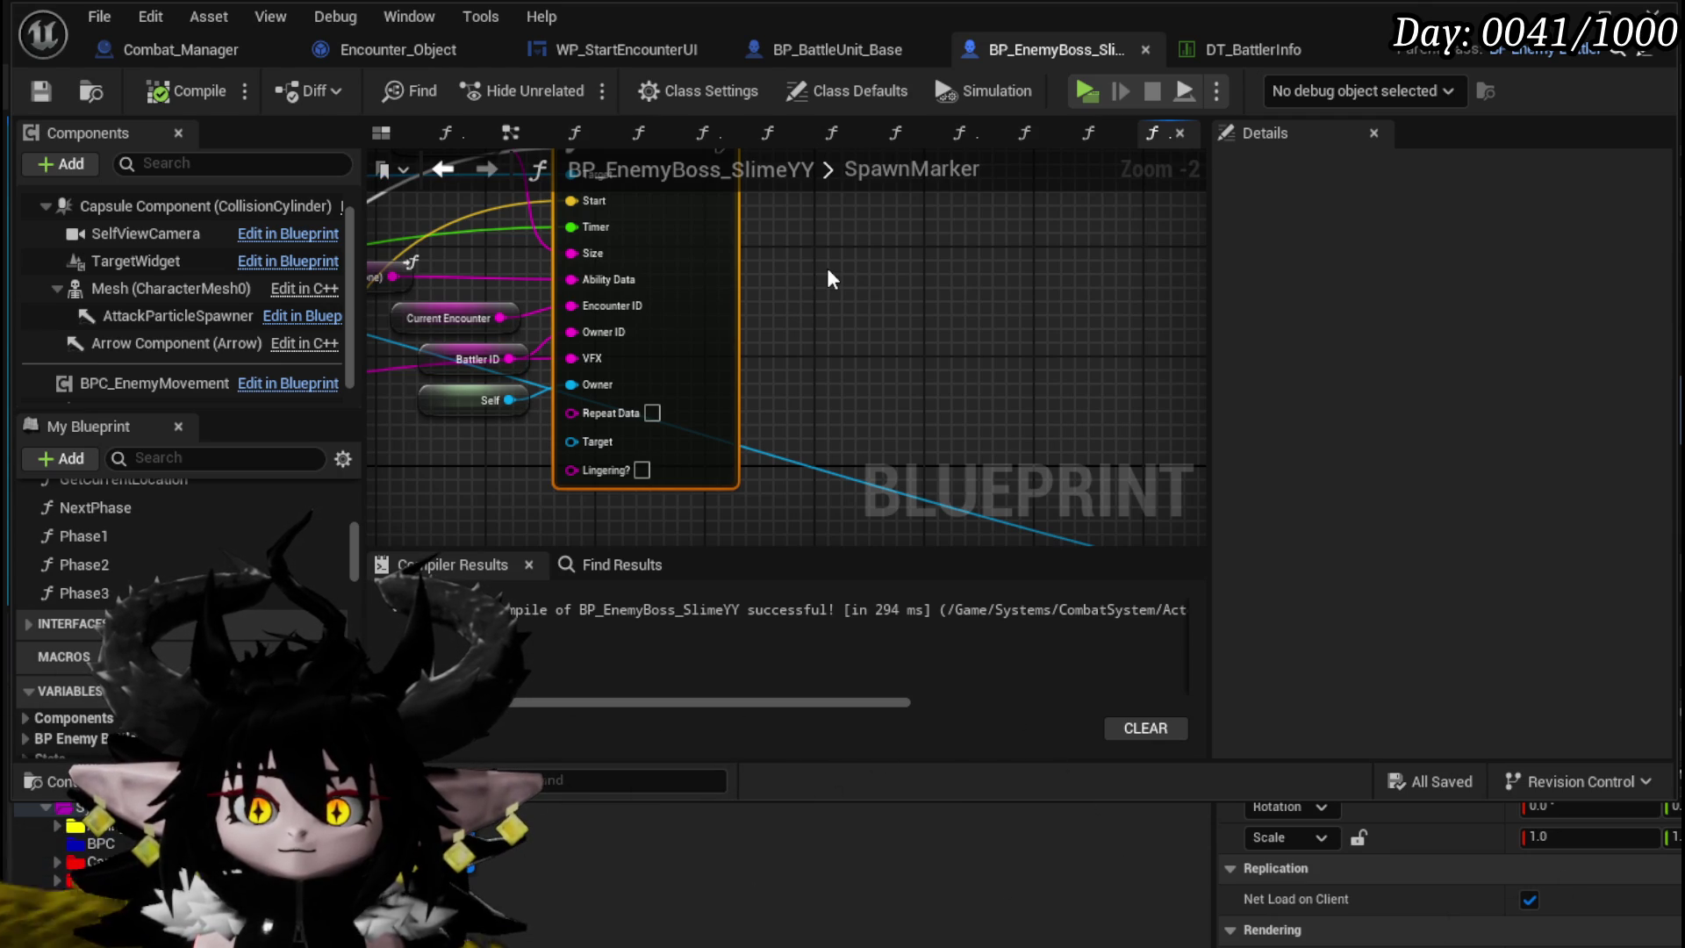
scroll(827, 272, down, 2)
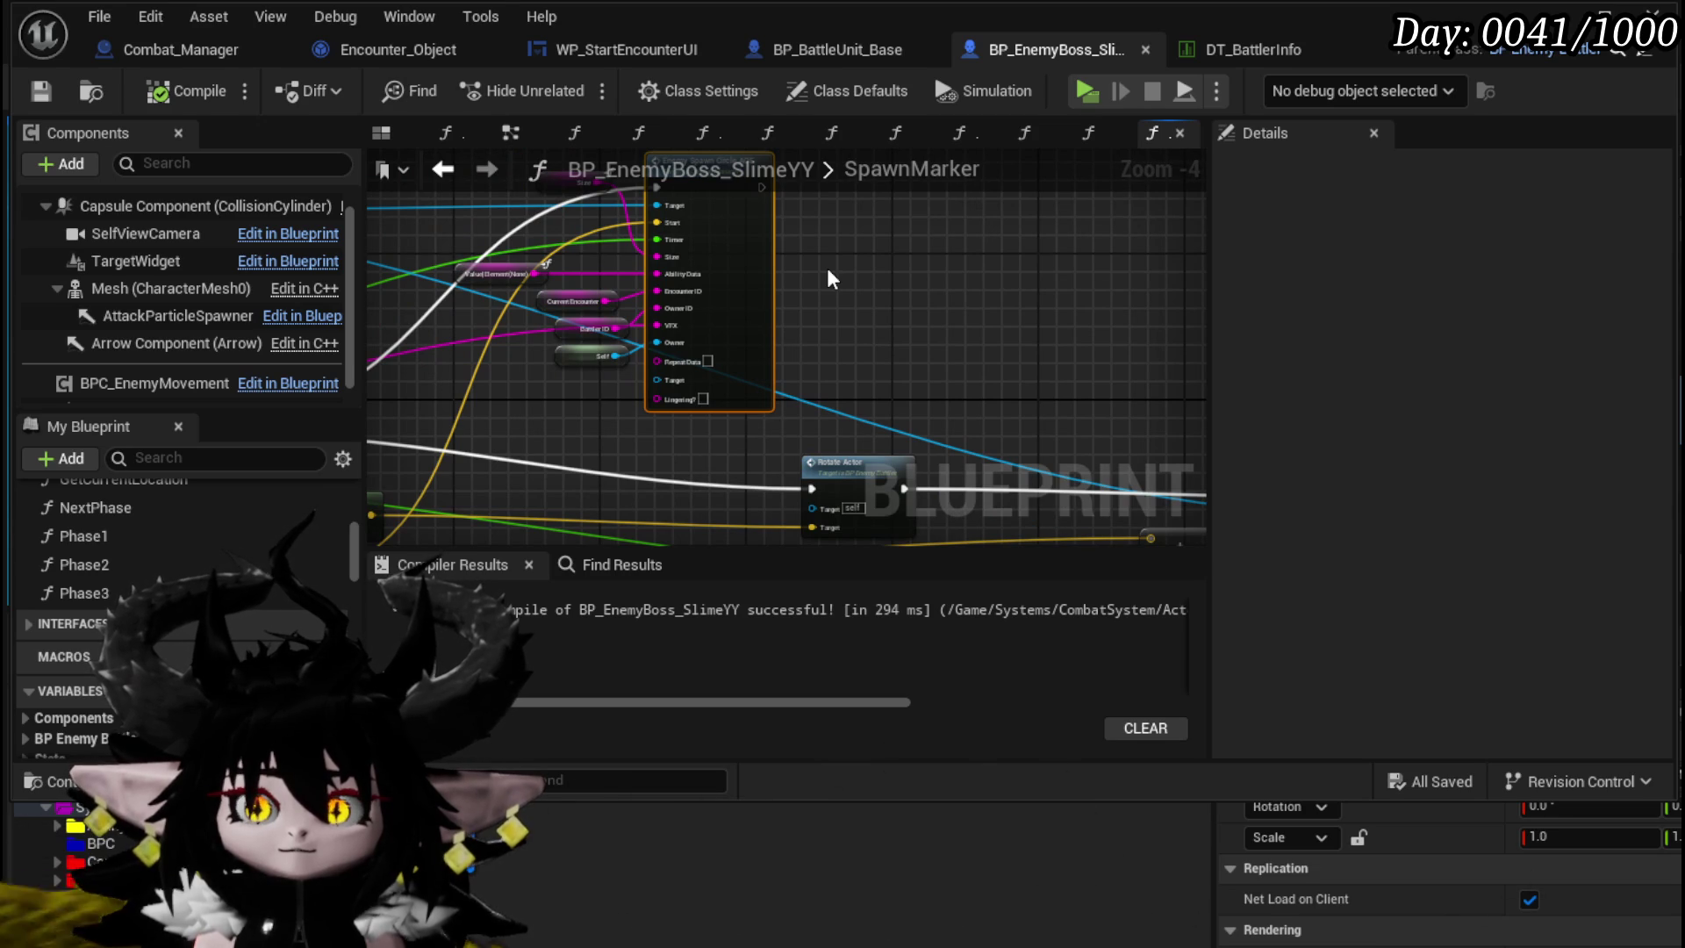
mouse_move(693, 382)
mouse_down()
mouse_move(773, 332)
mouse_move(488, 460)
mouse_up()
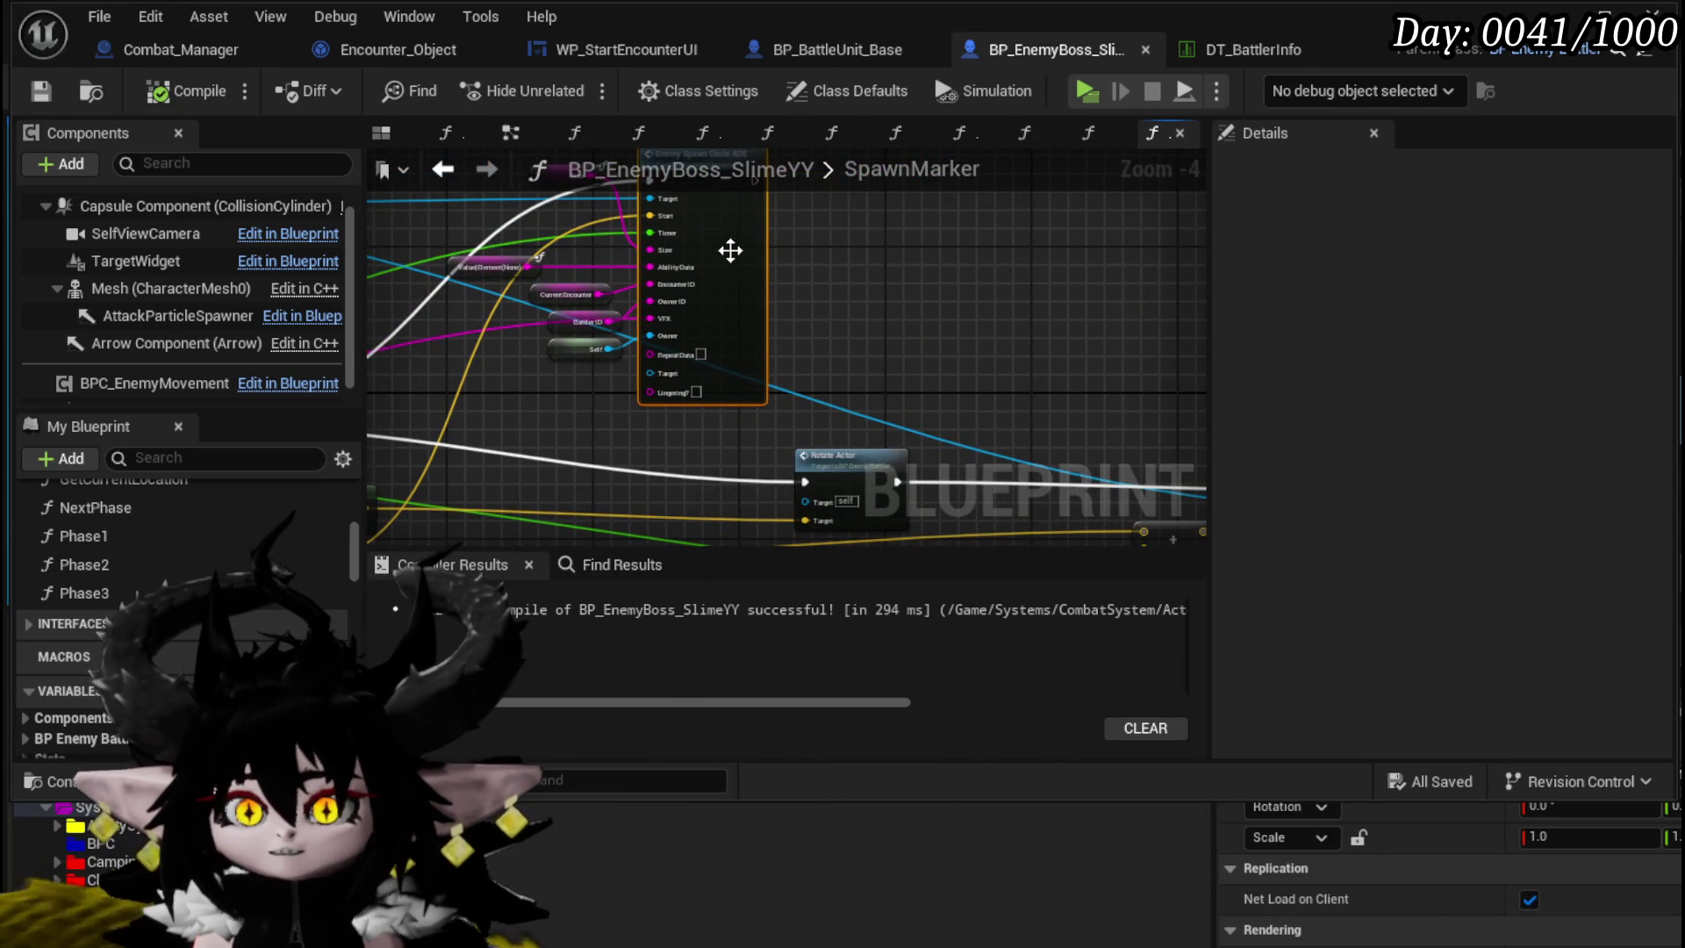
double_click(731, 251)
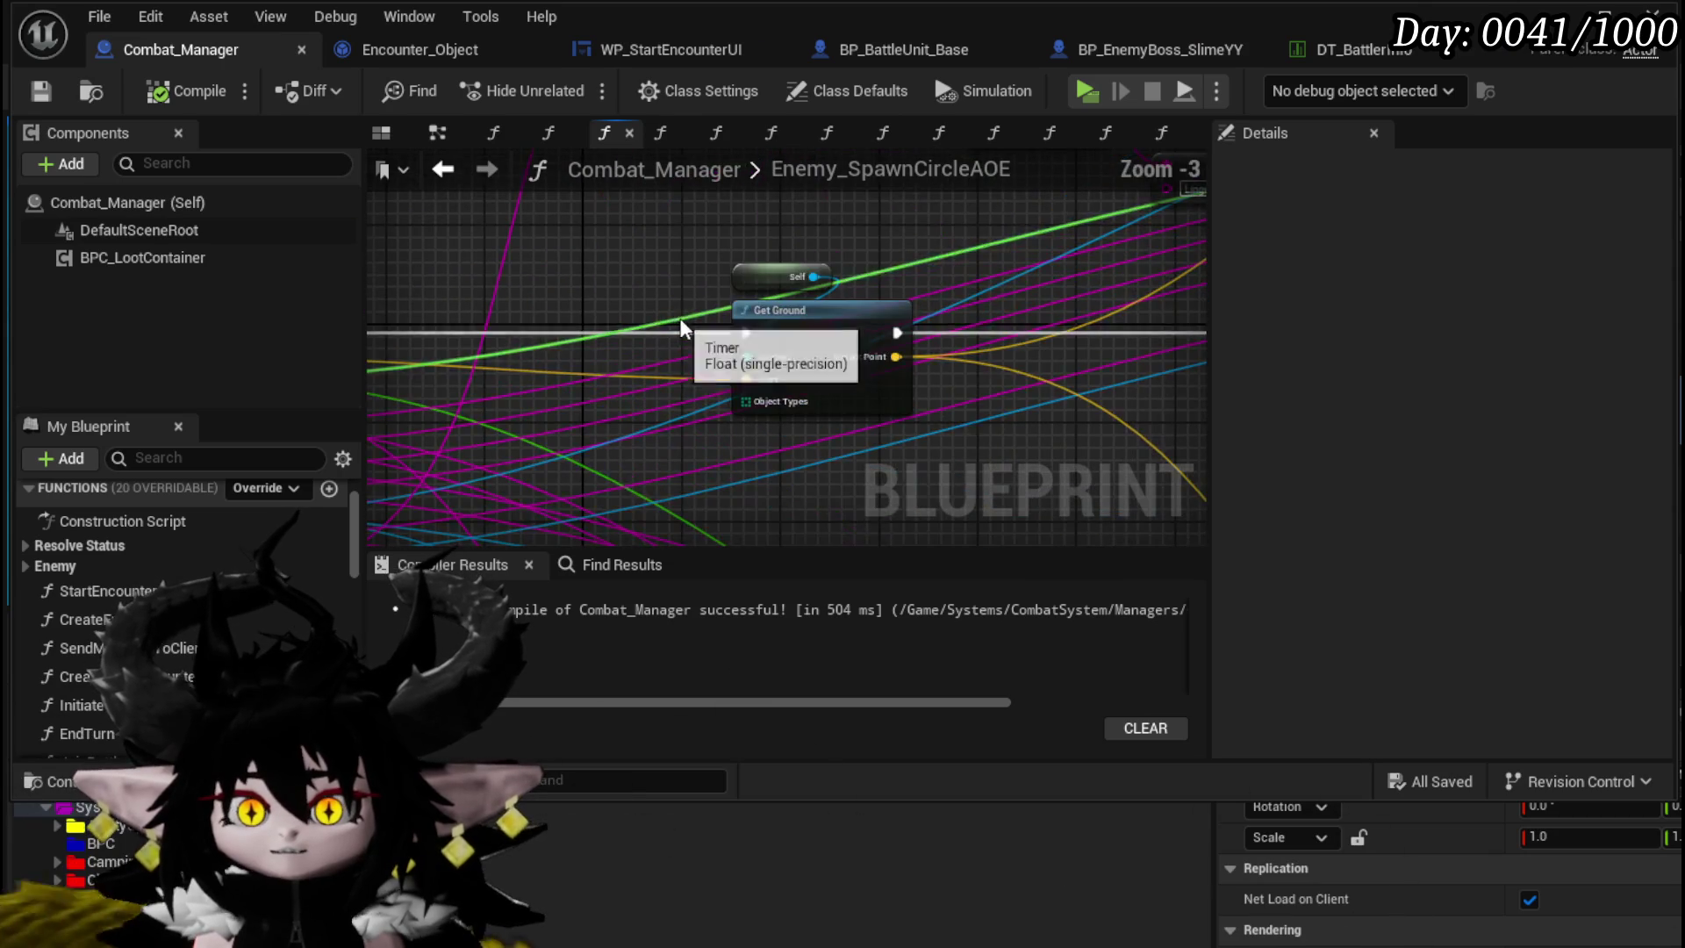
- Cut Self and Get Ground out, reconnect the entry execution, and save Combat_Manager
mouse_move(896, 356)
mouse_down()
mouse_move(320, 373)
mouse_move(508, 377)
mouse_move(425, 355)
mouse_up()
drag(929, 236, 1008, 350)
mouse_move(432, 333)
mouse_down()
mouse_move(1197, 362)
mouse_move(877, 332)
mouse_move(899, 358)
mouse_up()
scroll(702, 246, down, 2)
key(Delete)
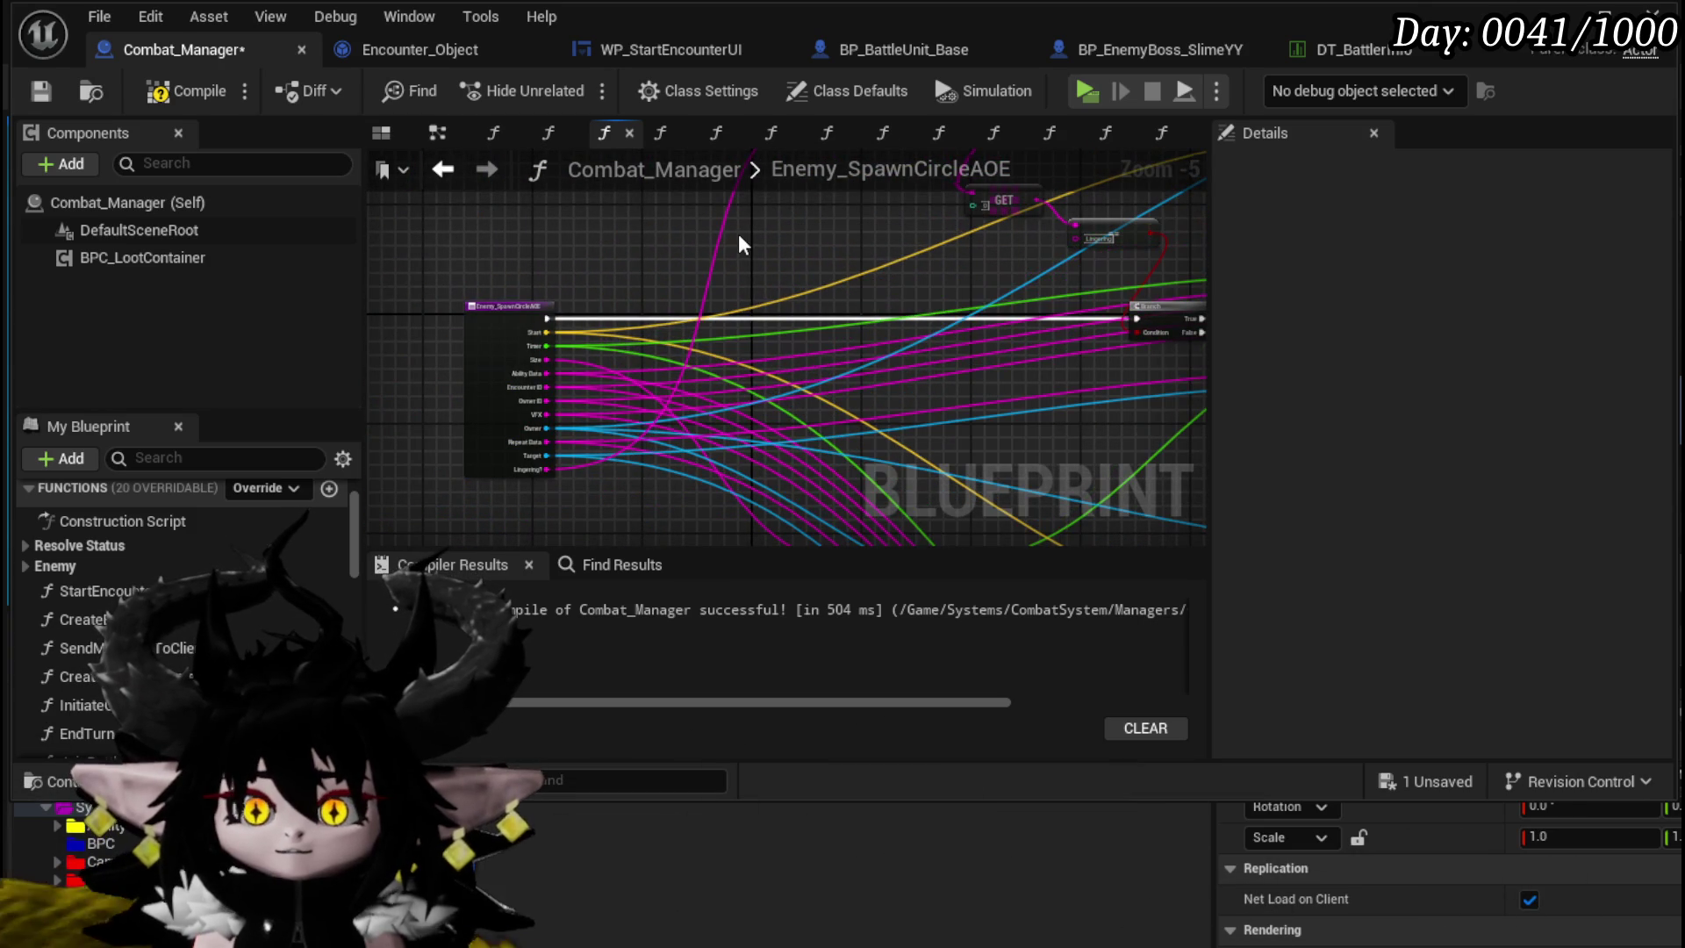
click(38, 93)
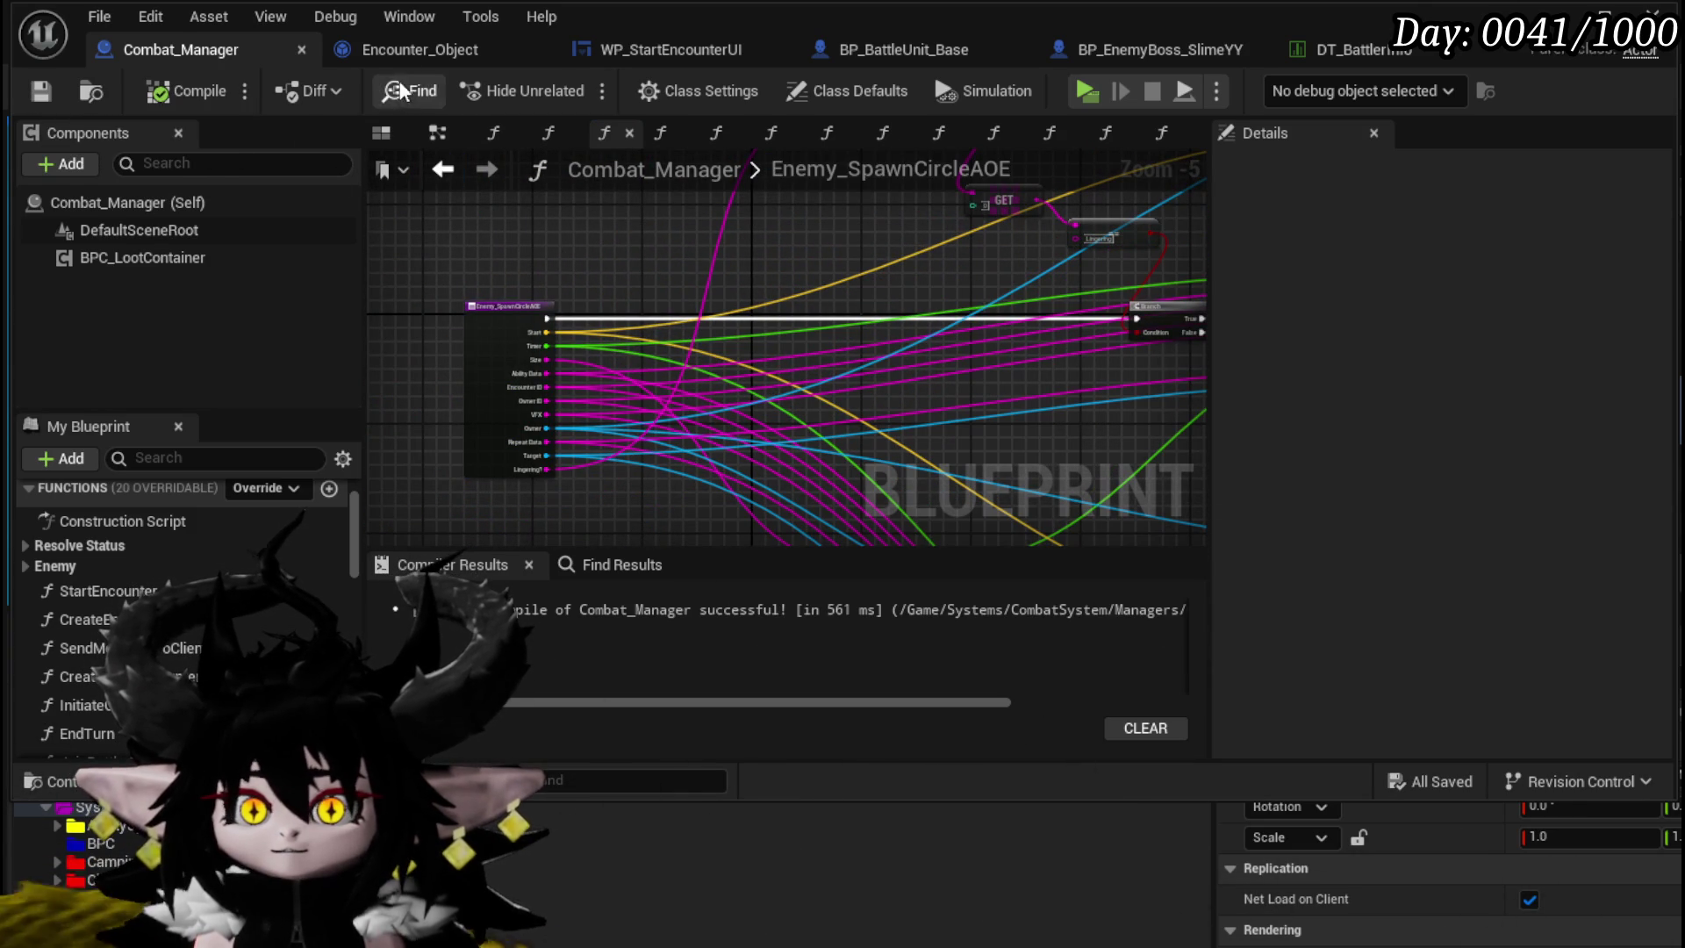
- Switch to BP_EnemyBoss_SlimeYY and bring the SpawnMarker entry node into view
click(887, 60)
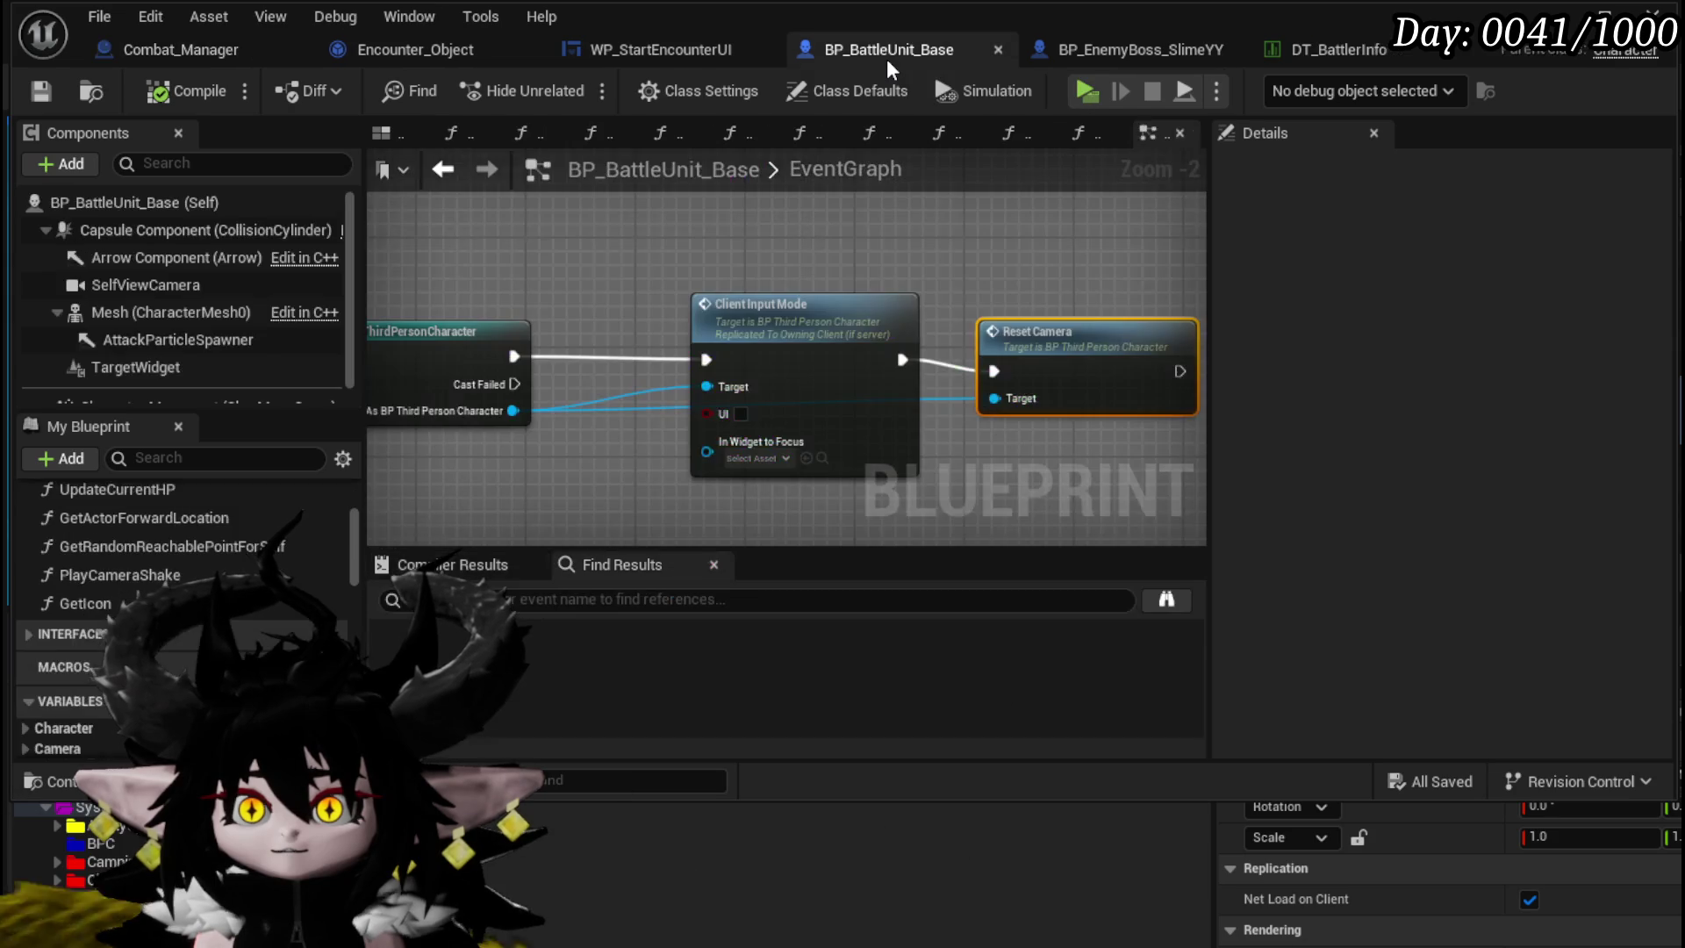
click(1114, 53)
drag(726, 358, 1149, 326)
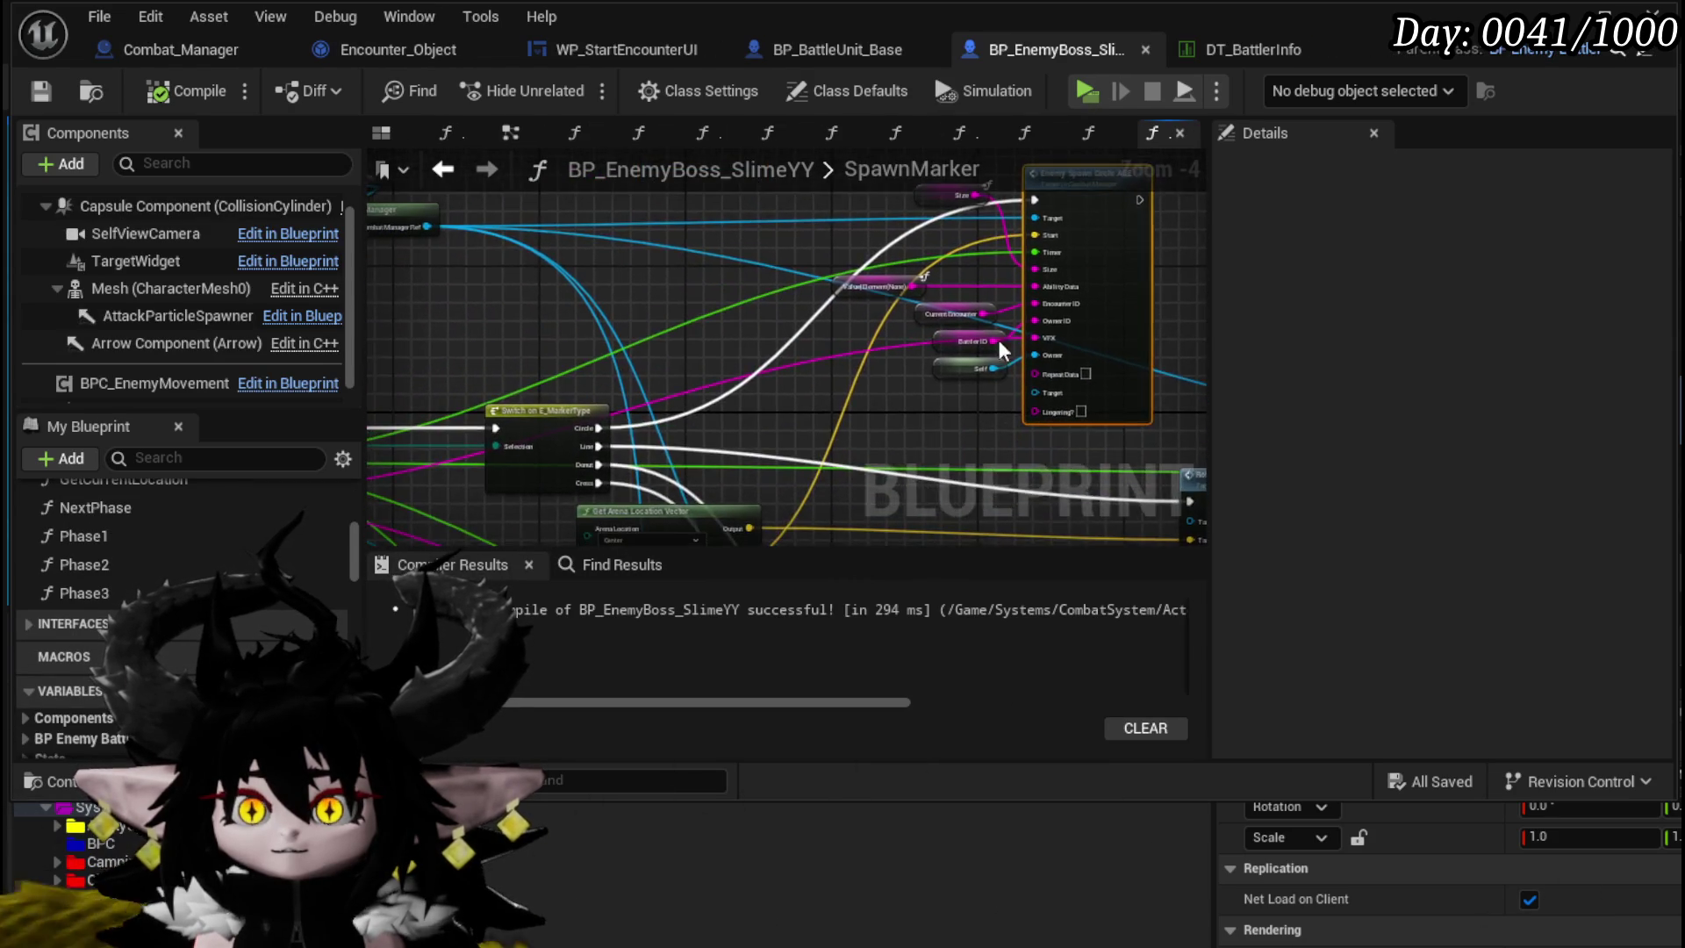
- Paste Get Ground and Self into SpawnMarker and route execution through Get Ground to the Switch
drag(641, 518, 834, 311)
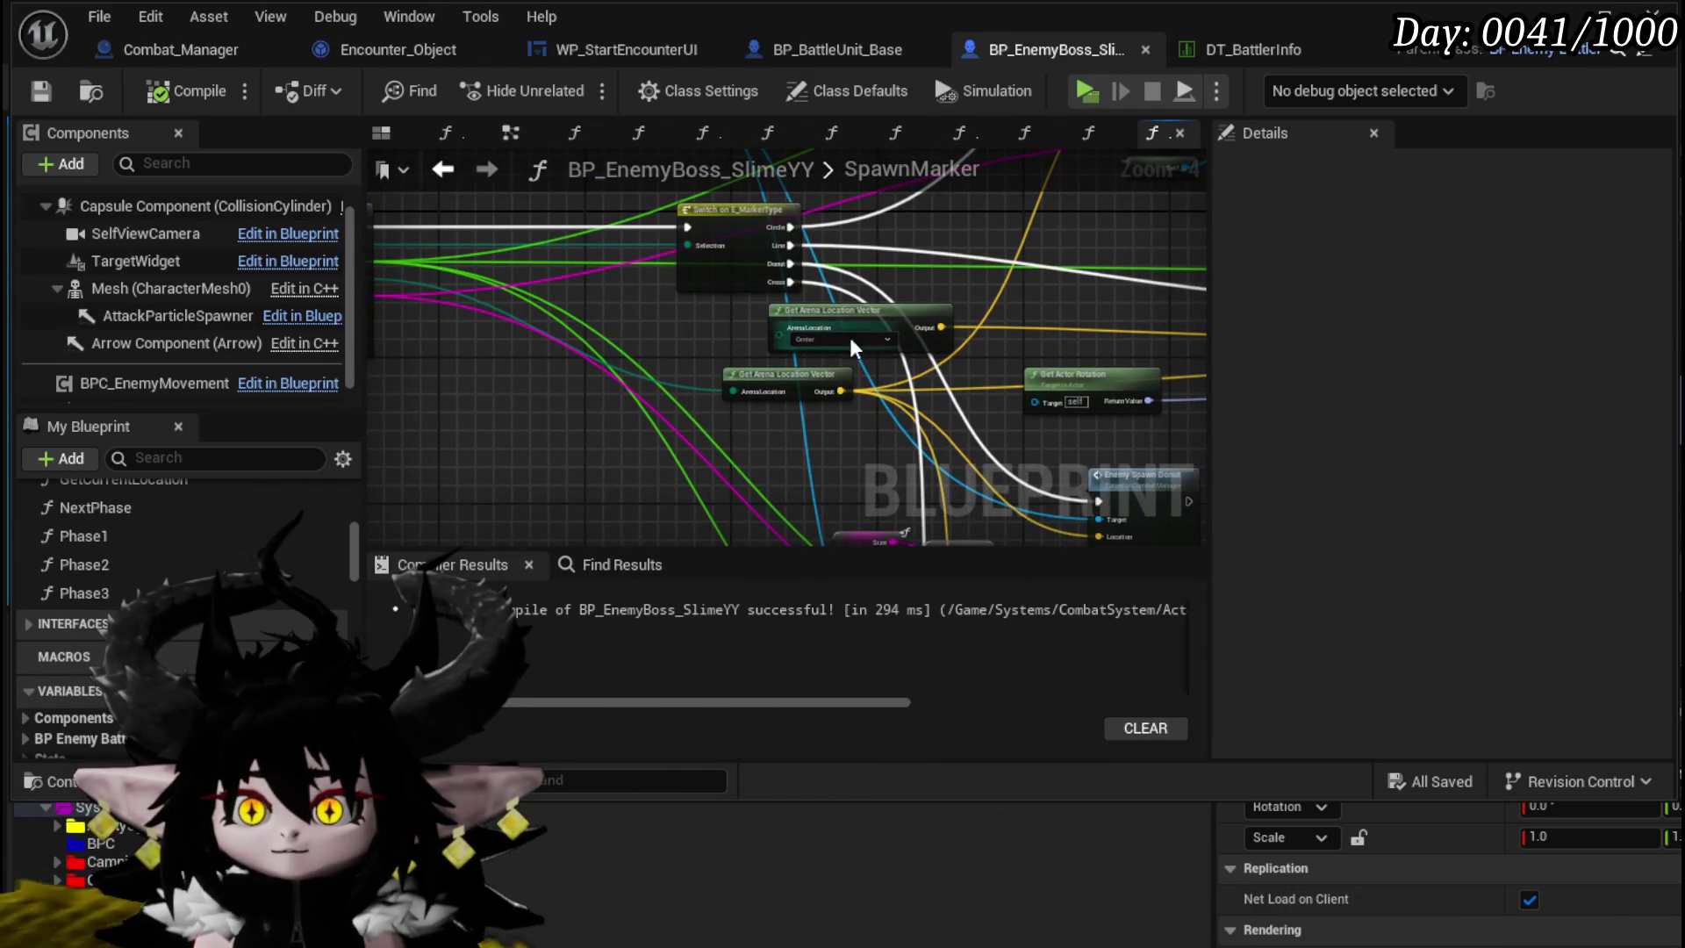
mouse_move(893, 377)
mouse_down()
mouse_move(634, 346)
mouse_move(534, 314)
mouse_up()
scroll(784, 265, up, 1)
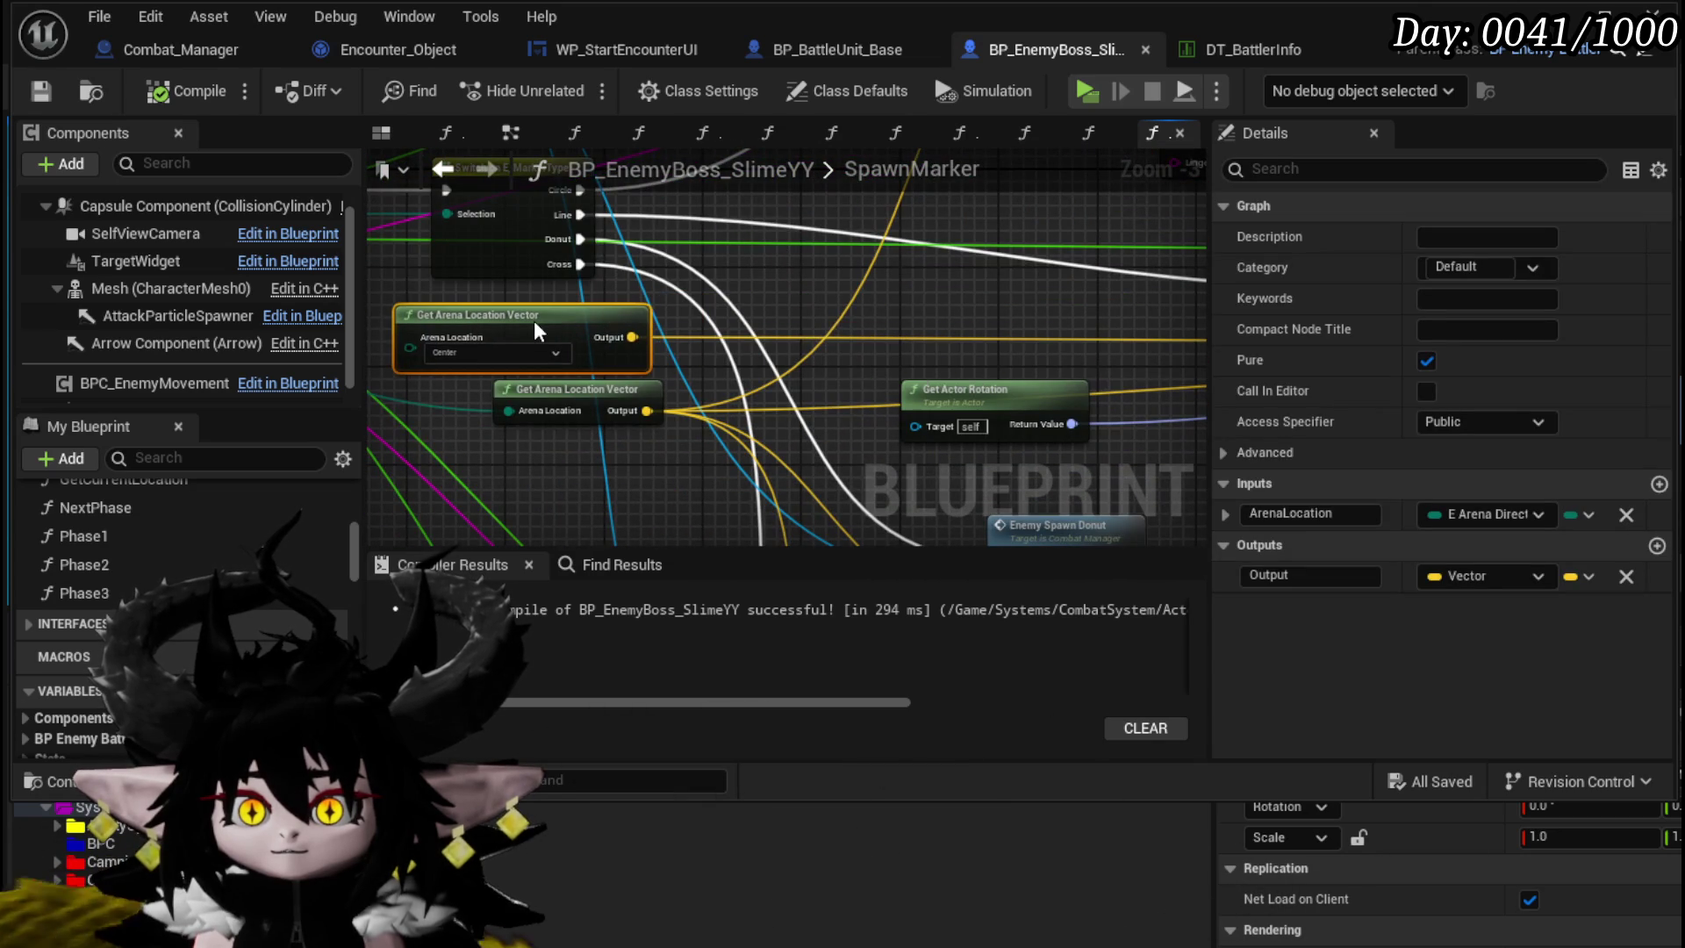
key(ctrl+v)
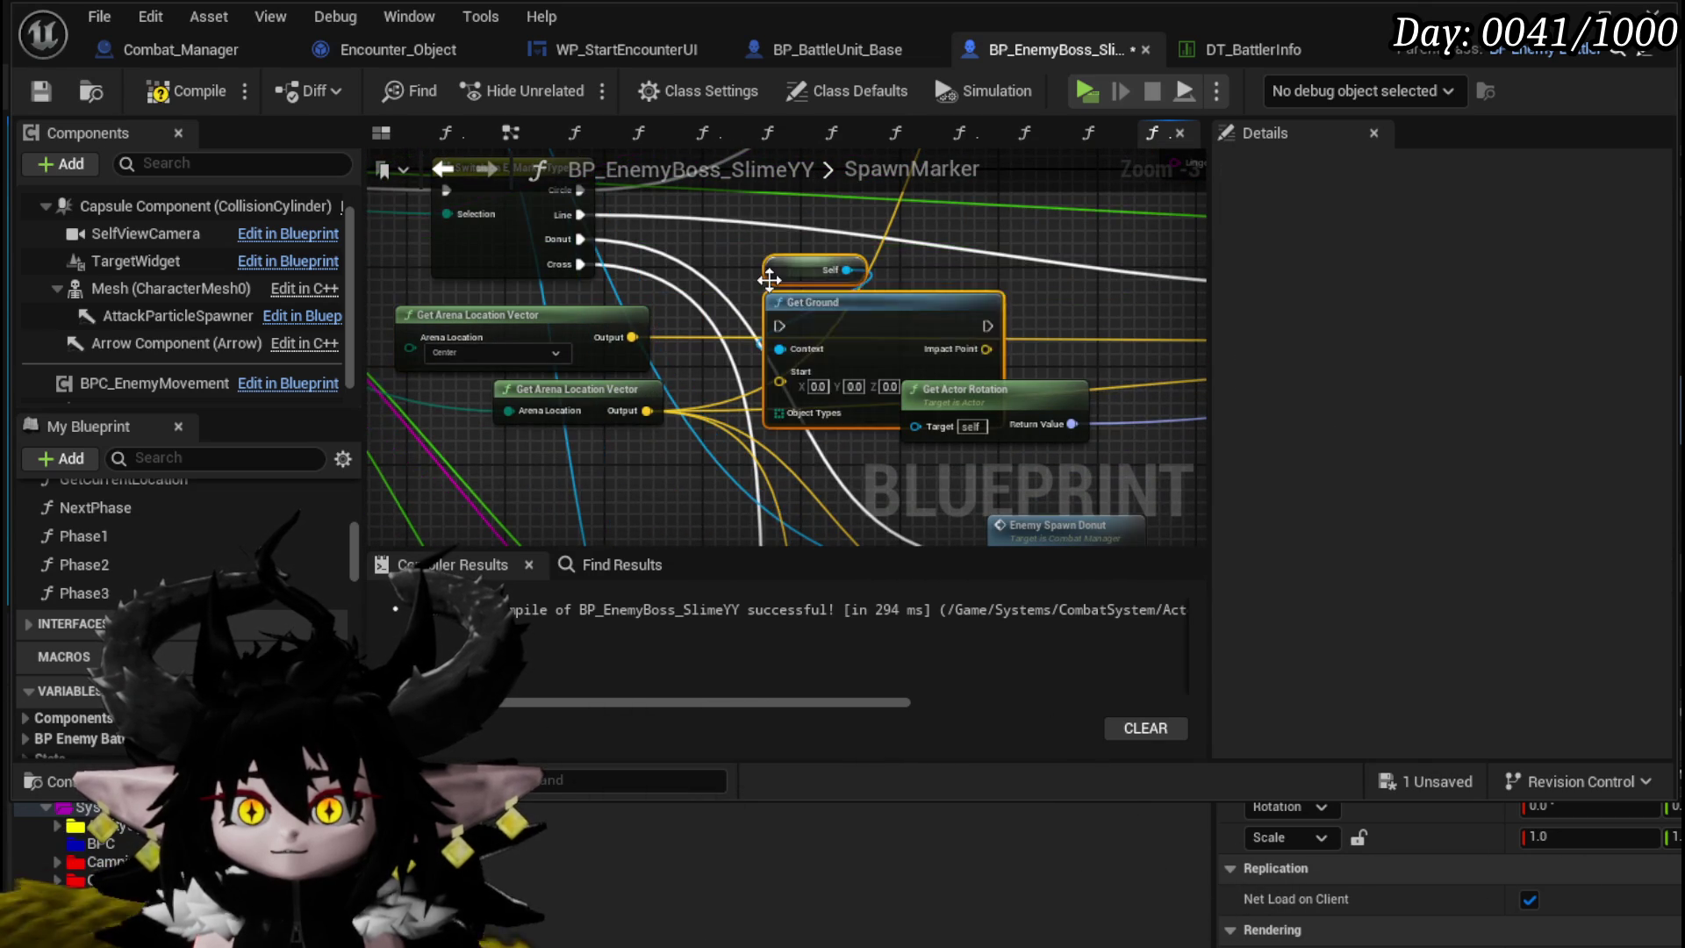
scroll(746, 263, down, 2)
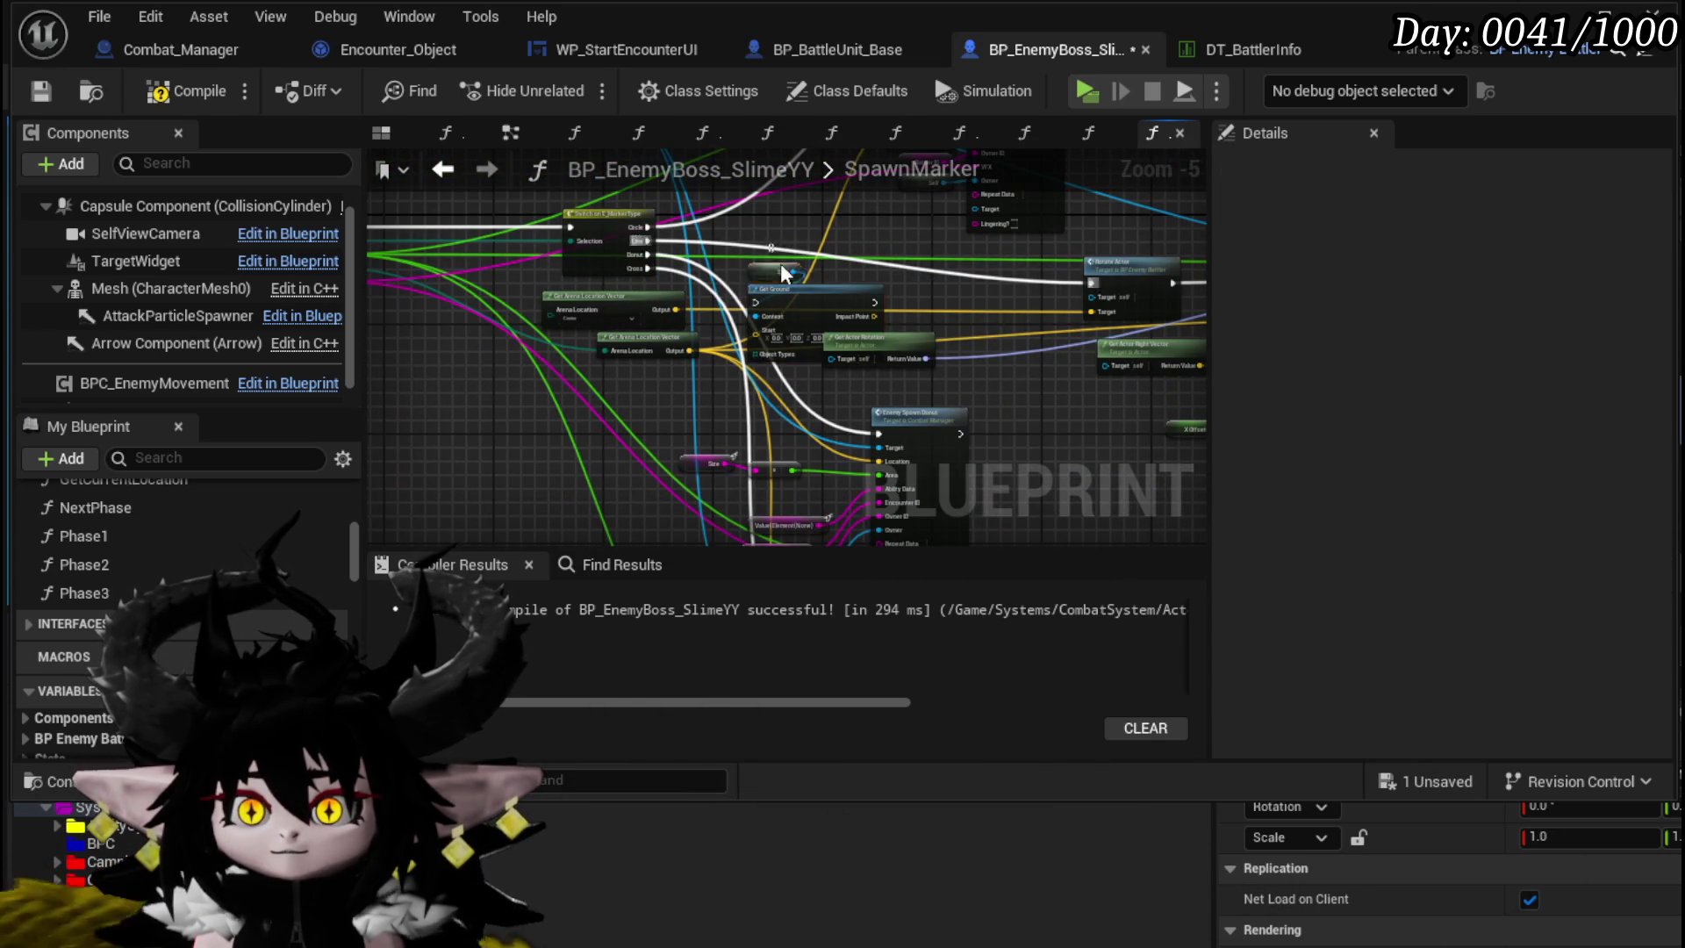
mouse_move(806, 295)
mouse_down()
mouse_move(439, 218)
mouse_move(509, 244)
mouse_up()
scroll(591, 287, up, 2)
drag(624, 292, 640, 291)
drag(844, 293, 960, 299)
drag(878, 398, 646, 432)
- Rearrange the Switch on E_MarkerType, Get Ground, Self and Get Arena Location Vector nodes
mouse_move(487, 367)
mouse_down()
mouse_move(556, 434)
mouse_move(673, 334)
mouse_move(698, 266)
mouse_move(644, 413)
mouse_move(539, 337)
mouse_move(534, 303)
mouse_up()
scroll(534, 303, down, 2)
scroll(672, 348, up, 2)
scroll(672, 348, down, 1)
mouse_move(409, 413)
mouse_down()
mouse_move(761, 360)
mouse_move(958, 373)
mouse_up()
click(413, 260)
drag(699, 399, 560, 381)
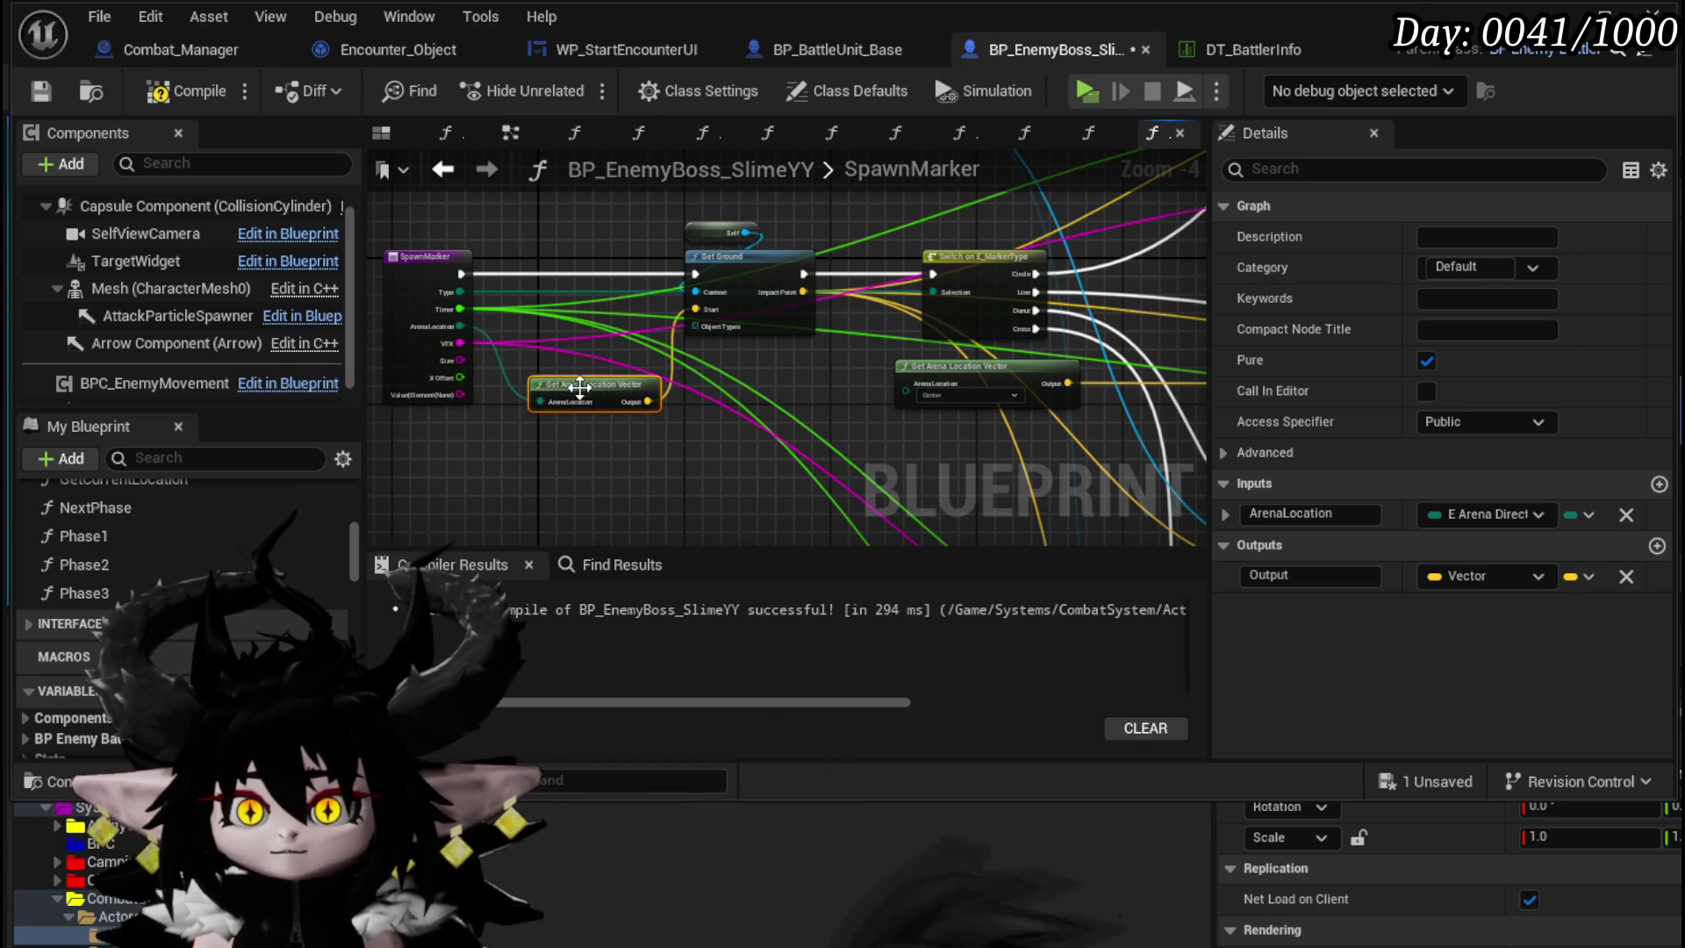
click(767, 451)
mouse_move(767, 451)
mouse_down()
mouse_move(580, 456)
mouse_move(655, 458)
mouse_up()
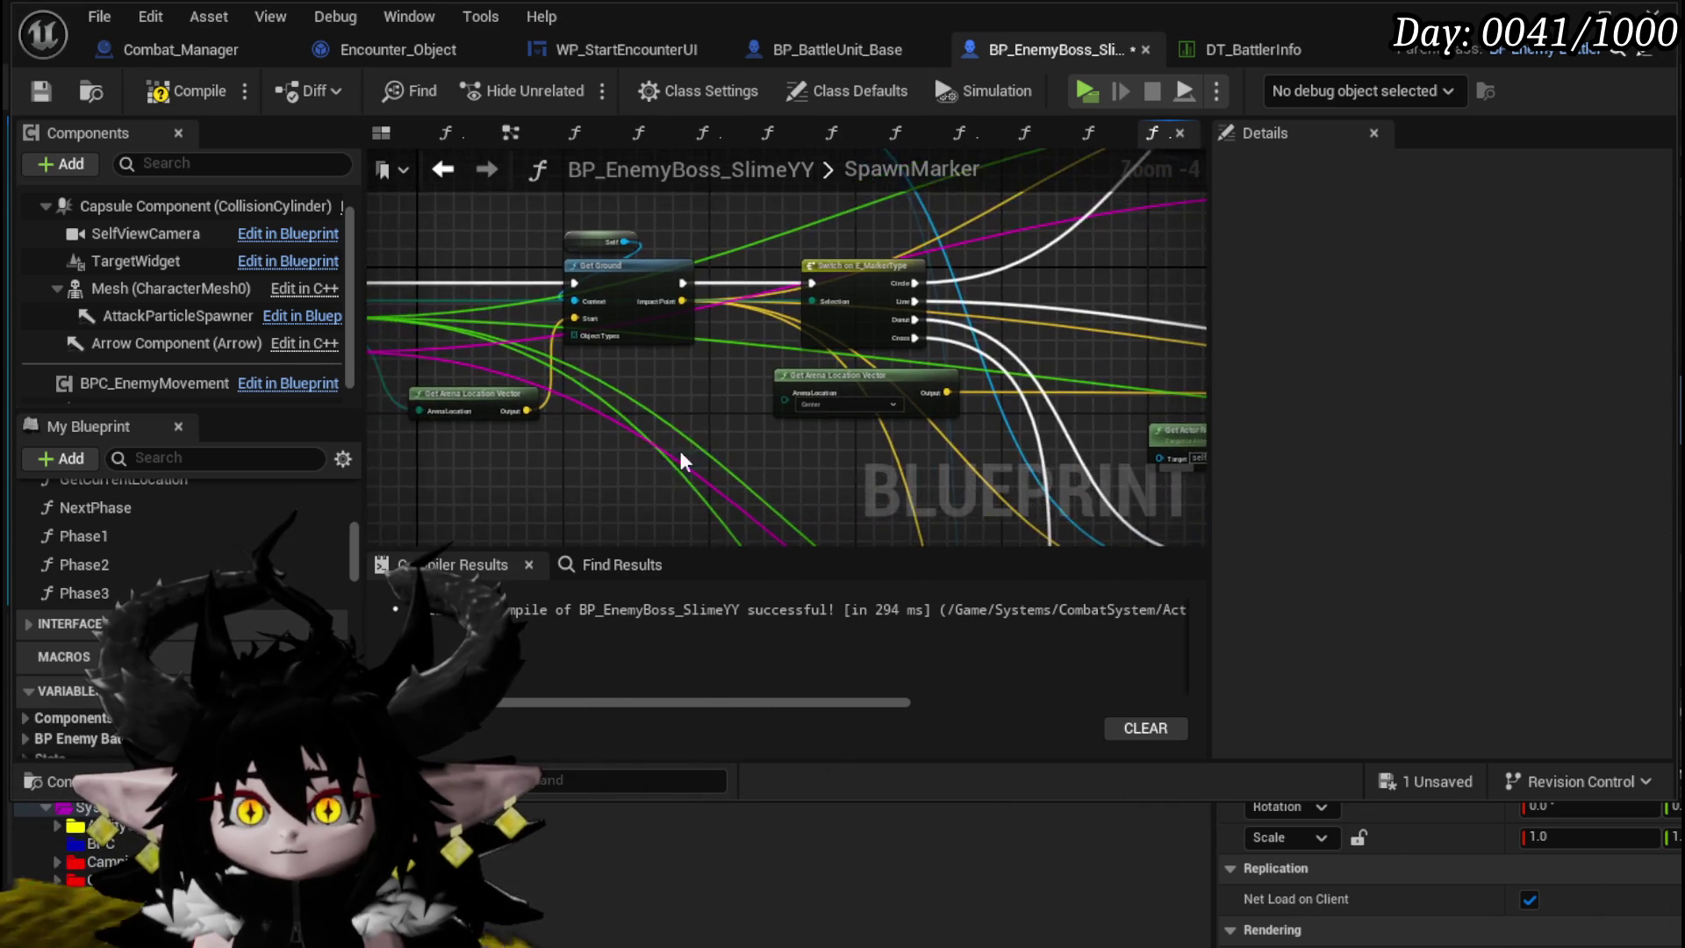
drag(644, 305, 878, 284)
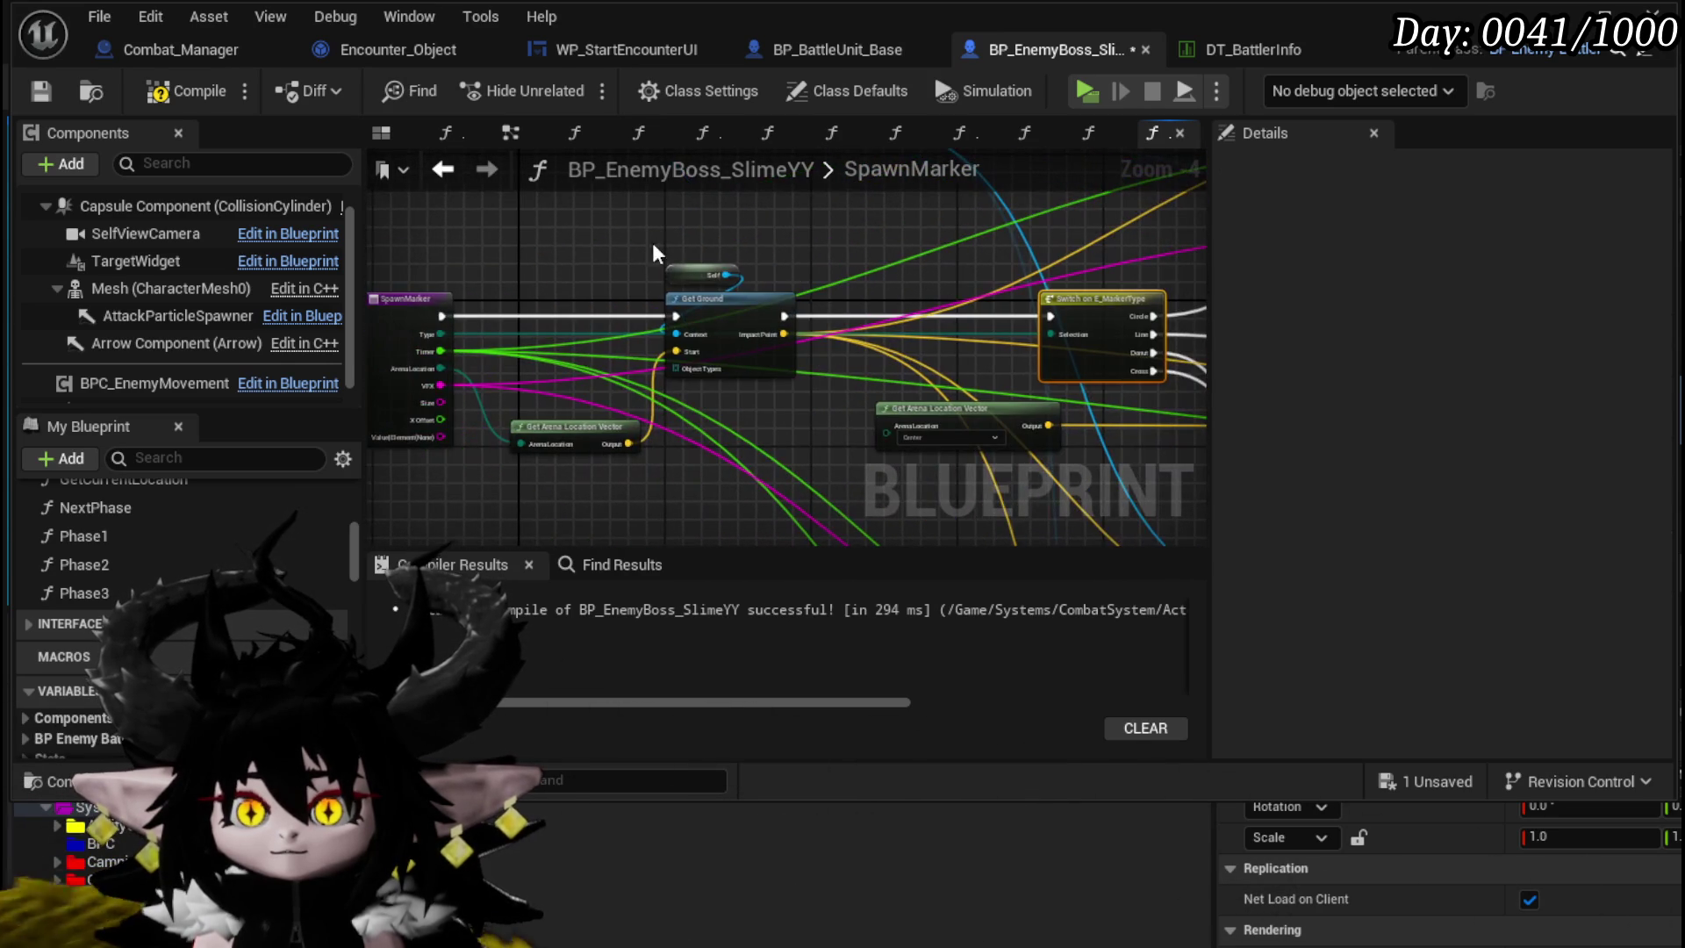
drag(728, 319, 673, 319)
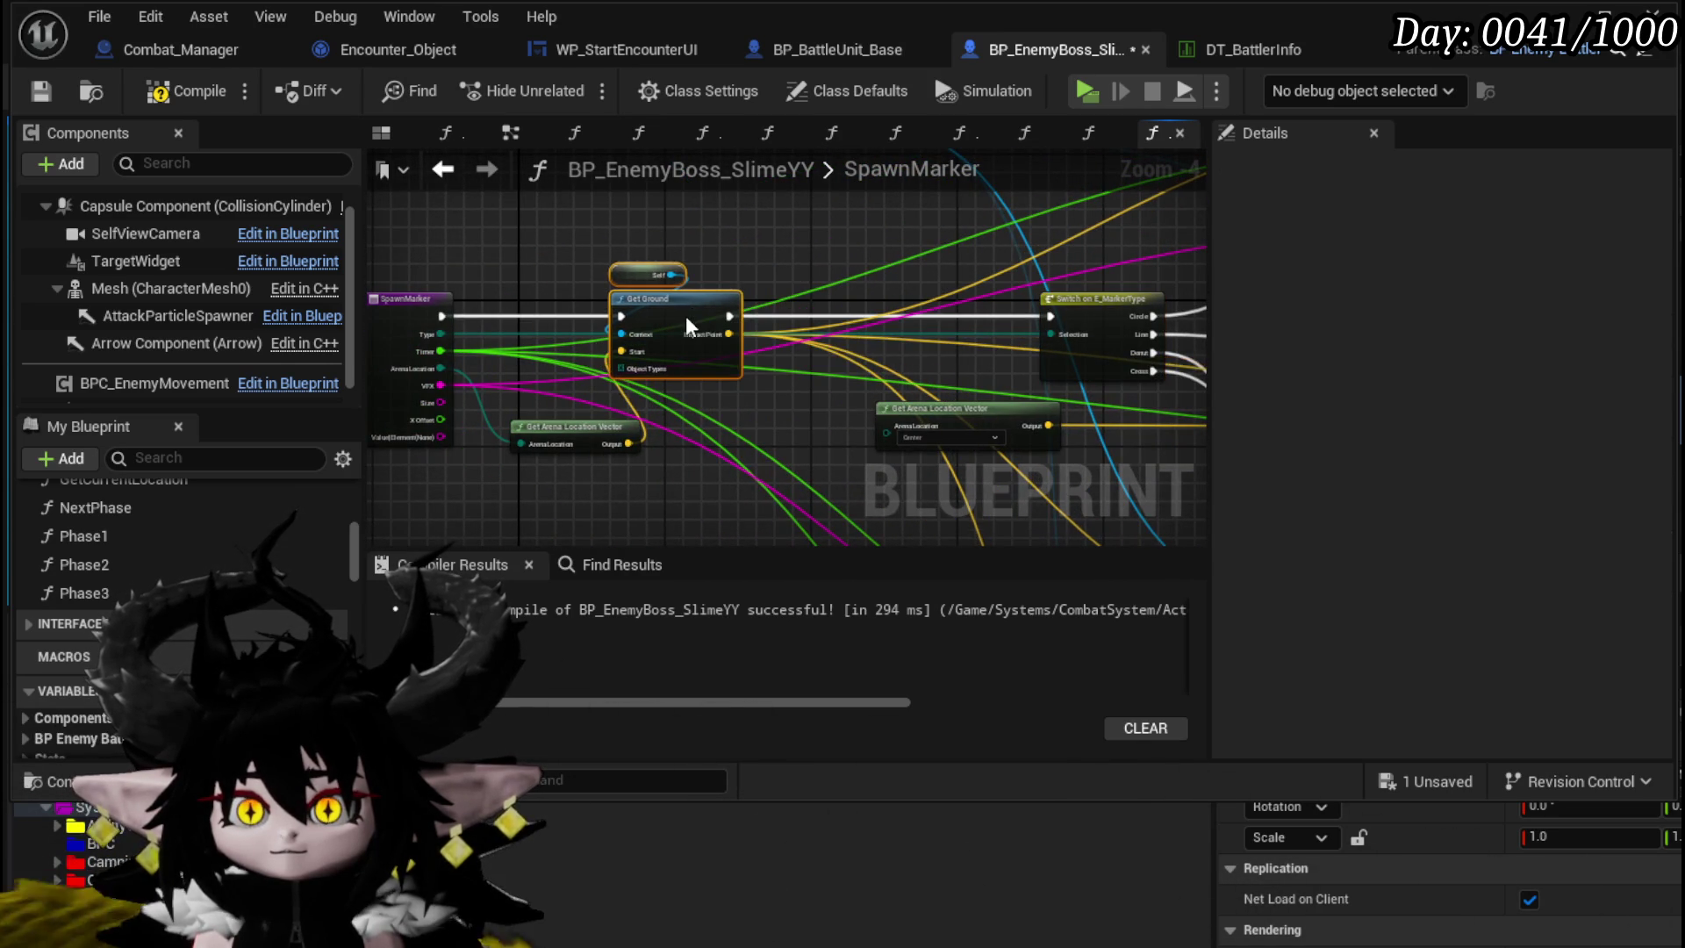
drag(890, 365, 679, 325)
drag(767, 380, 535, 439)
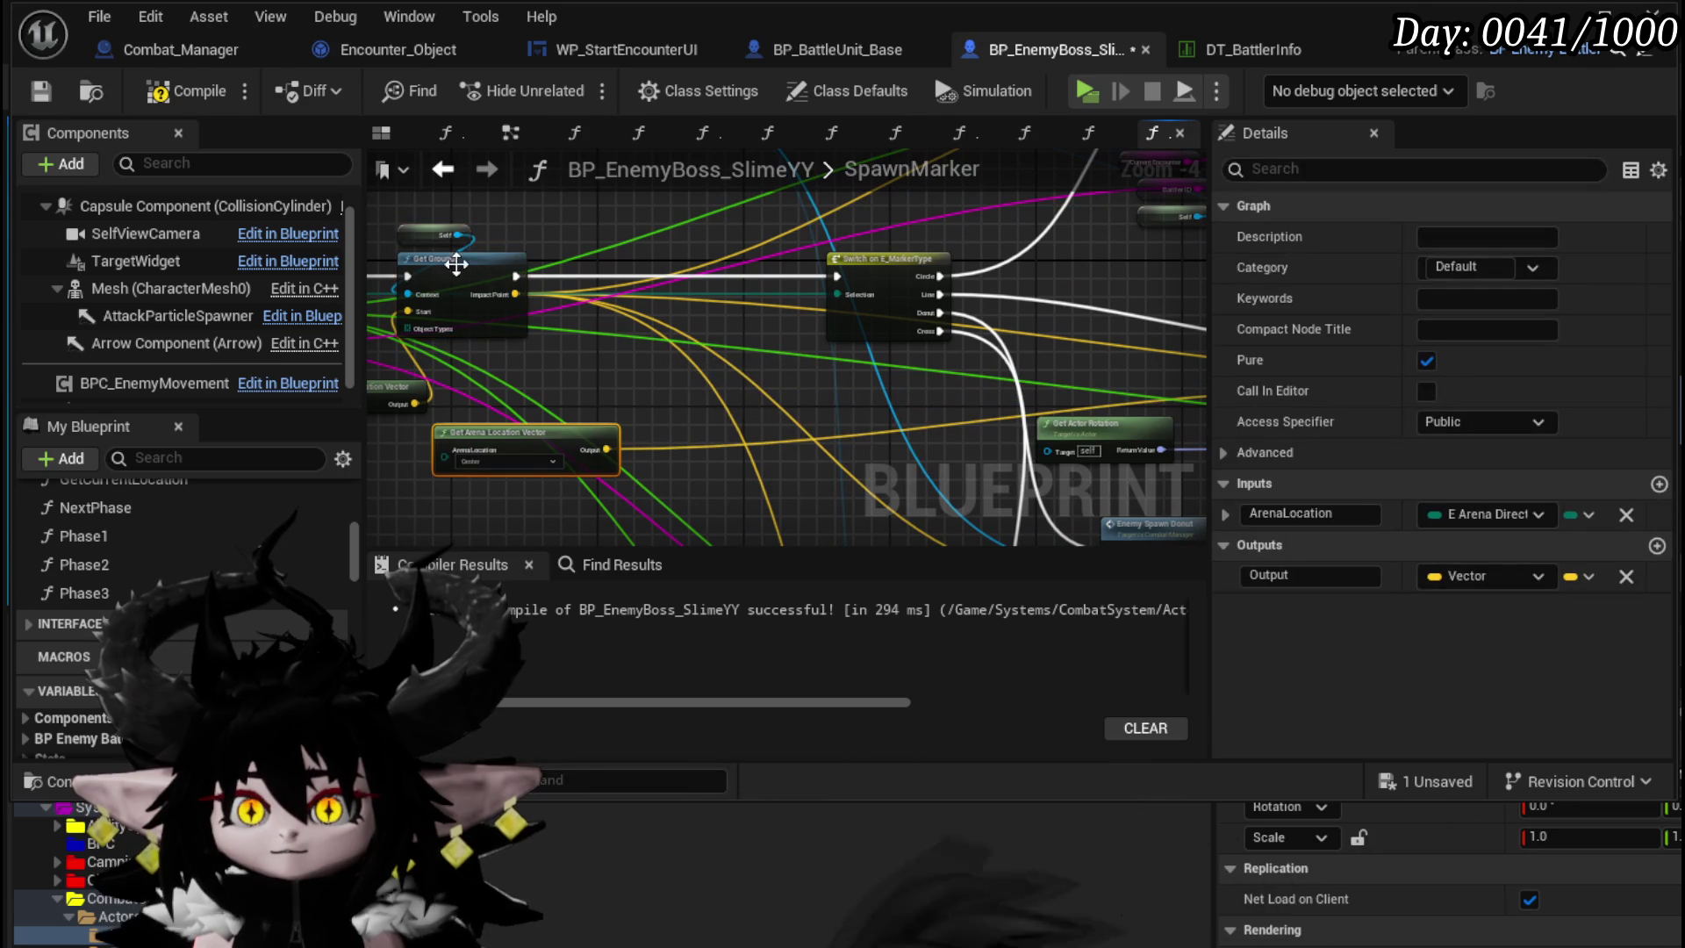
- Duplicate Get Ground, chaining the first into the copy and the copy into the Switch
click(438, 203)
key(ctrl+v)
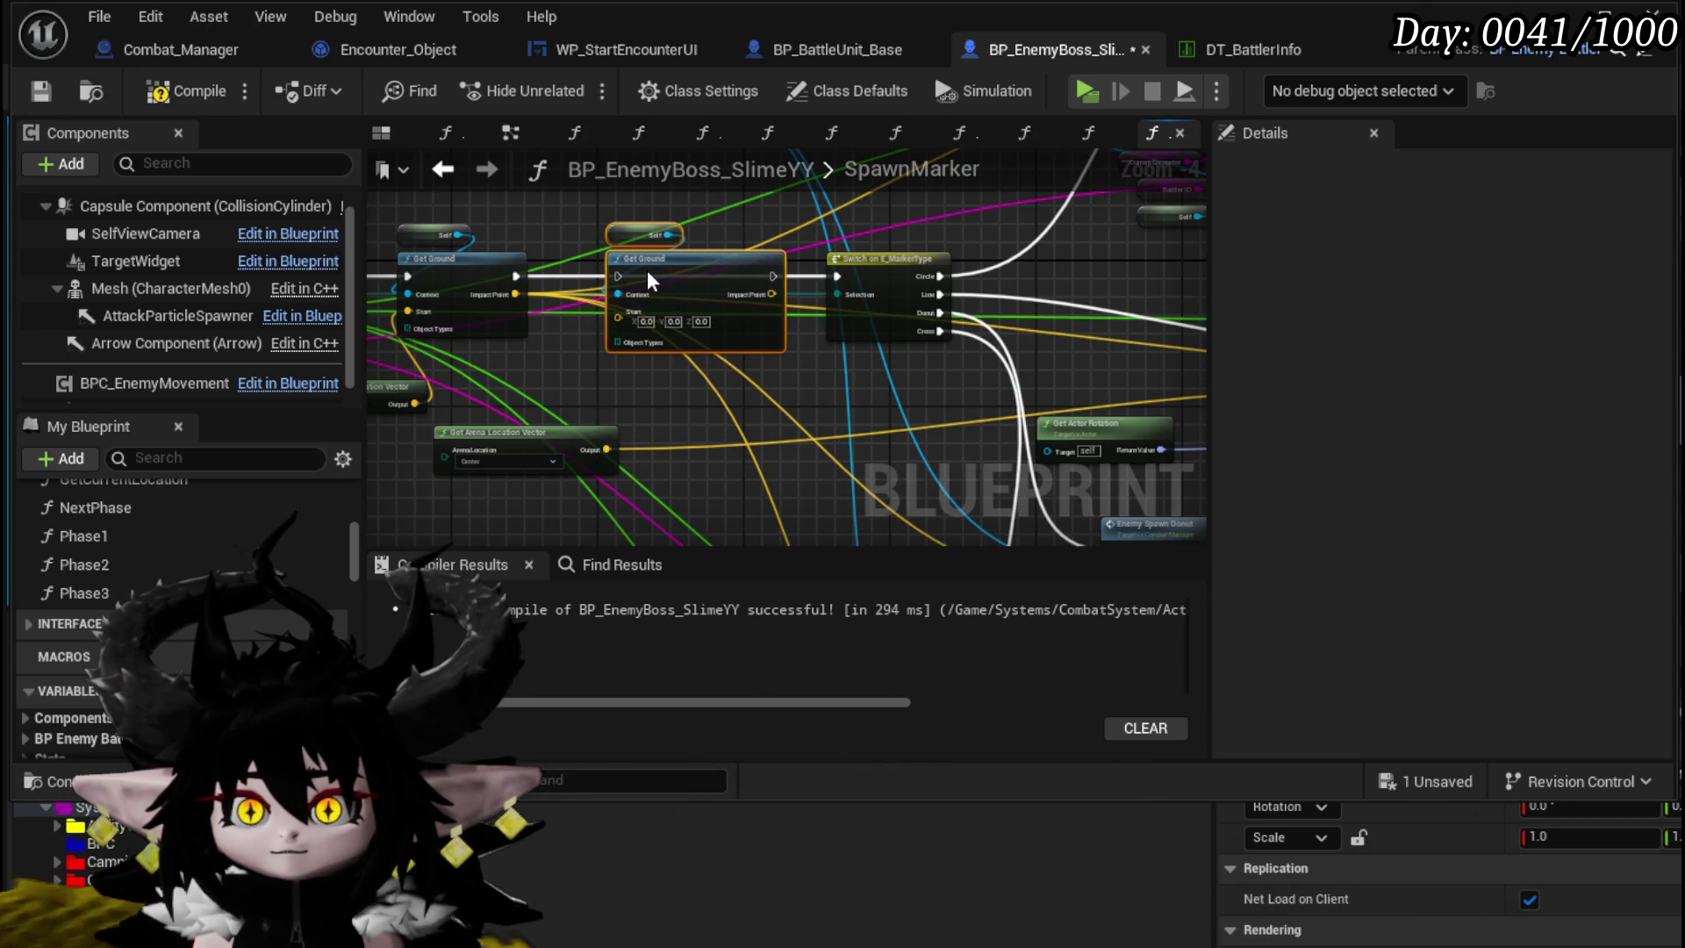
drag(518, 277, 619, 277)
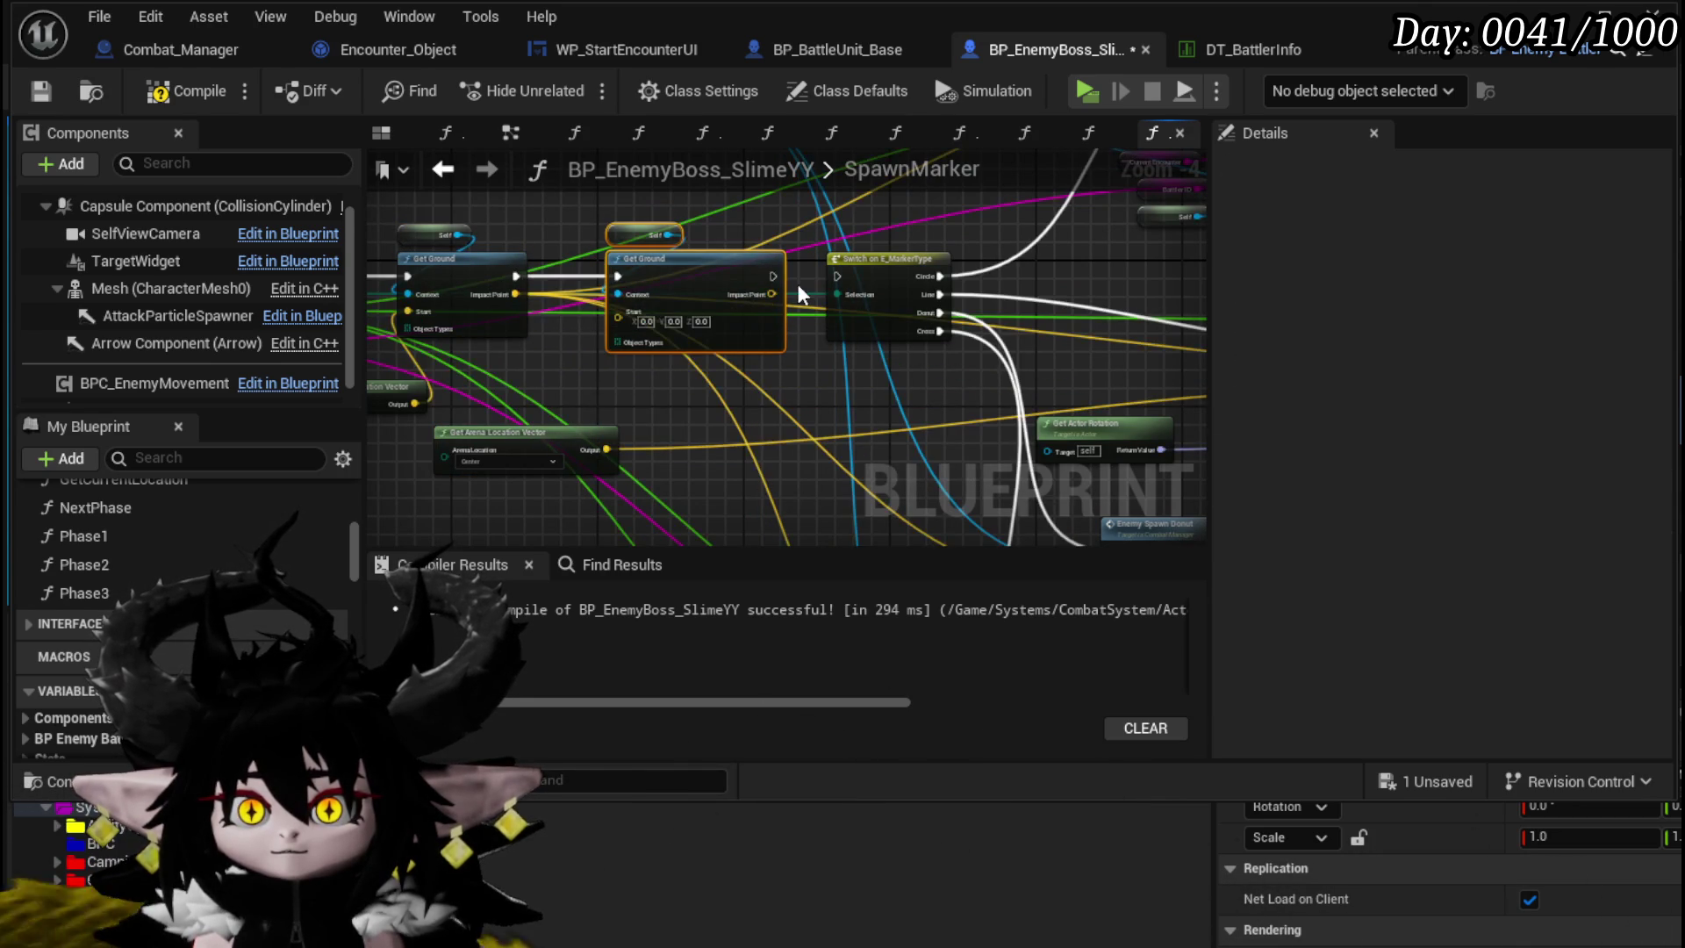
drag(770, 278, 845, 282)
mouse_move(606, 450)
mouse_down()
mouse_move(611, 321)
mouse_move(713, 446)
mouse_move(703, 416)
mouse_up()
mouse_move(766, 293)
mouse_down()
mouse_move(874, 286)
mouse_move(842, 279)
mouse_up()
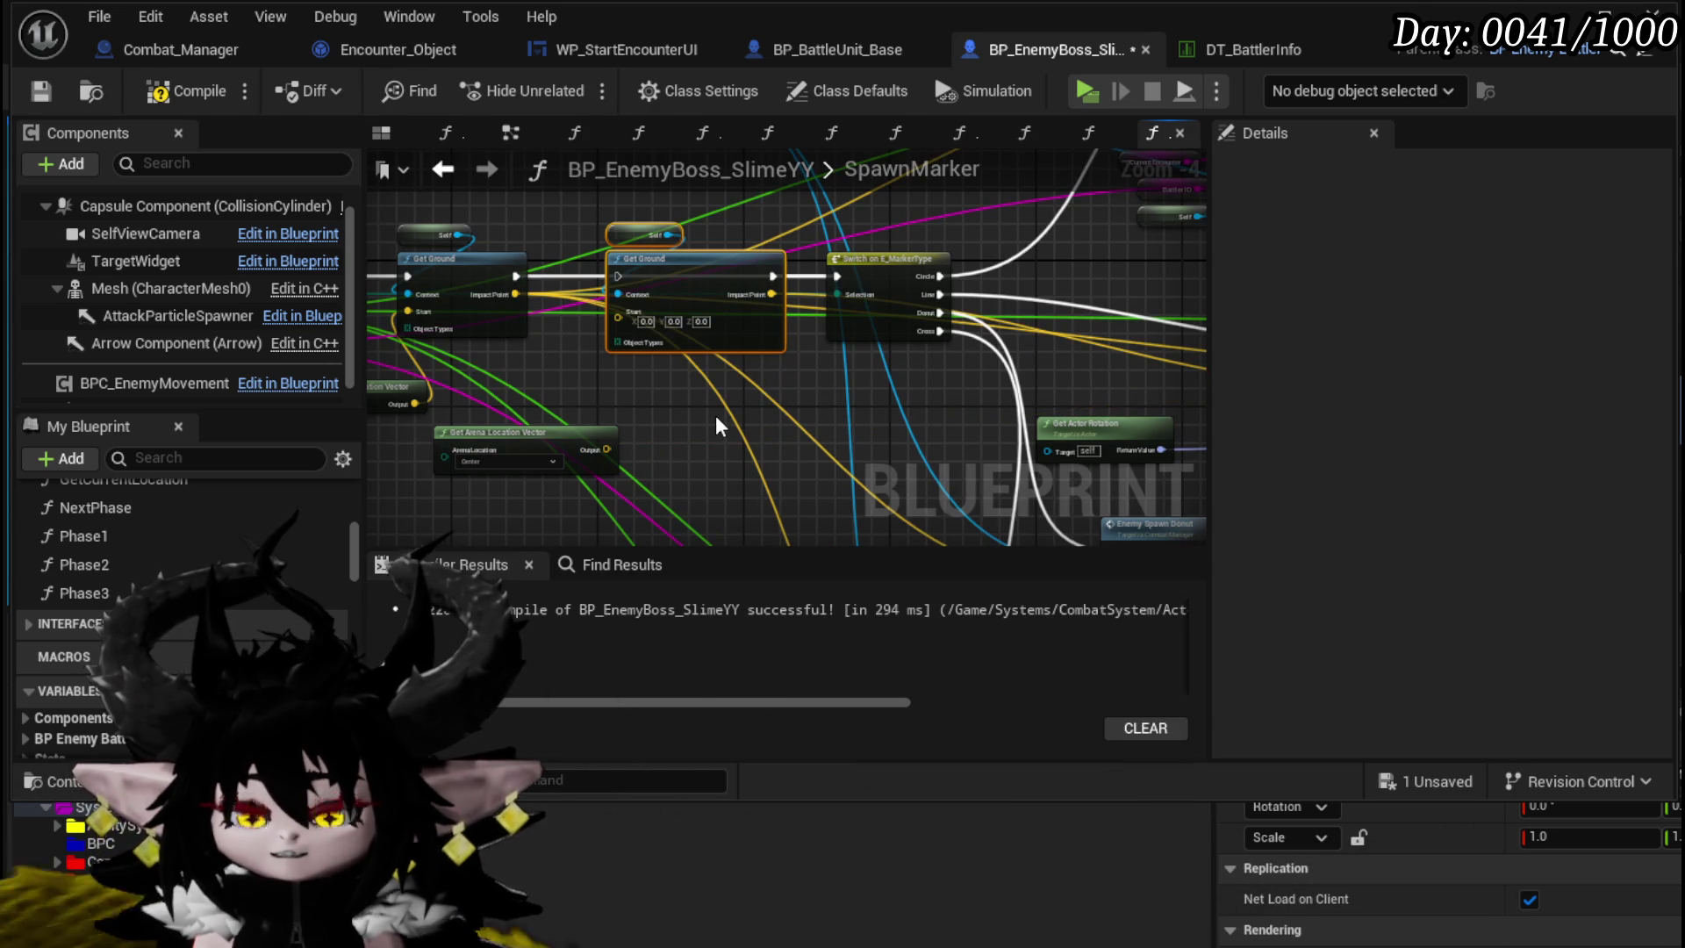
click(713, 412)
key(ctrl+z)
- Review Rotate Actor, Enemy Spawn Line AOE and the rewired Get Ground section
drag(534, 452, 326, 299)
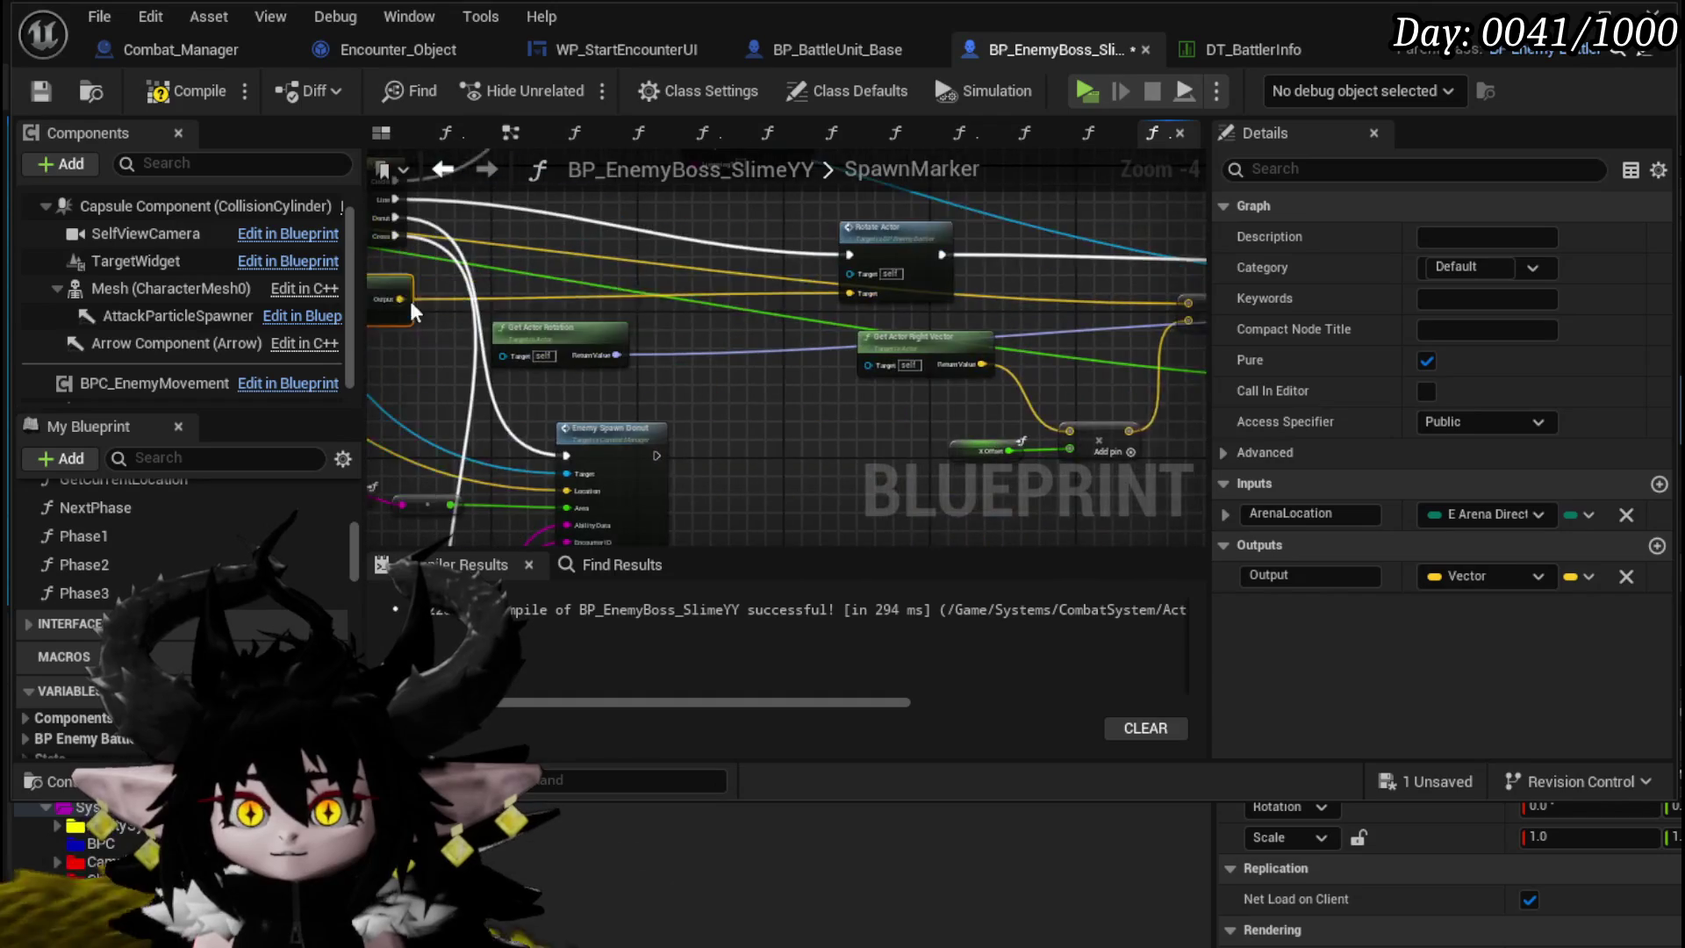
drag(854, 237, 920, 307)
click(920, 307)
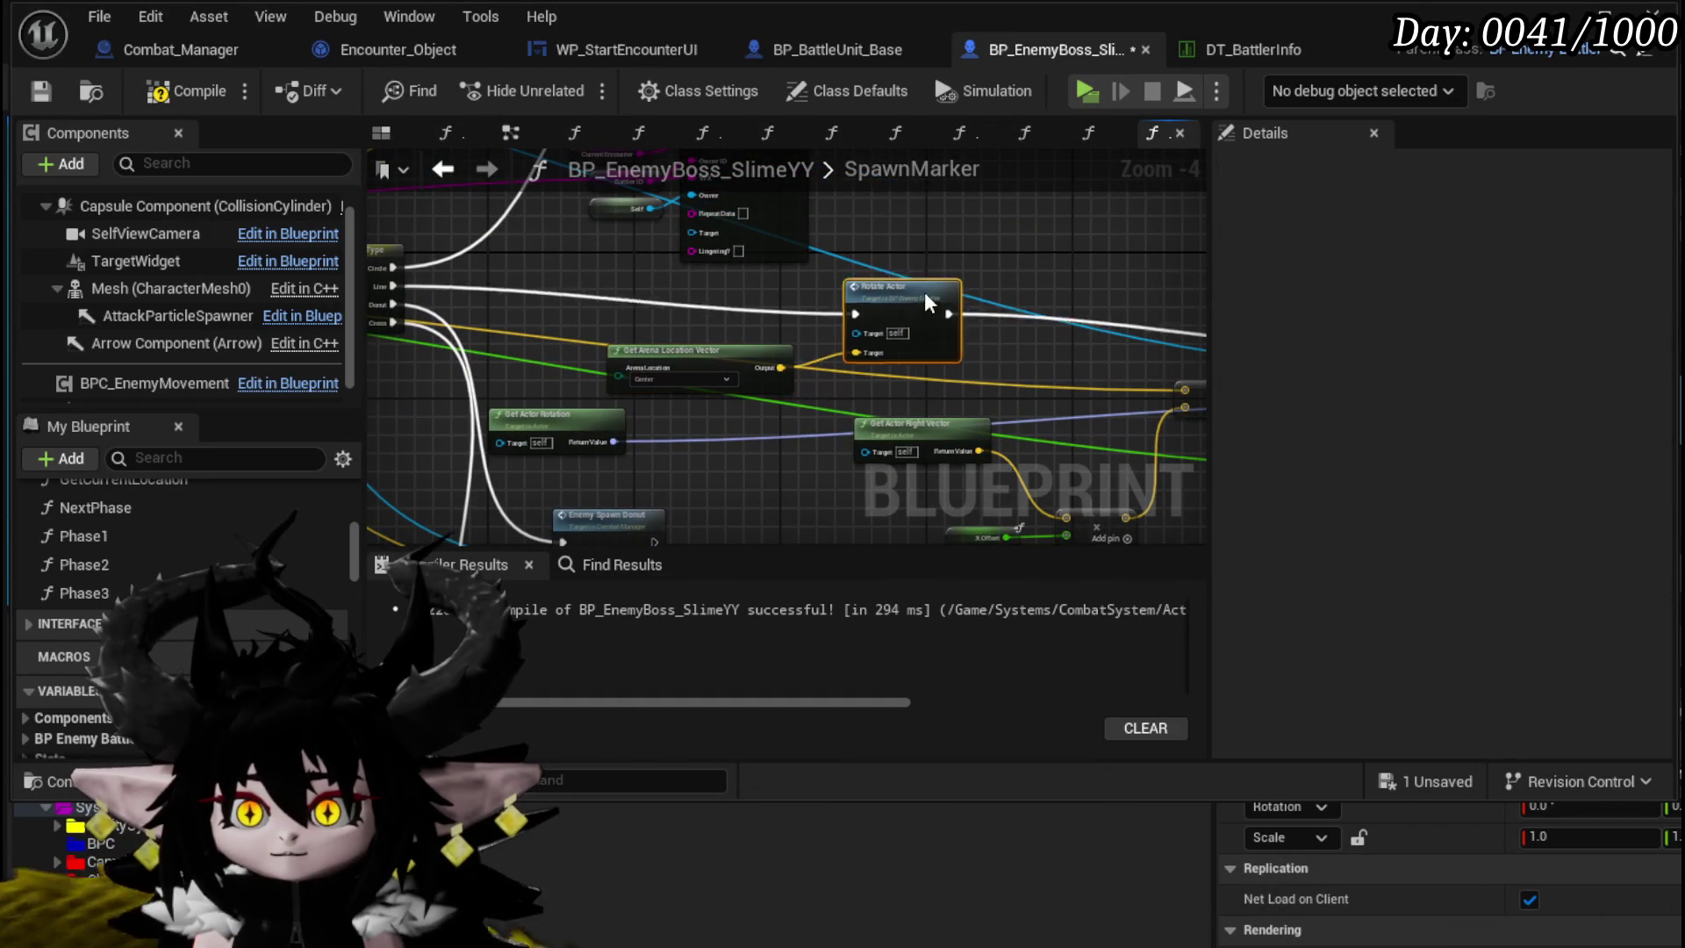
mouse_move(697, 293)
mouse_down()
mouse_move(343, 286)
mouse_move(711, 312)
mouse_up()
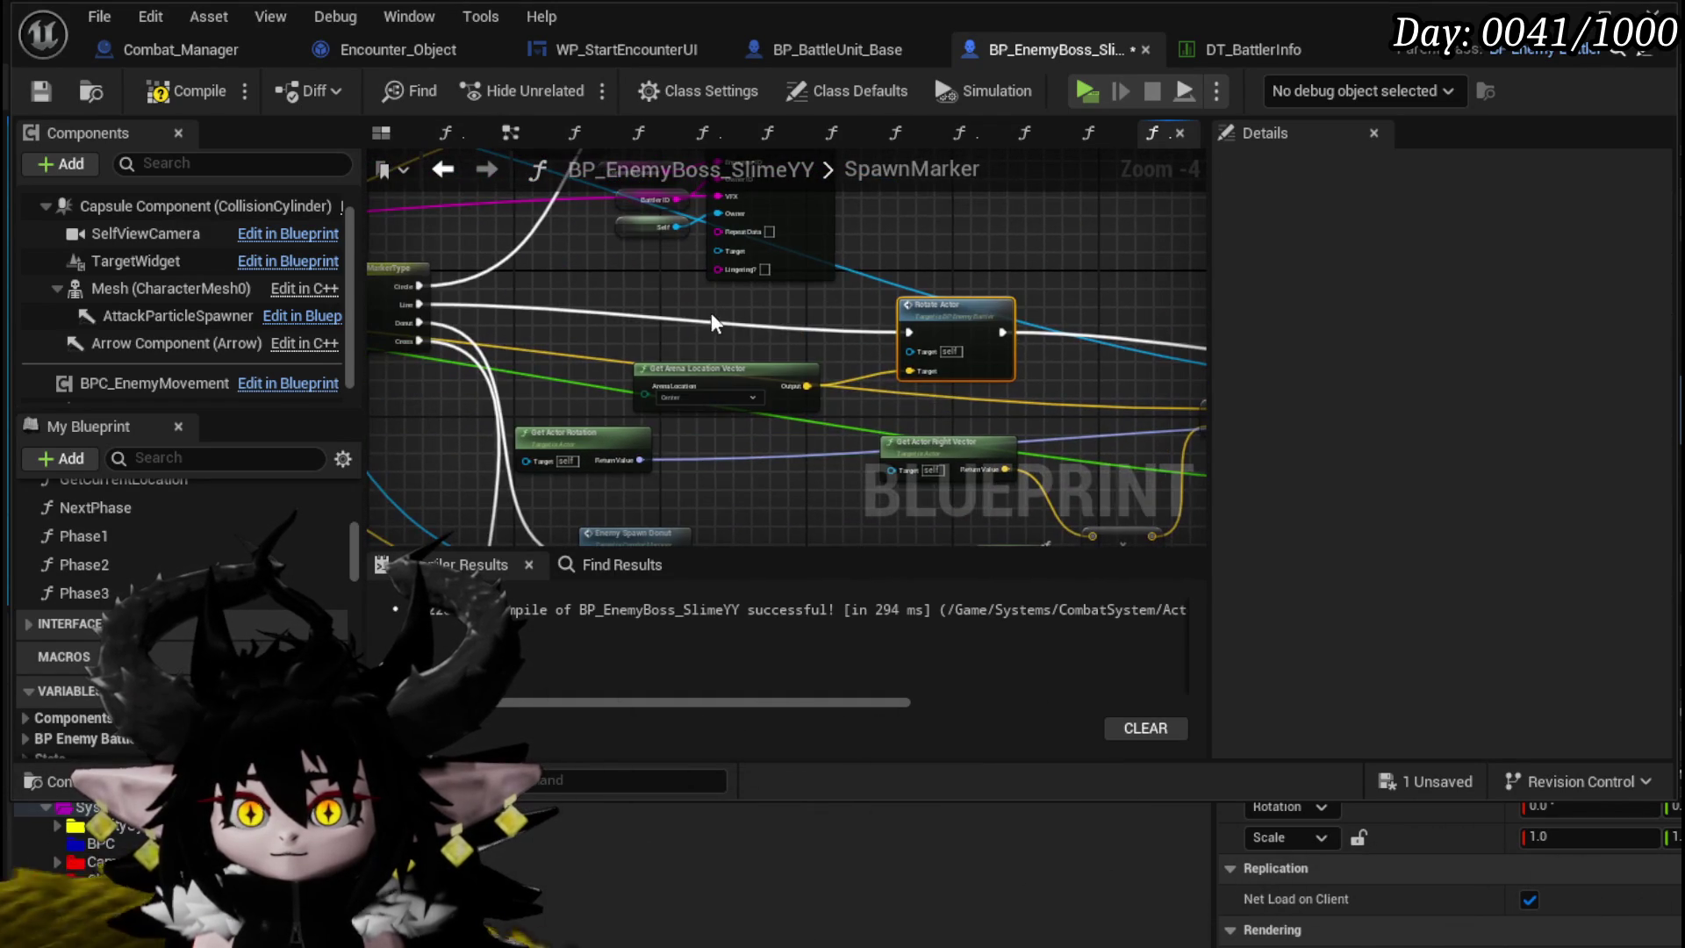
click(692, 379)
mouse_move(565, 316)
mouse_down()
mouse_move(770, 318)
mouse_move(901, 371)
mouse_move(993, 367)
mouse_up()
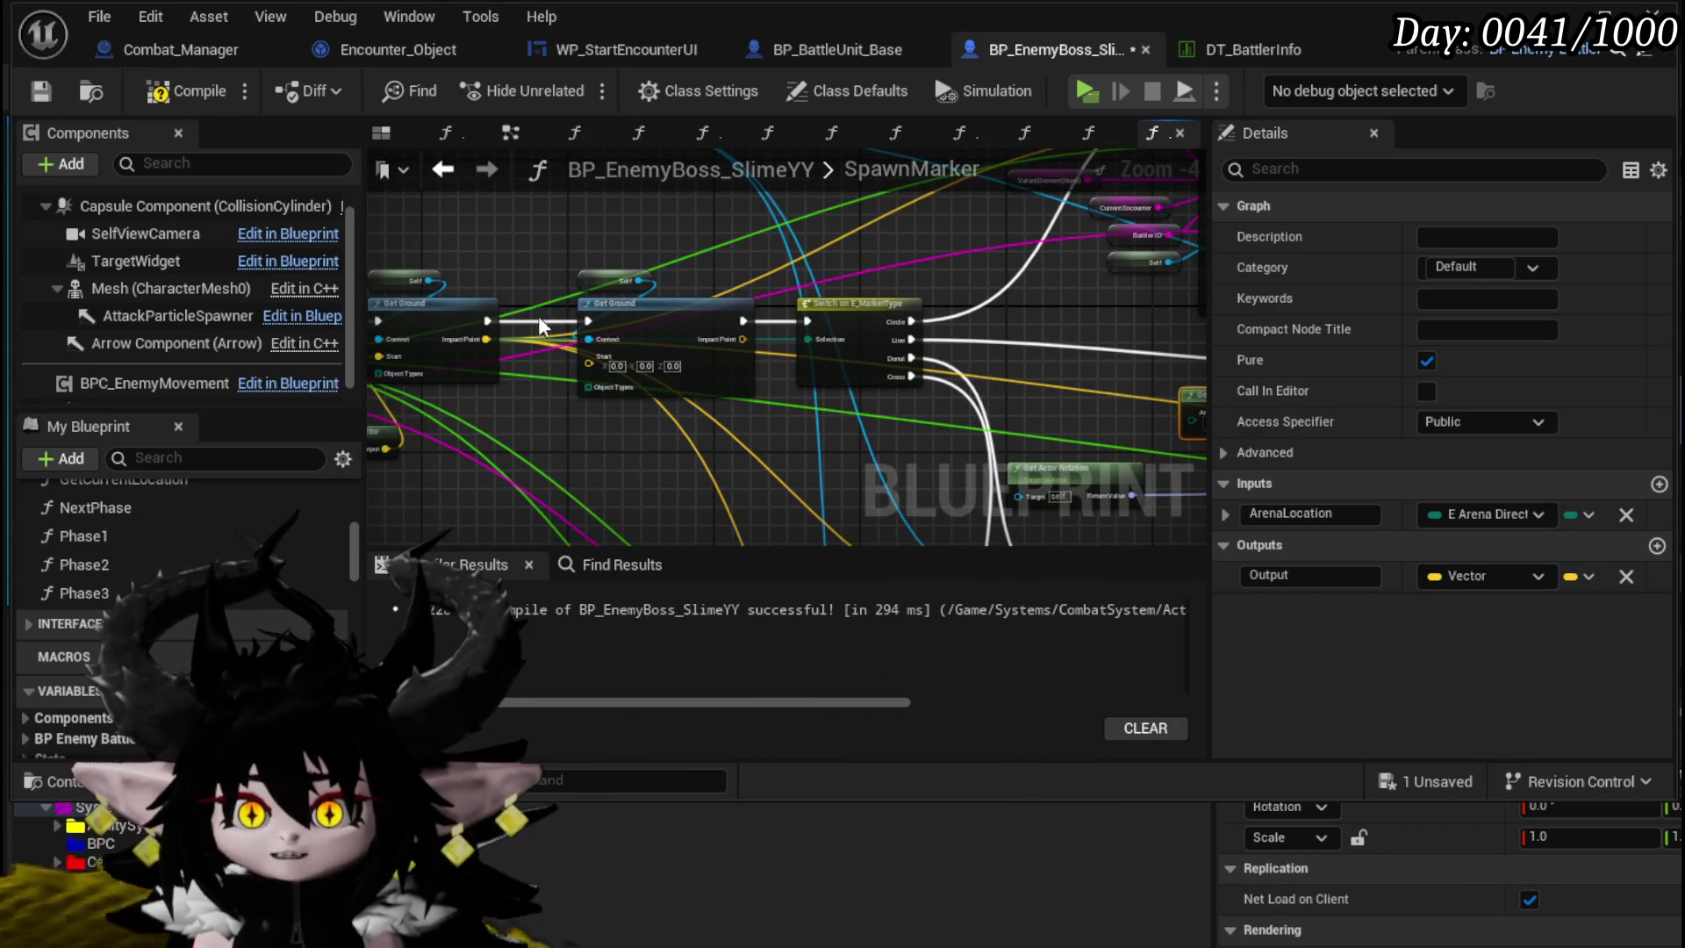
mouse_move(489, 323)
mouse_down()
mouse_move(790, 339)
mouse_move(772, 334)
mouse_move(471, 343)
mouse_move(1009, 393)
mouse_up()
click(618, 370)
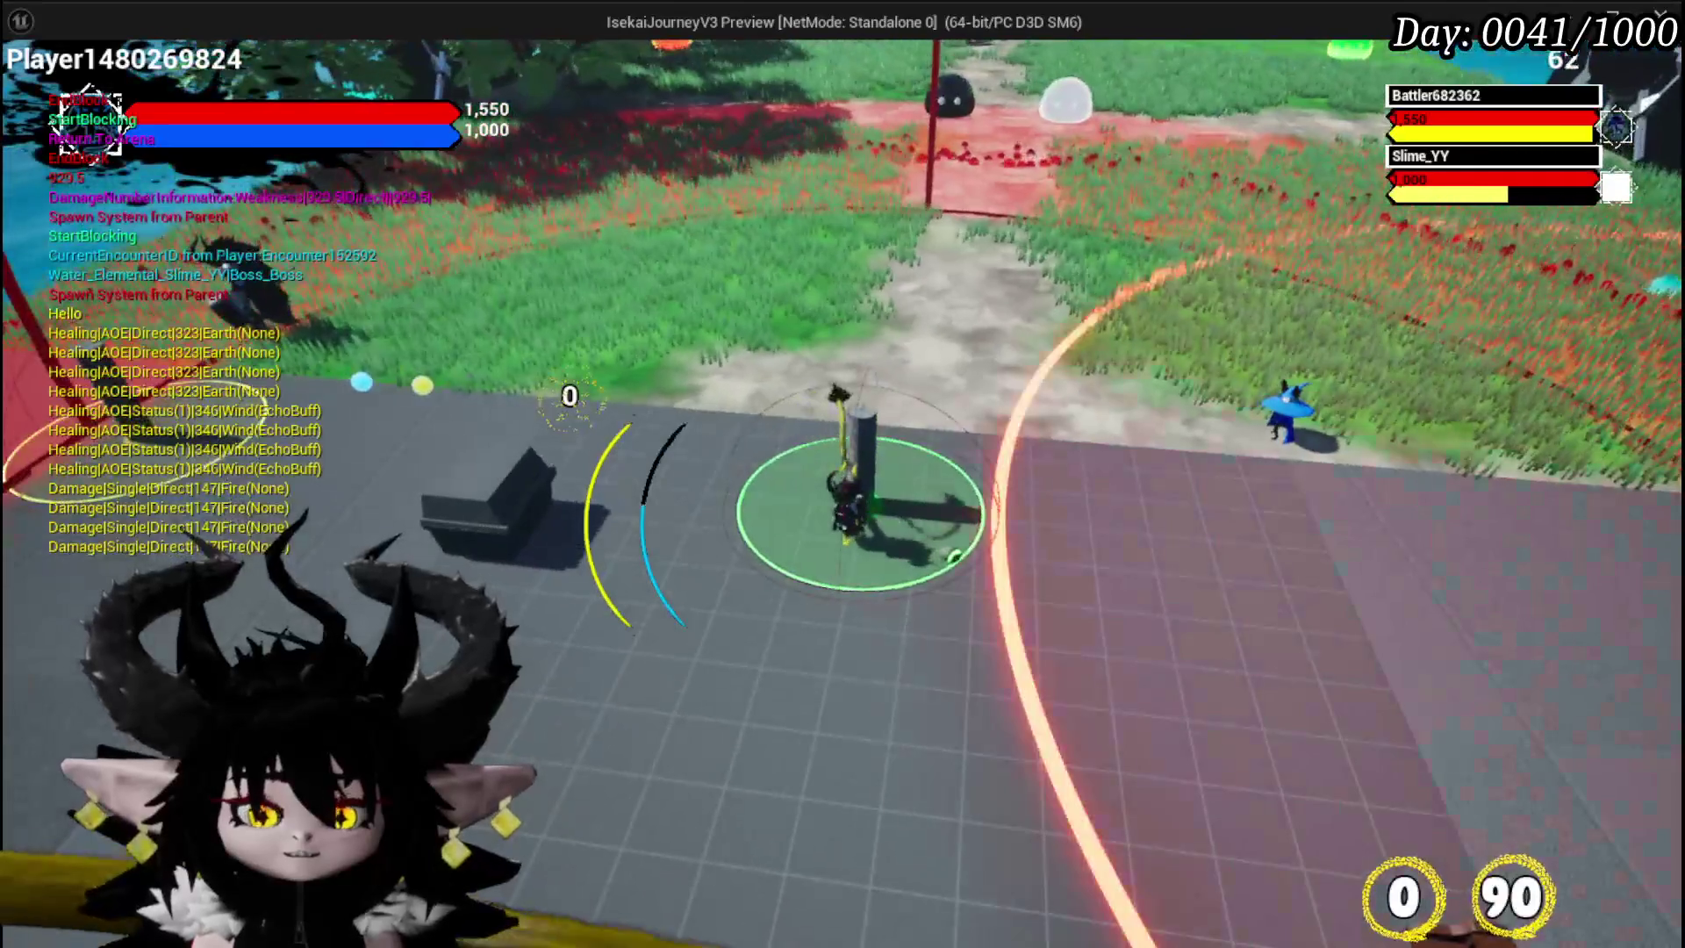
- End the standalone play-test, save all packages, and return to the boss blueprint
key(Escape)
click(33, 88)
key(alt+Tab)
- Open the Phase3 graph and zoom in on its Spawn Marker, Spawn Delayed Marker and timer nodes
scroll(713, 466, down, 4)
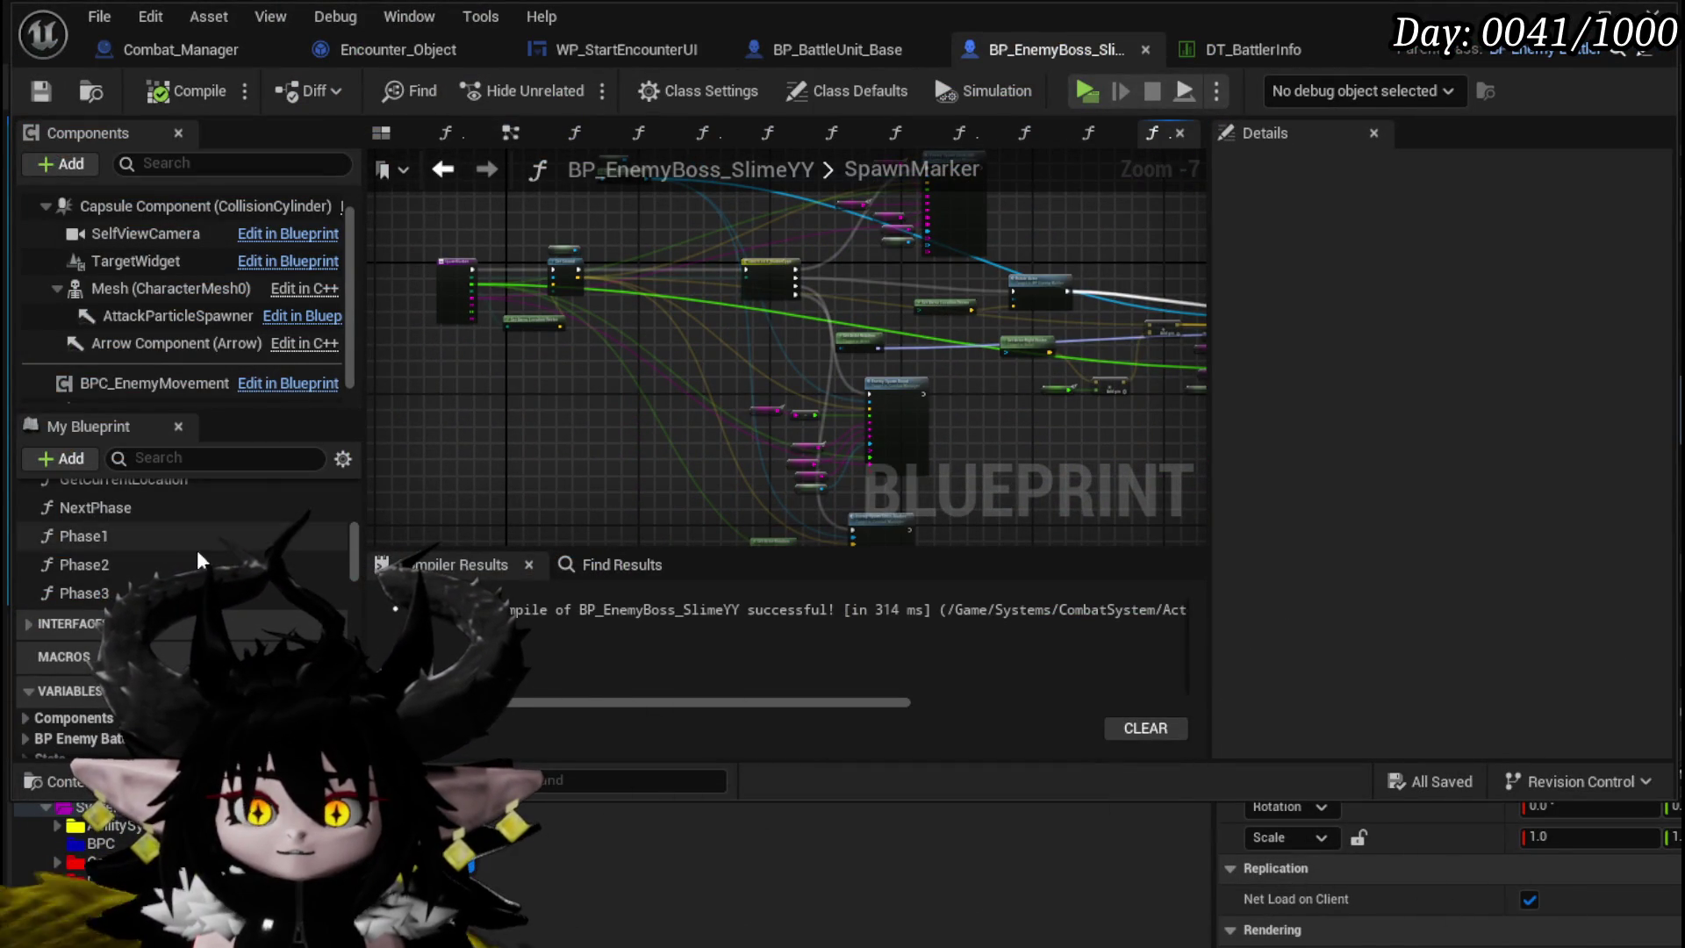
scroll(163, 544, up, 6)
scroll(162, 545, down, 2)
scroll(160, 548, down, 3)
double_click(84, 593)
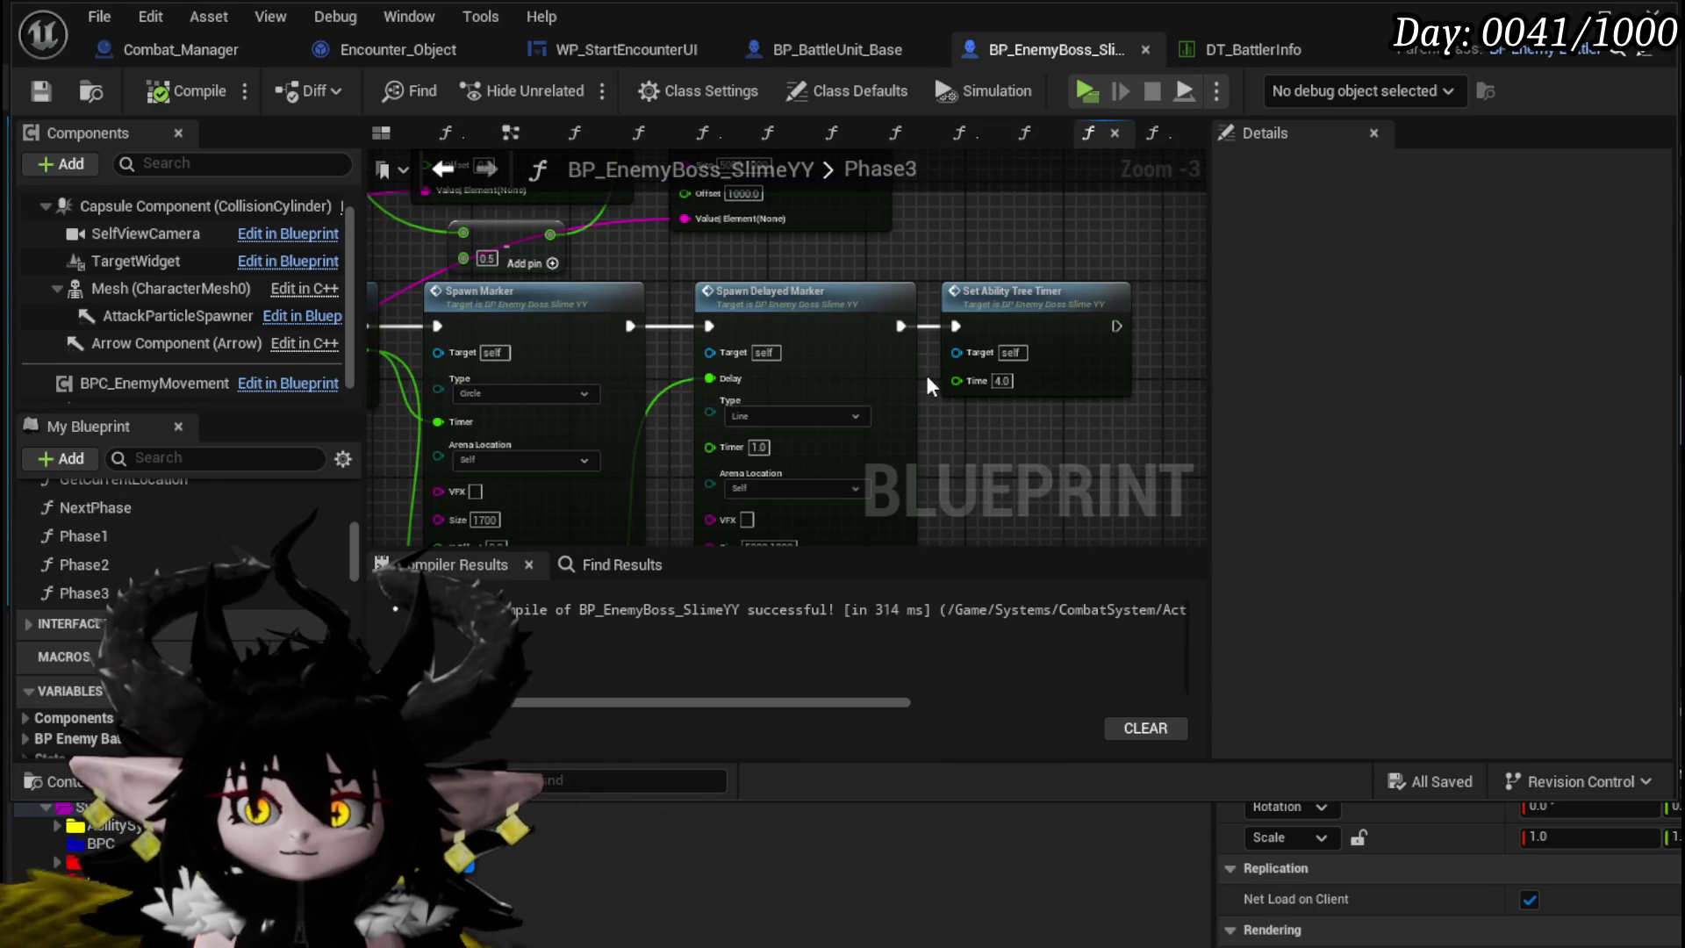
drag(983, 423, 972, 241)
mouse_move(666, 370)
mouse_down()
mouse_move(758, 220)
mouse_move(688, 282)
mouse_move(904, 353)
mouse_up()
scroll(702, 272, down, 1)
scroll(904, 352, up, 4)
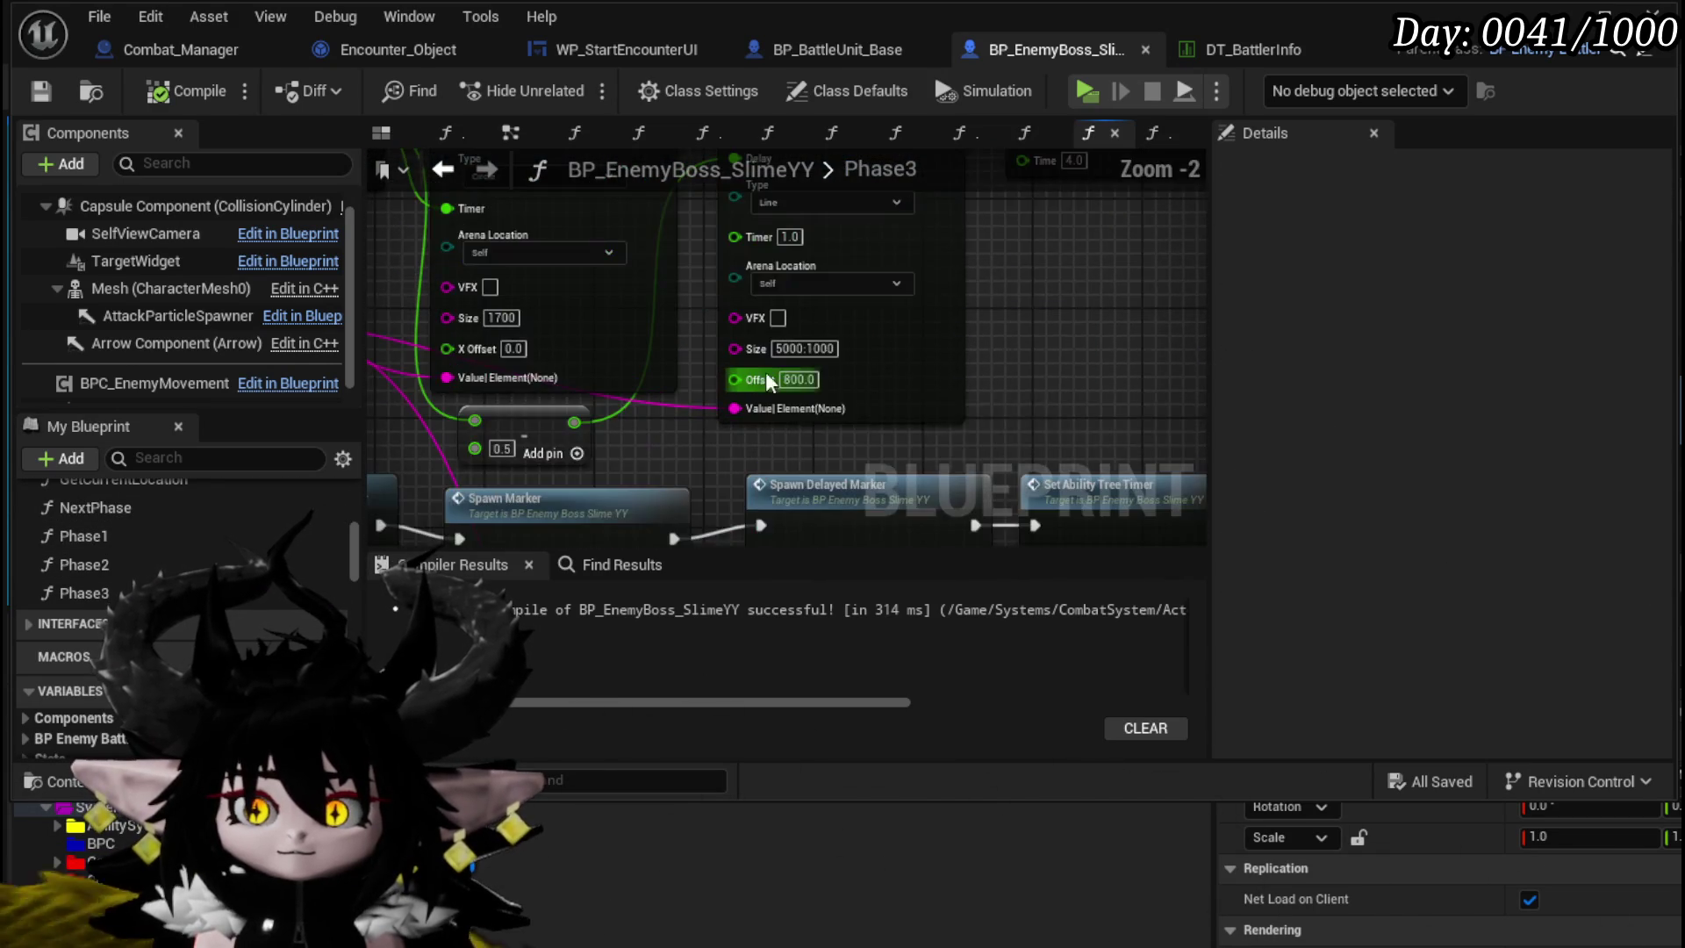
scroll(906, 352, down, 3)
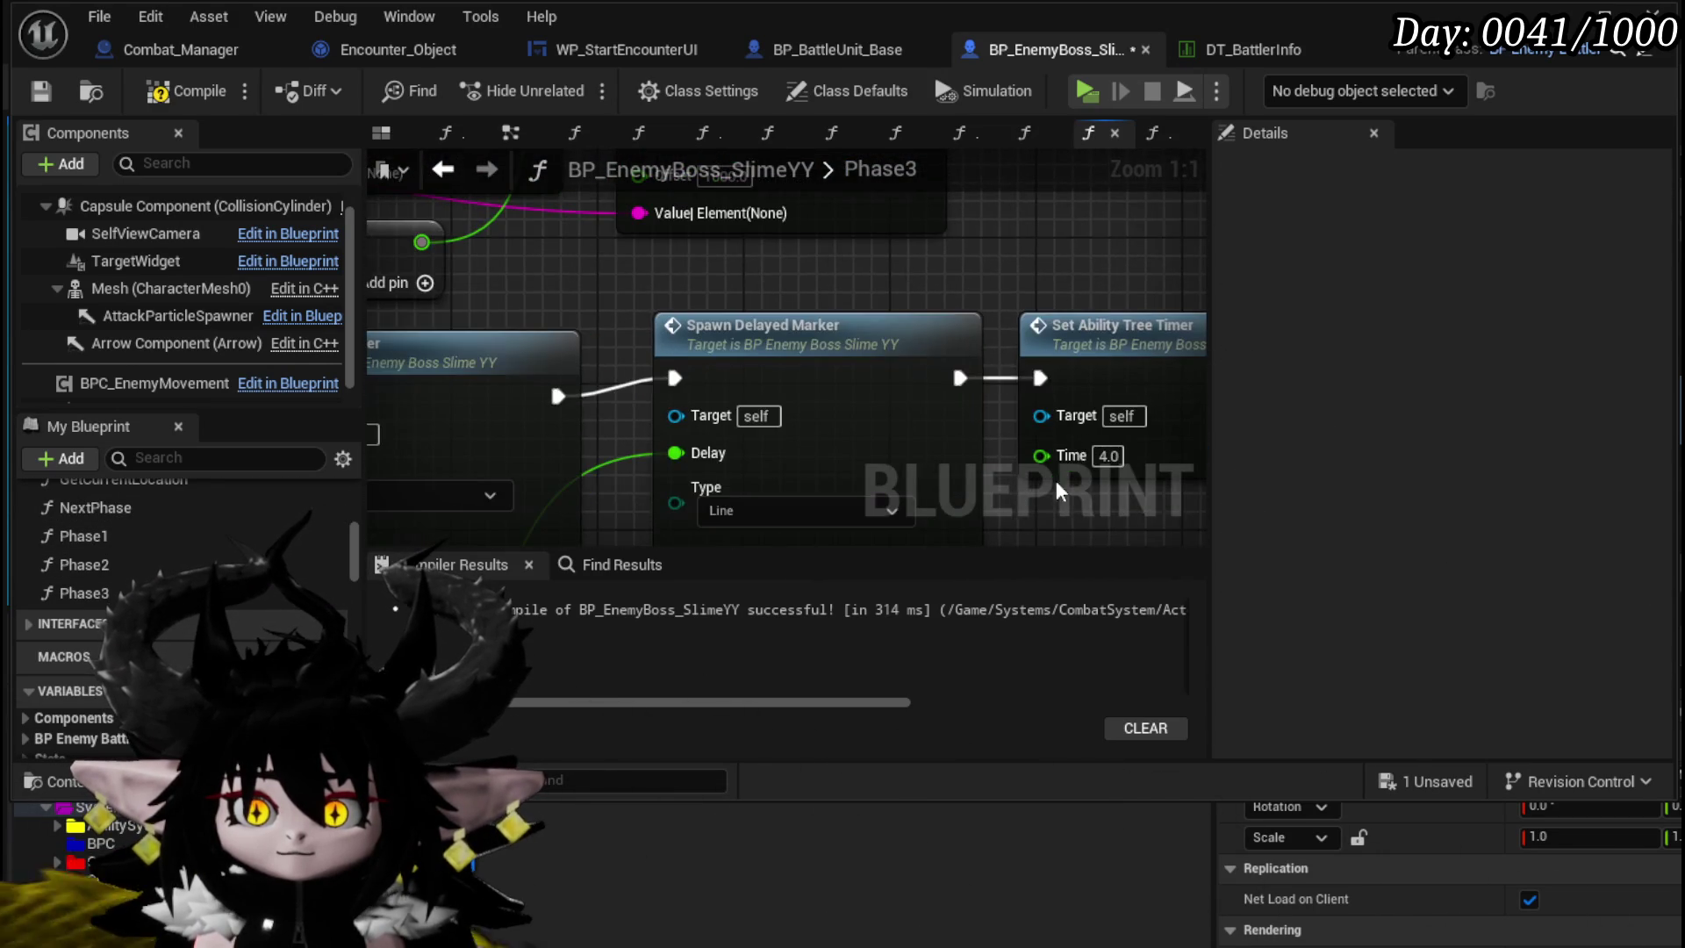
scroll(906, 353, up, 3)
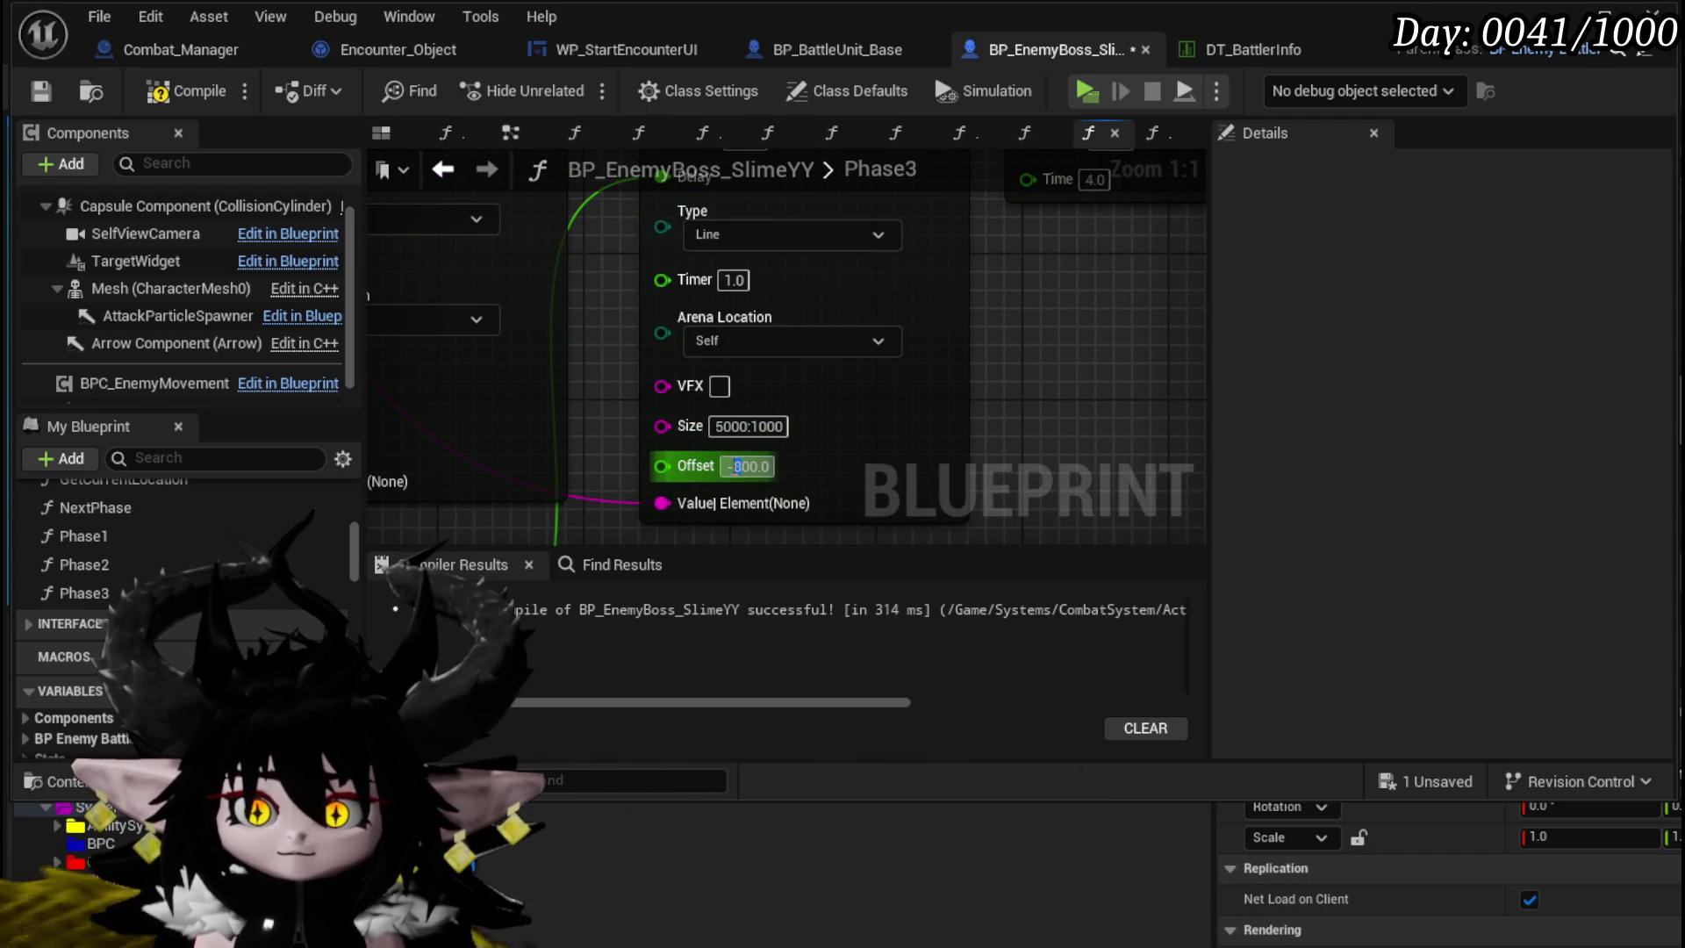
scroll(981, 438, down, 6)
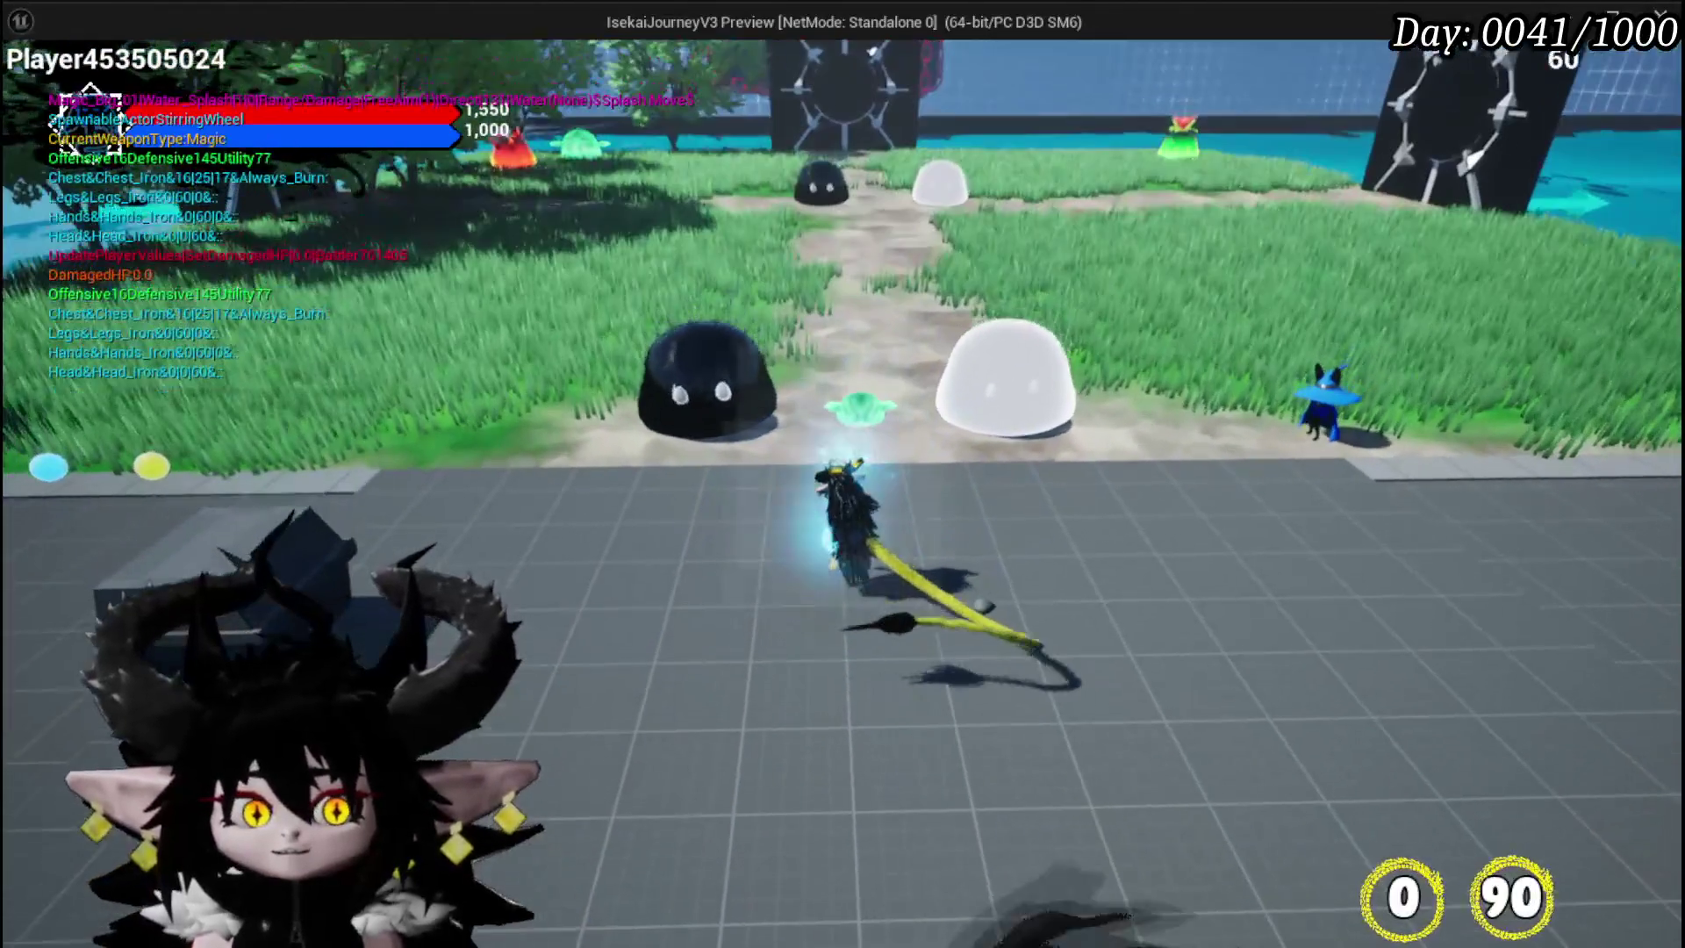
- Cast a spell at the slime boss to test its Phase3 markers, then stop the play-test
click(843, 473)
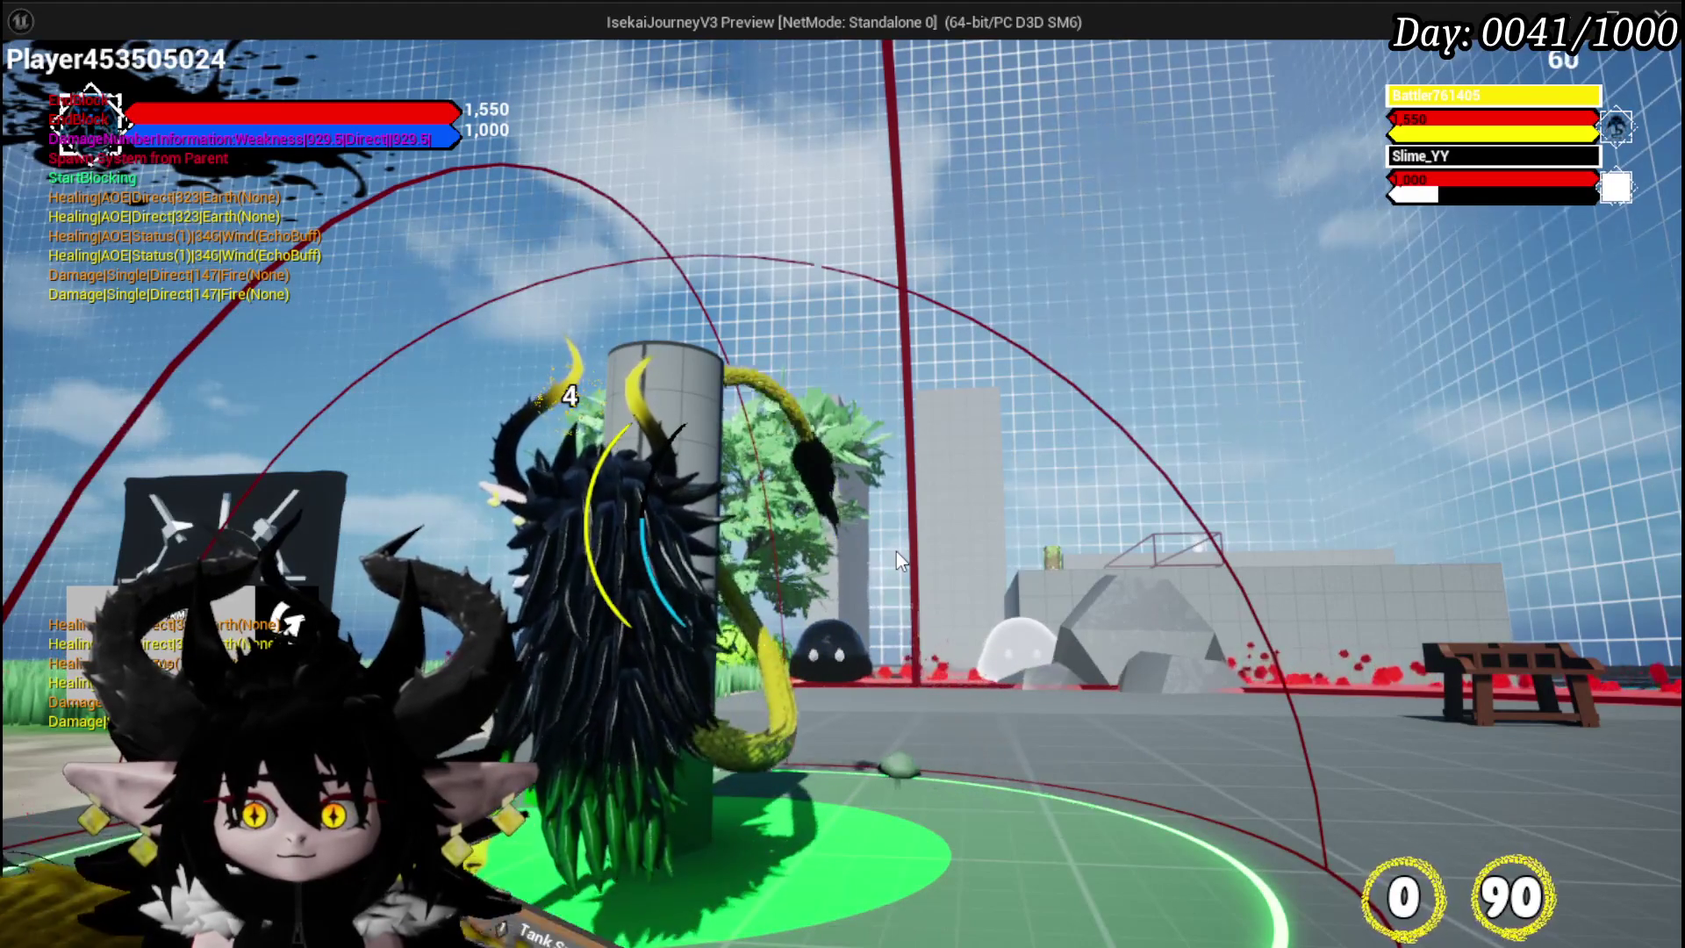
key(Escape)
- Save all, then move the Montage node and five Phase3 nodes further down the graph
click(32, 86)
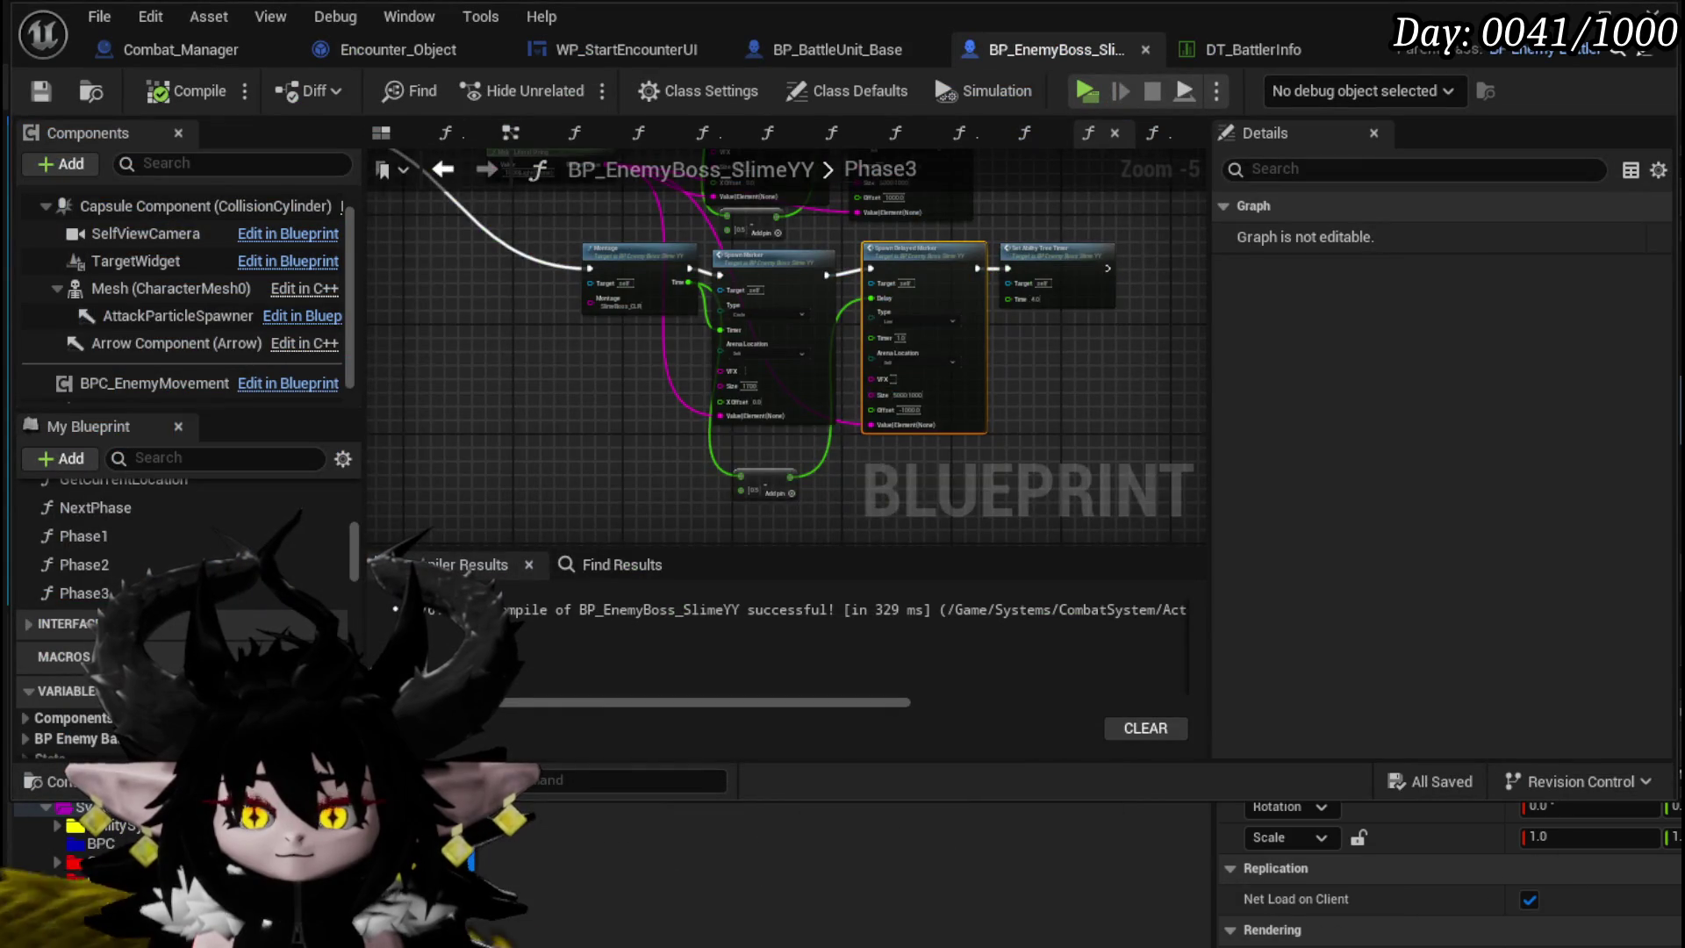
drag(541, 366, 502, 430)
drag(596, 321, 579, 342)
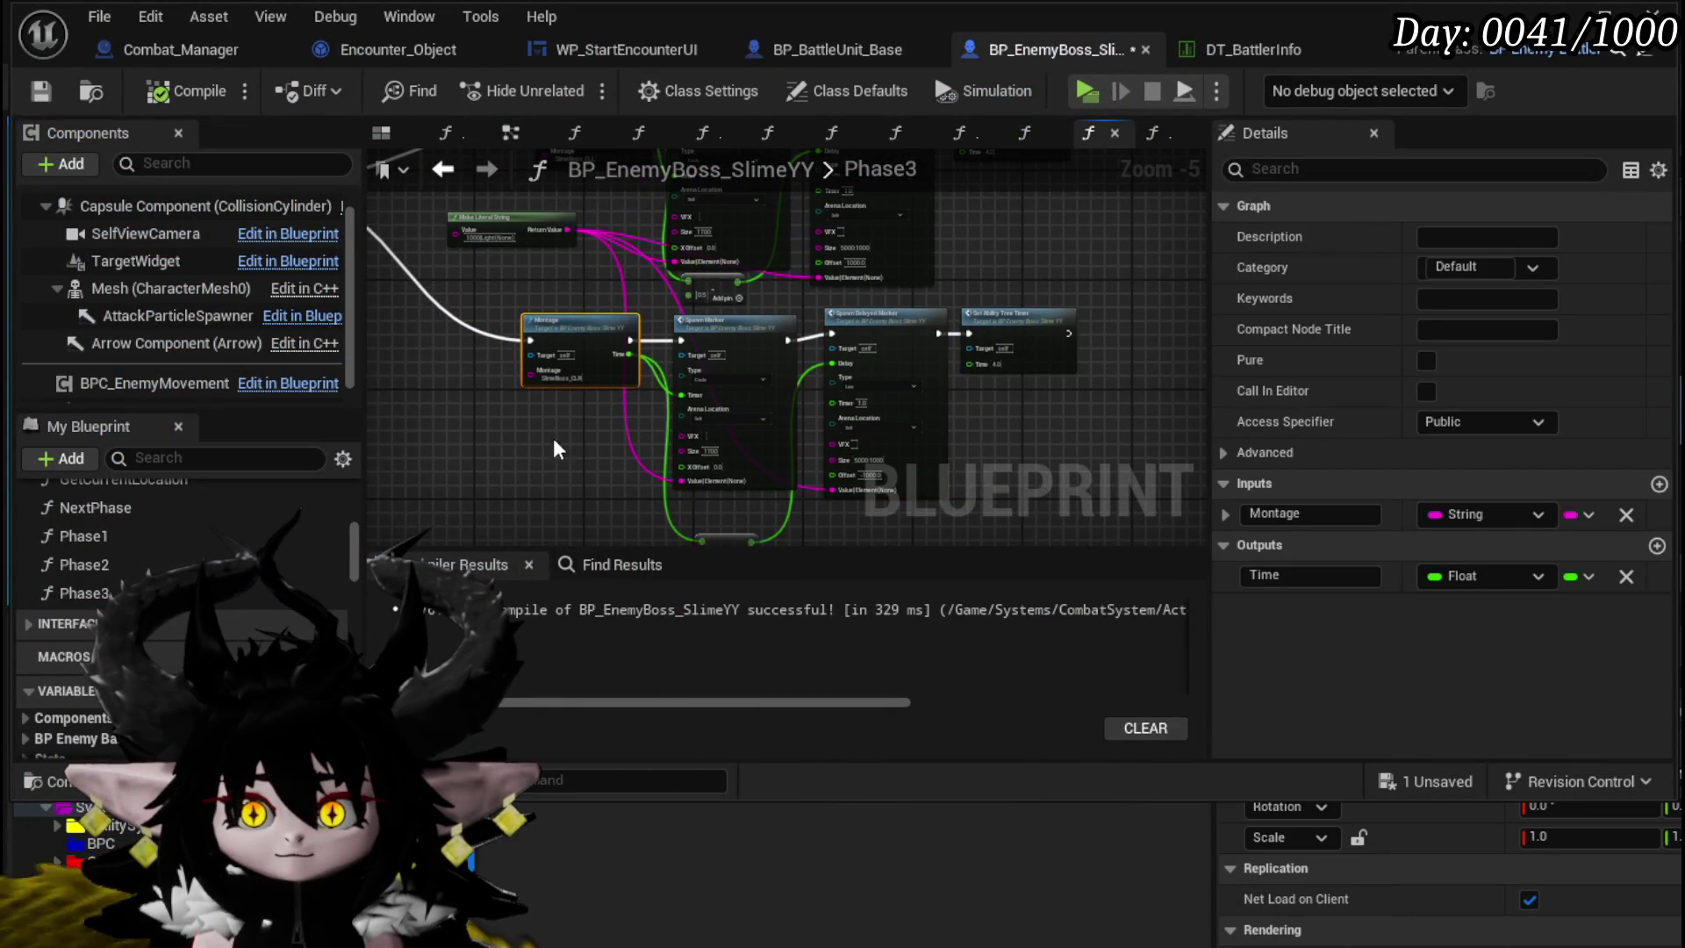
drag(562, 439, 552, 337)
drag(1014, 241, 1006, 275)
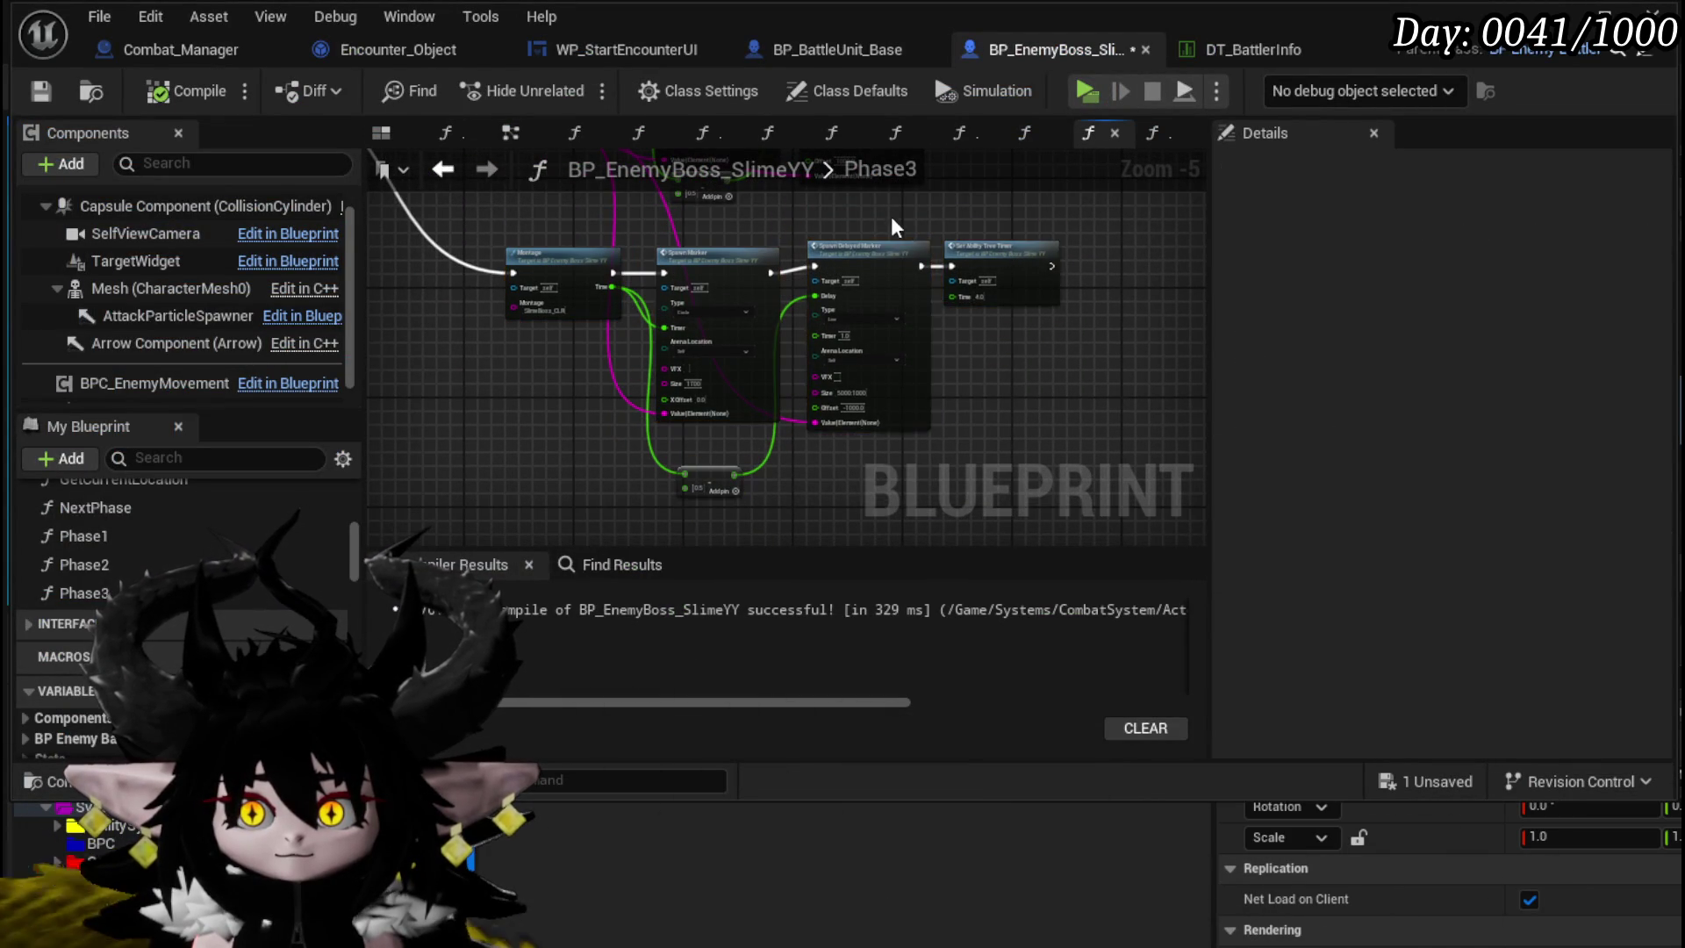
- Select the Set Ability Tree Timer node in the Phase3 graph
scroll(977, 238, up, 2)
click(1038, 282)
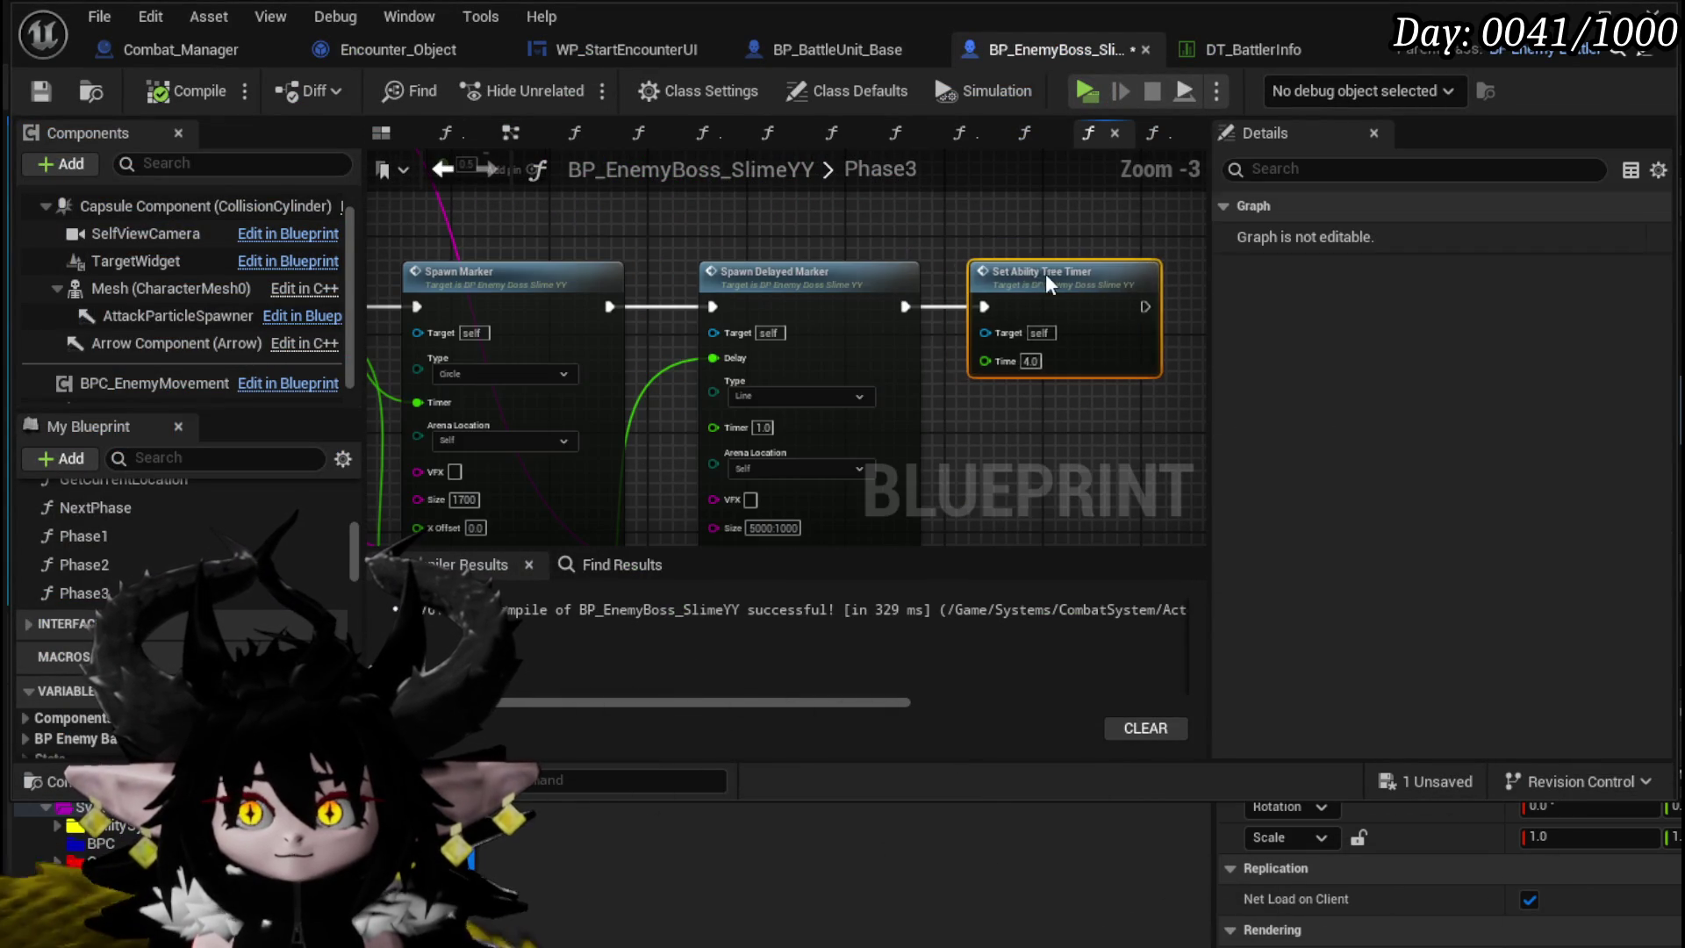
mouse_move(769, 230)
mouse_down()
mouse_move(771, 272)
mouse_move(789, 136)
mouse_move(826, 163)
mouse_up()
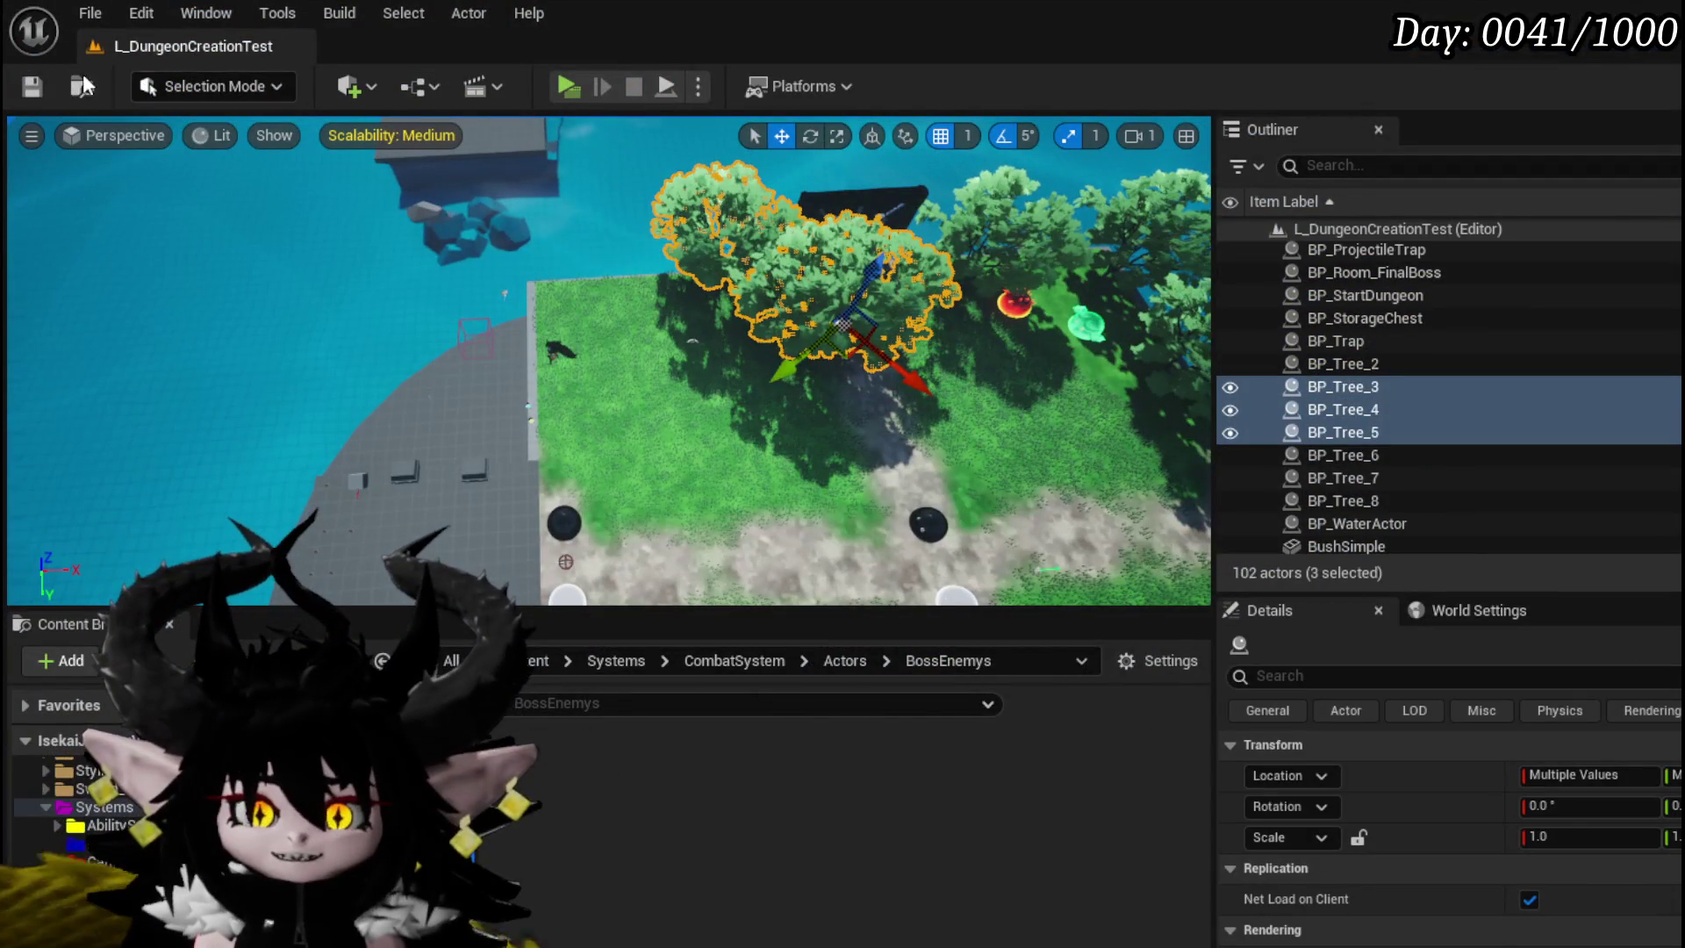
- Save the level and launch a Standalone Game play-test of the boss arena
click(35, 86)
click(568, 86)
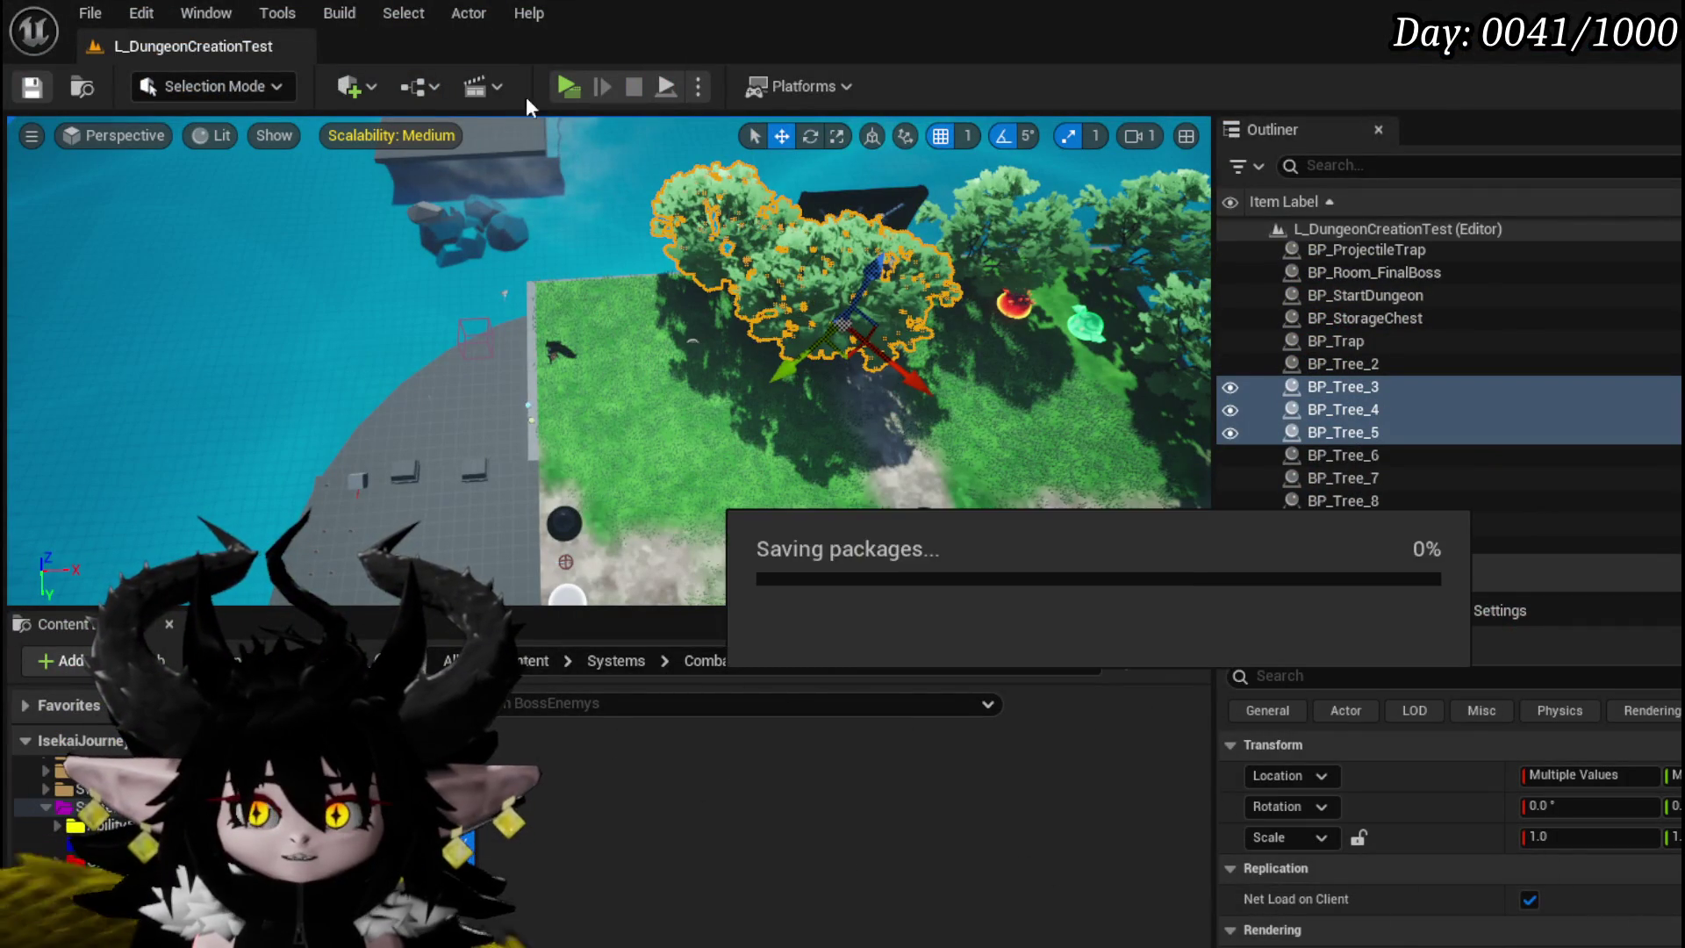
click(563, 86)
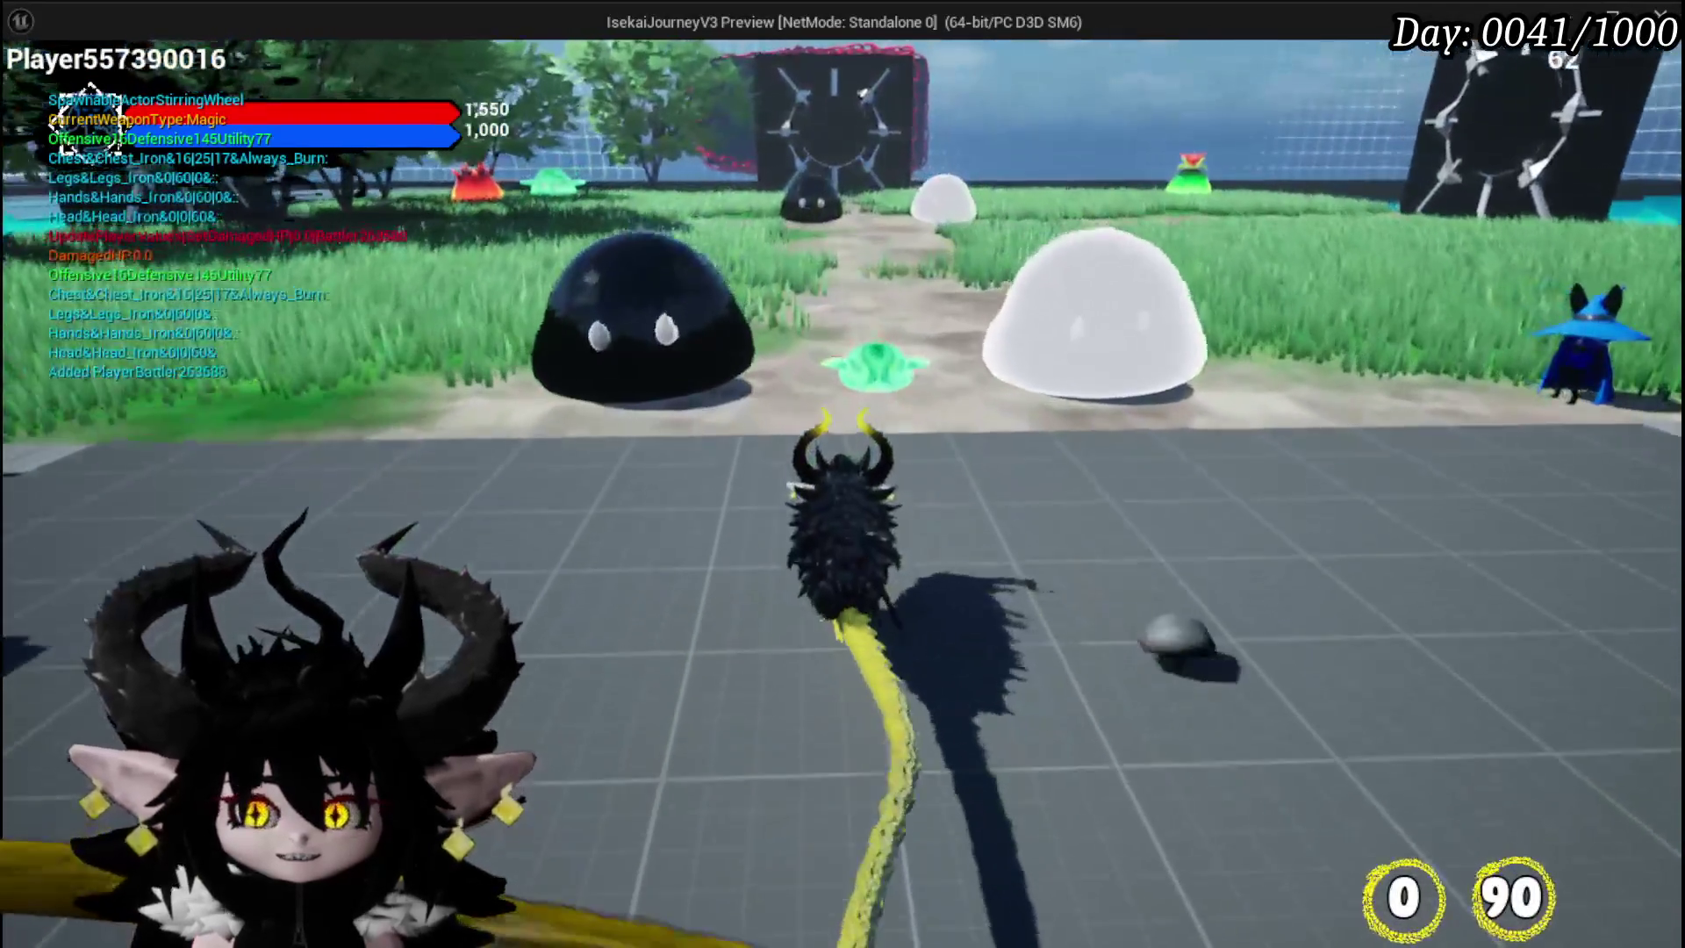
- Cast a water spell at the boss in the arena, then close the standalone game
click(843, 474)
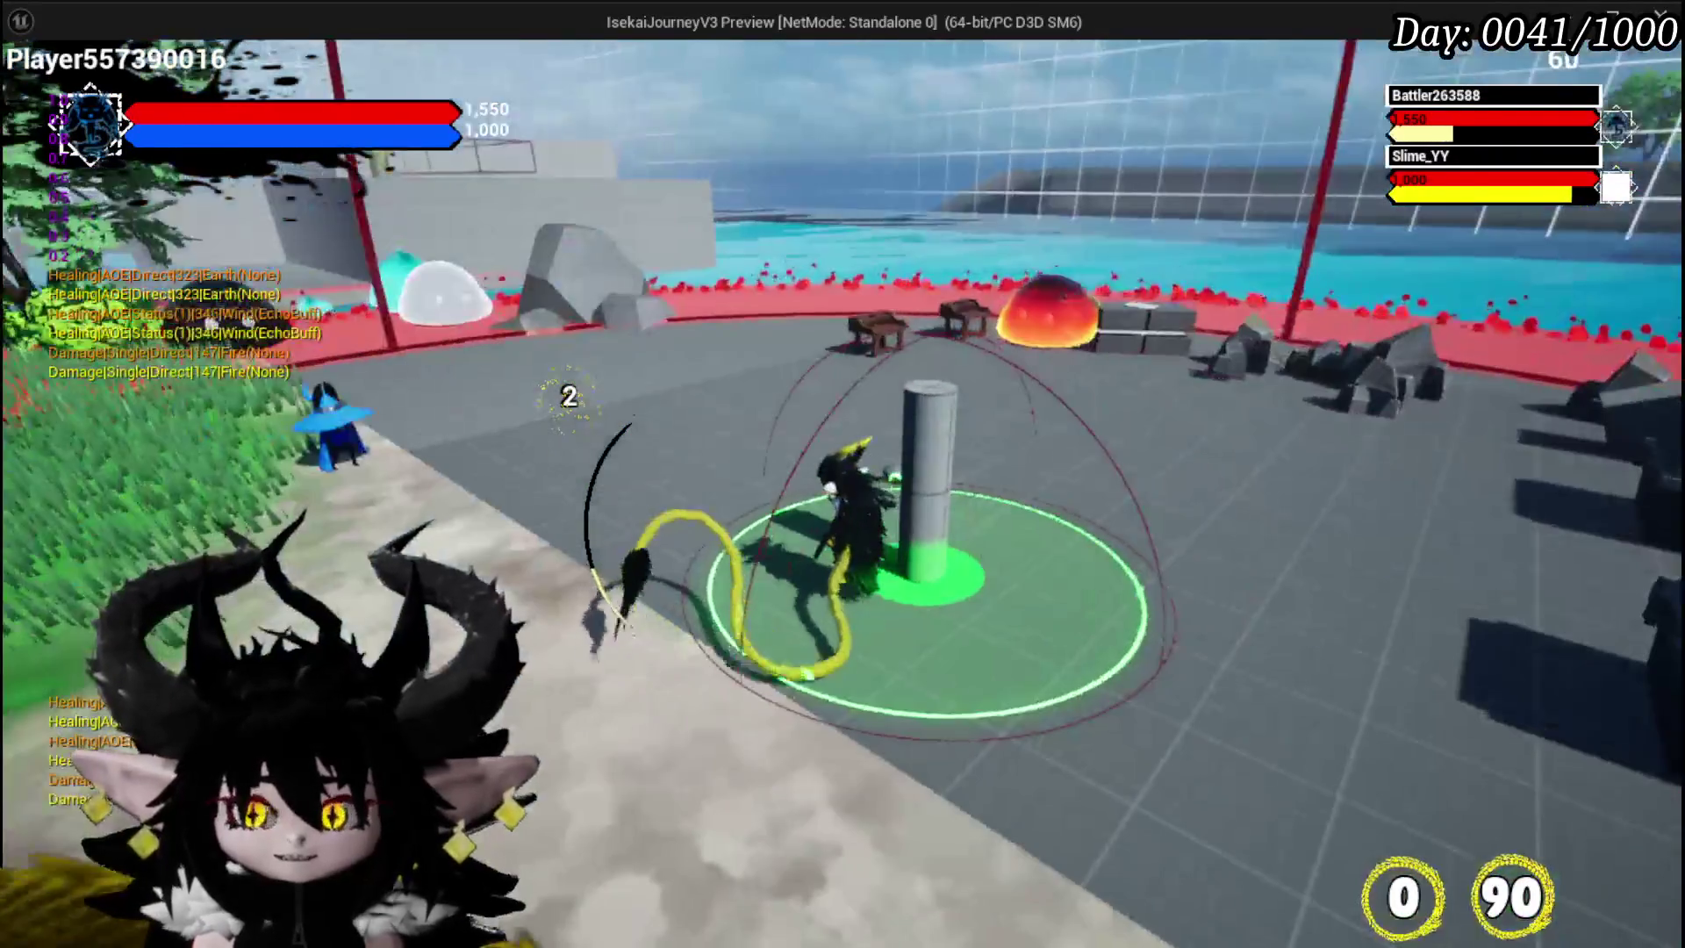
key(Escape)
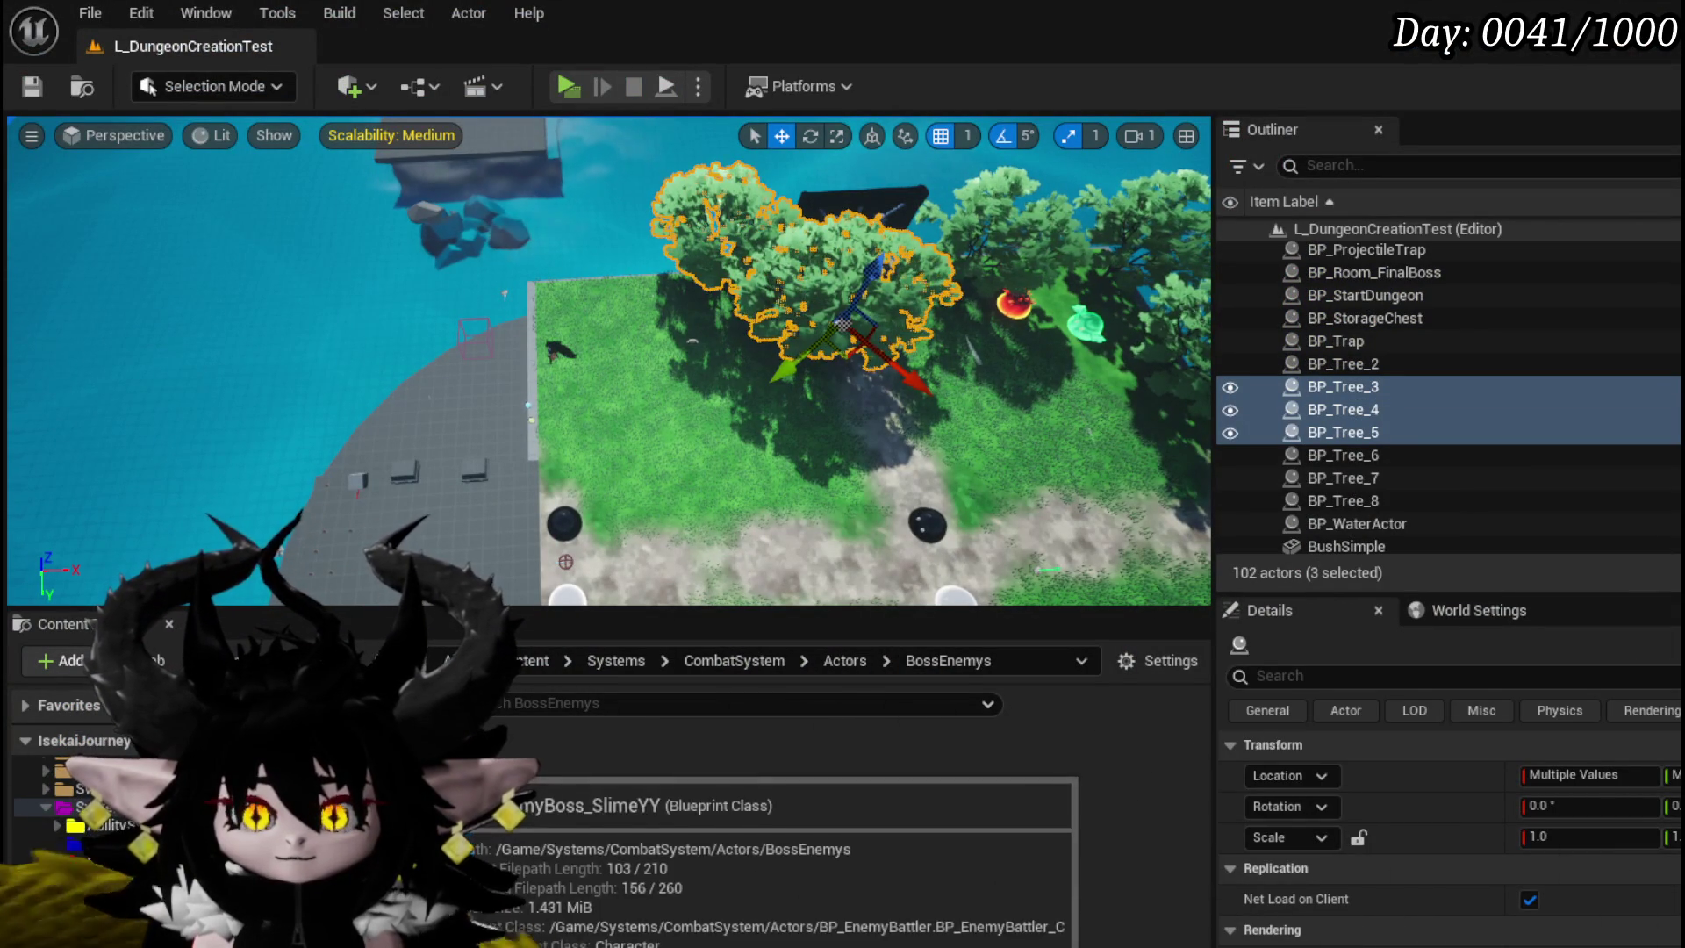
- In the slime boss's Phase3 graph, make the Spawn Tower a Summon tower with Tower Timer 8.0
double_click(598, 772)
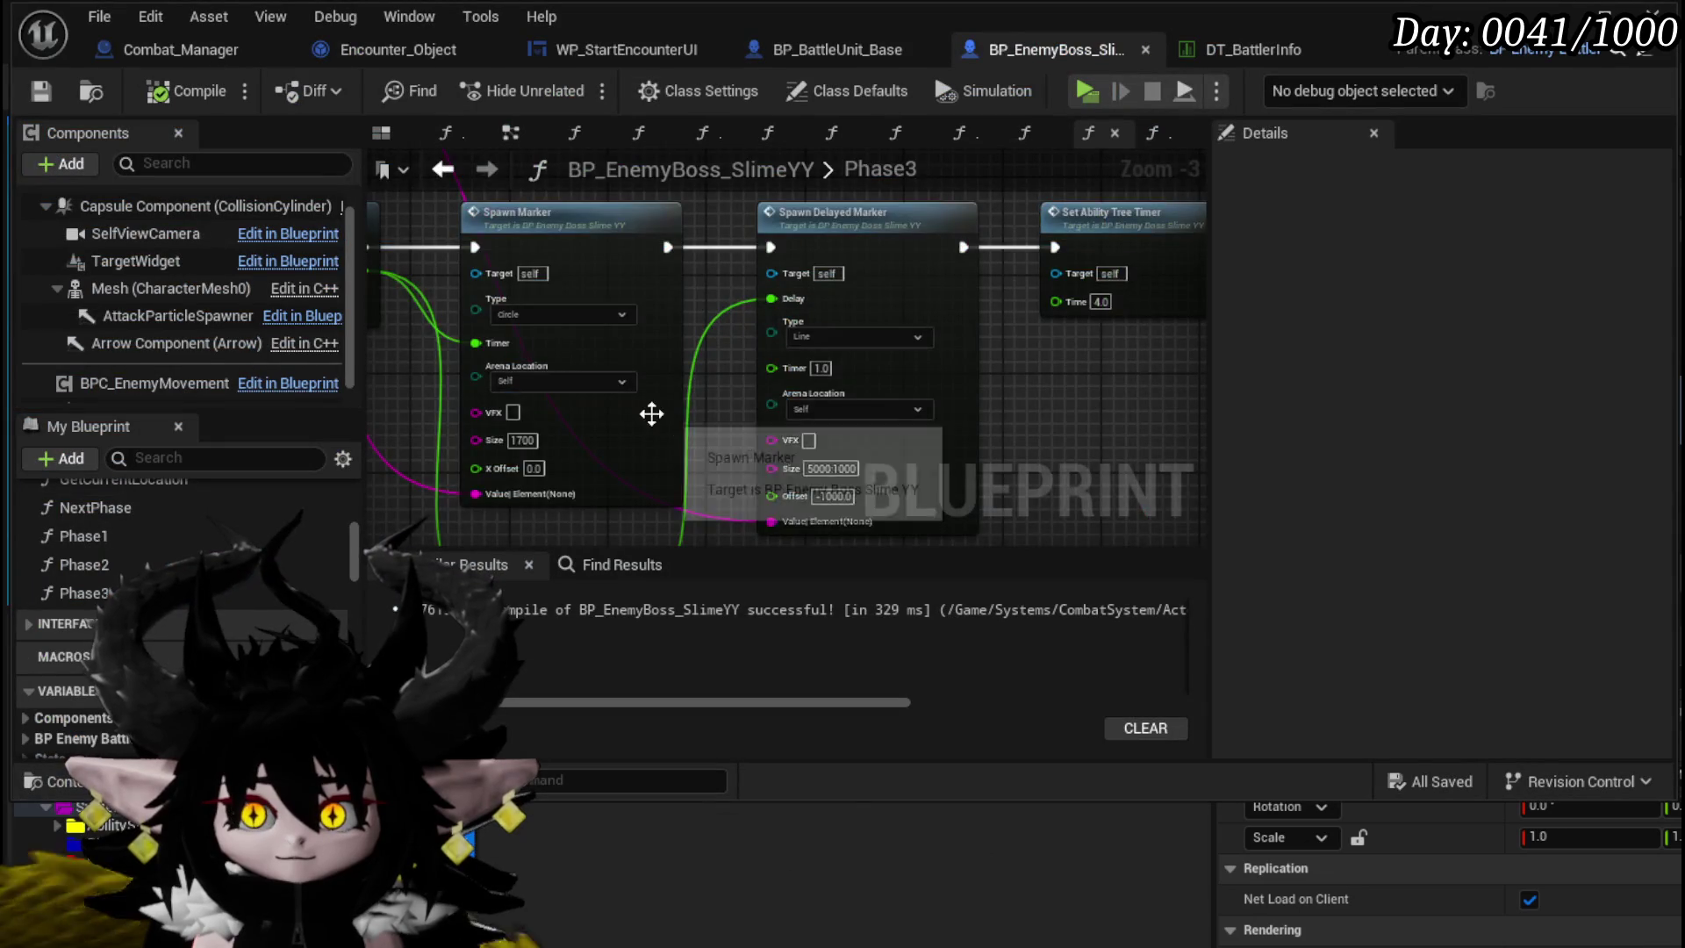
drag(545, 334, 984, 359)
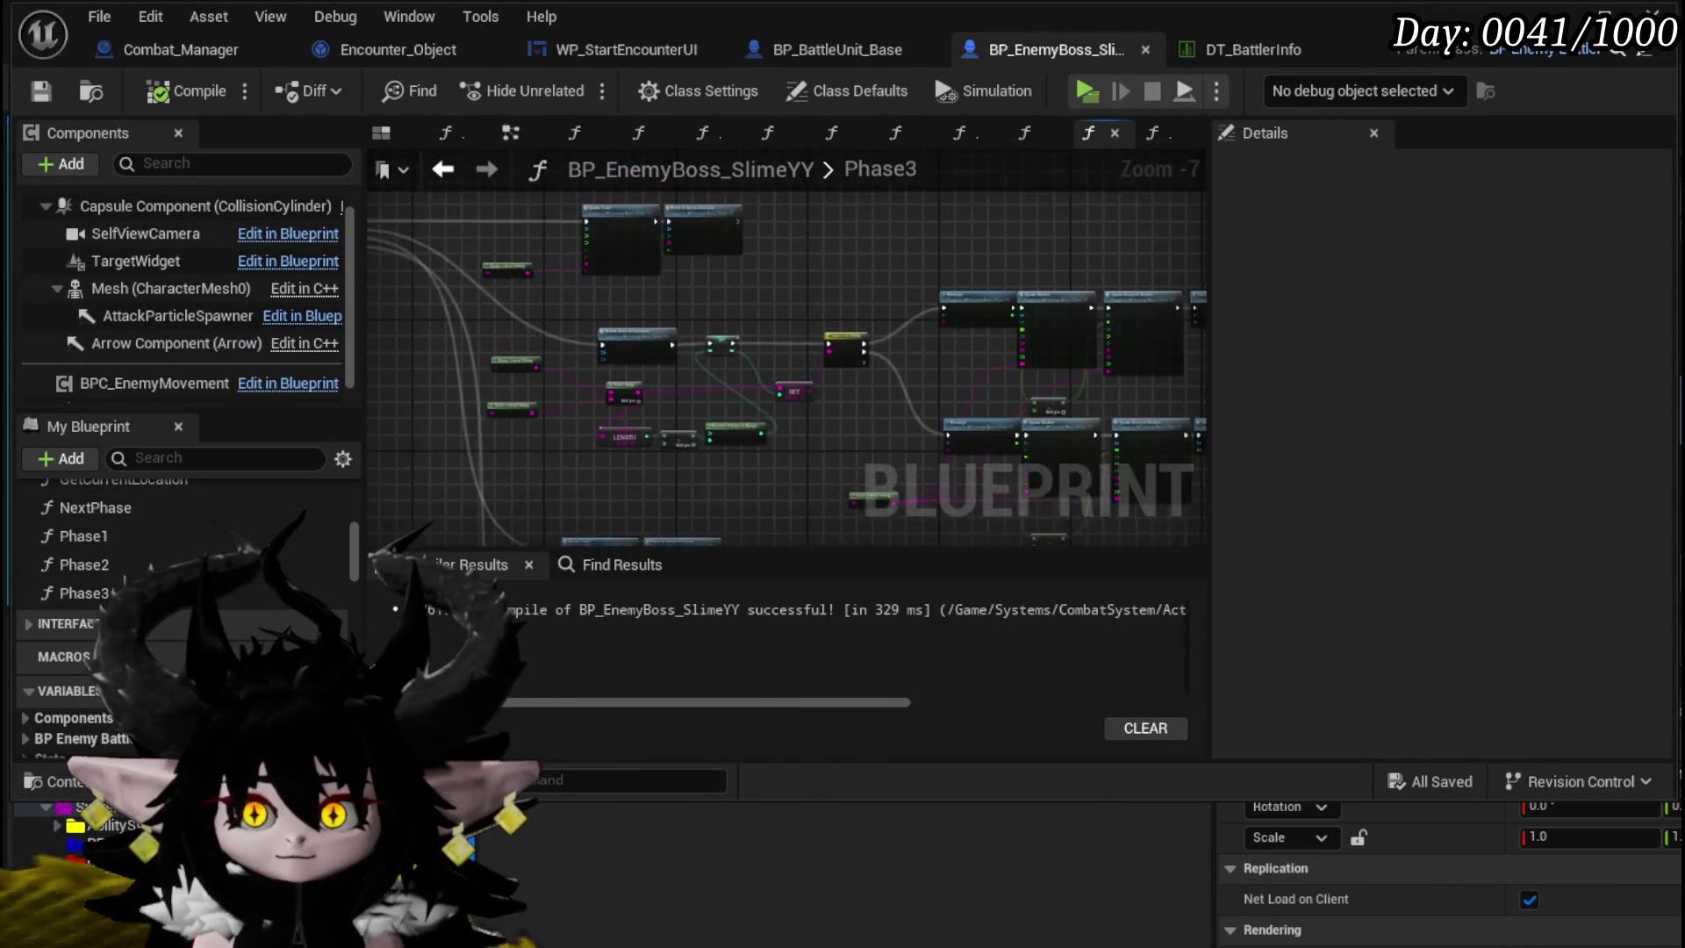
scroll(717, 342, up, 7)
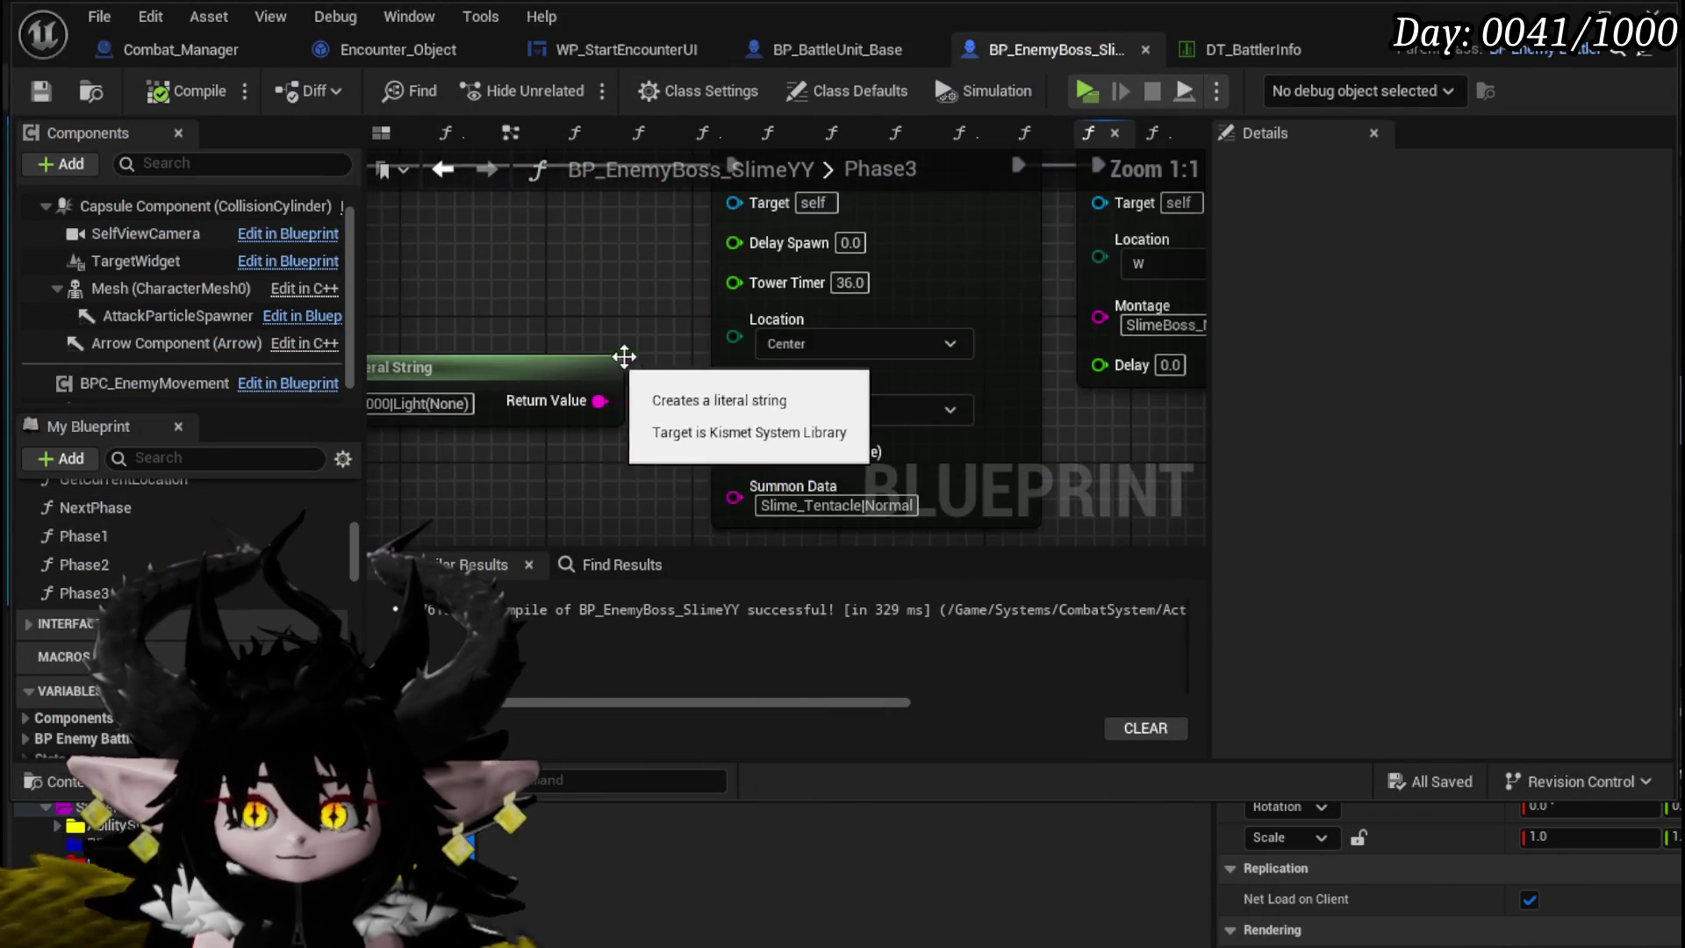
drag(708, 365, 587, 386)
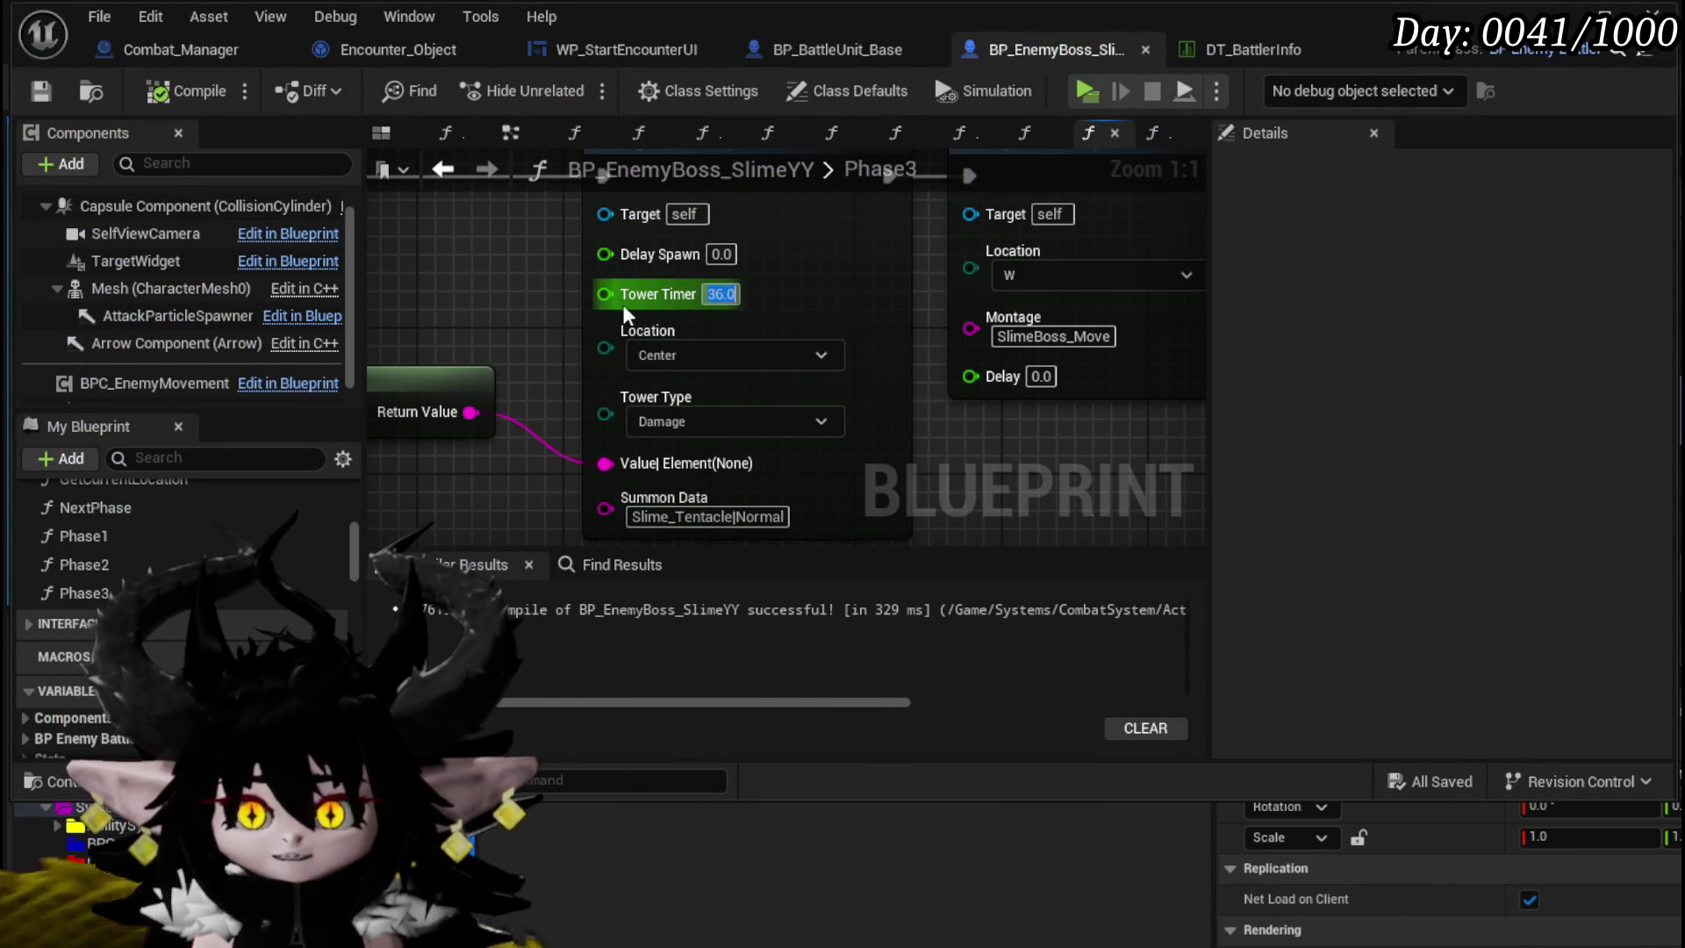
click(662, 423)
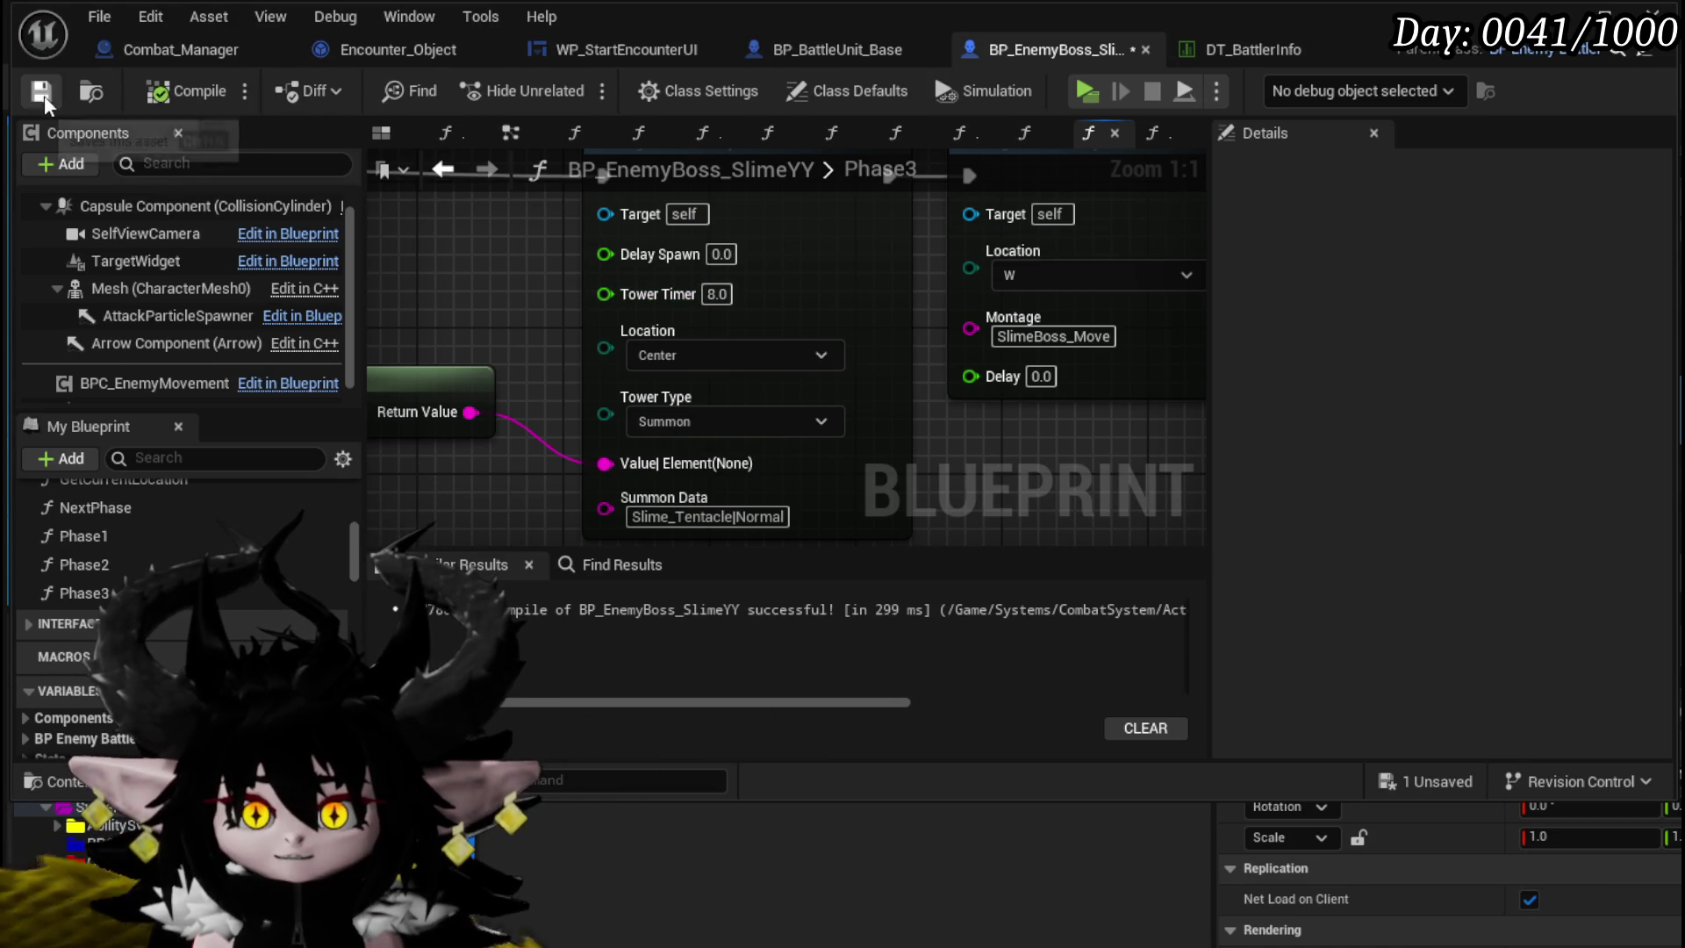
scroll(532, 295, down, 5)
drag(533, 294, 625, 509)
scroll(625, 509, up, 3)
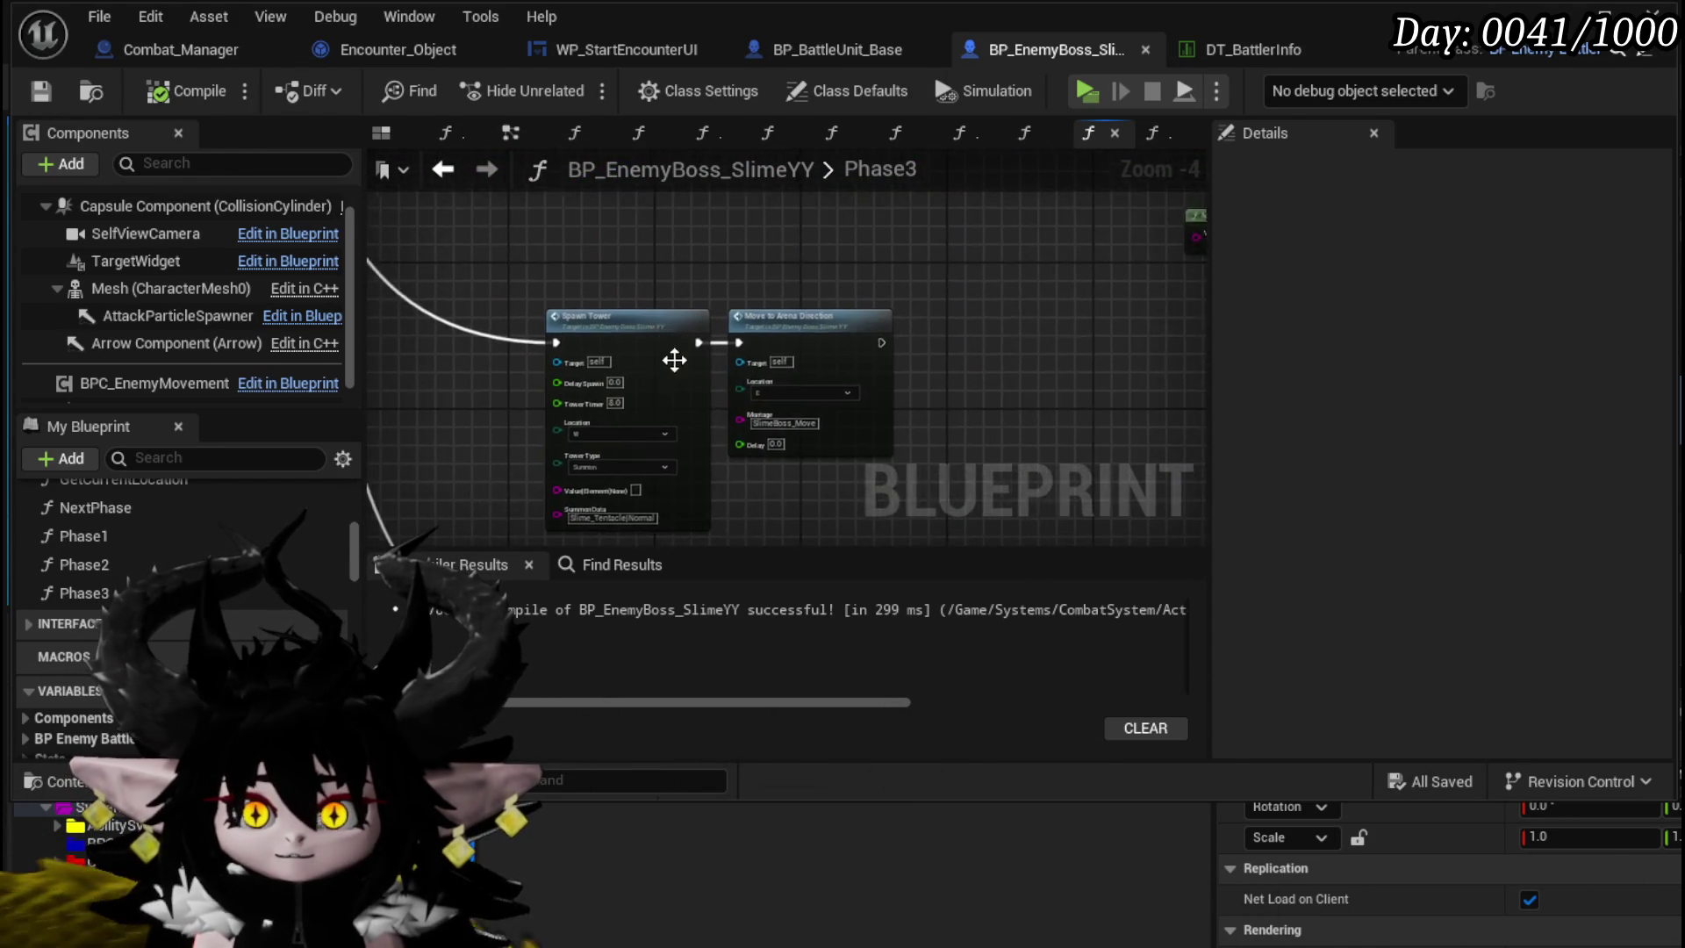
scroll(682, 474, down, 3)
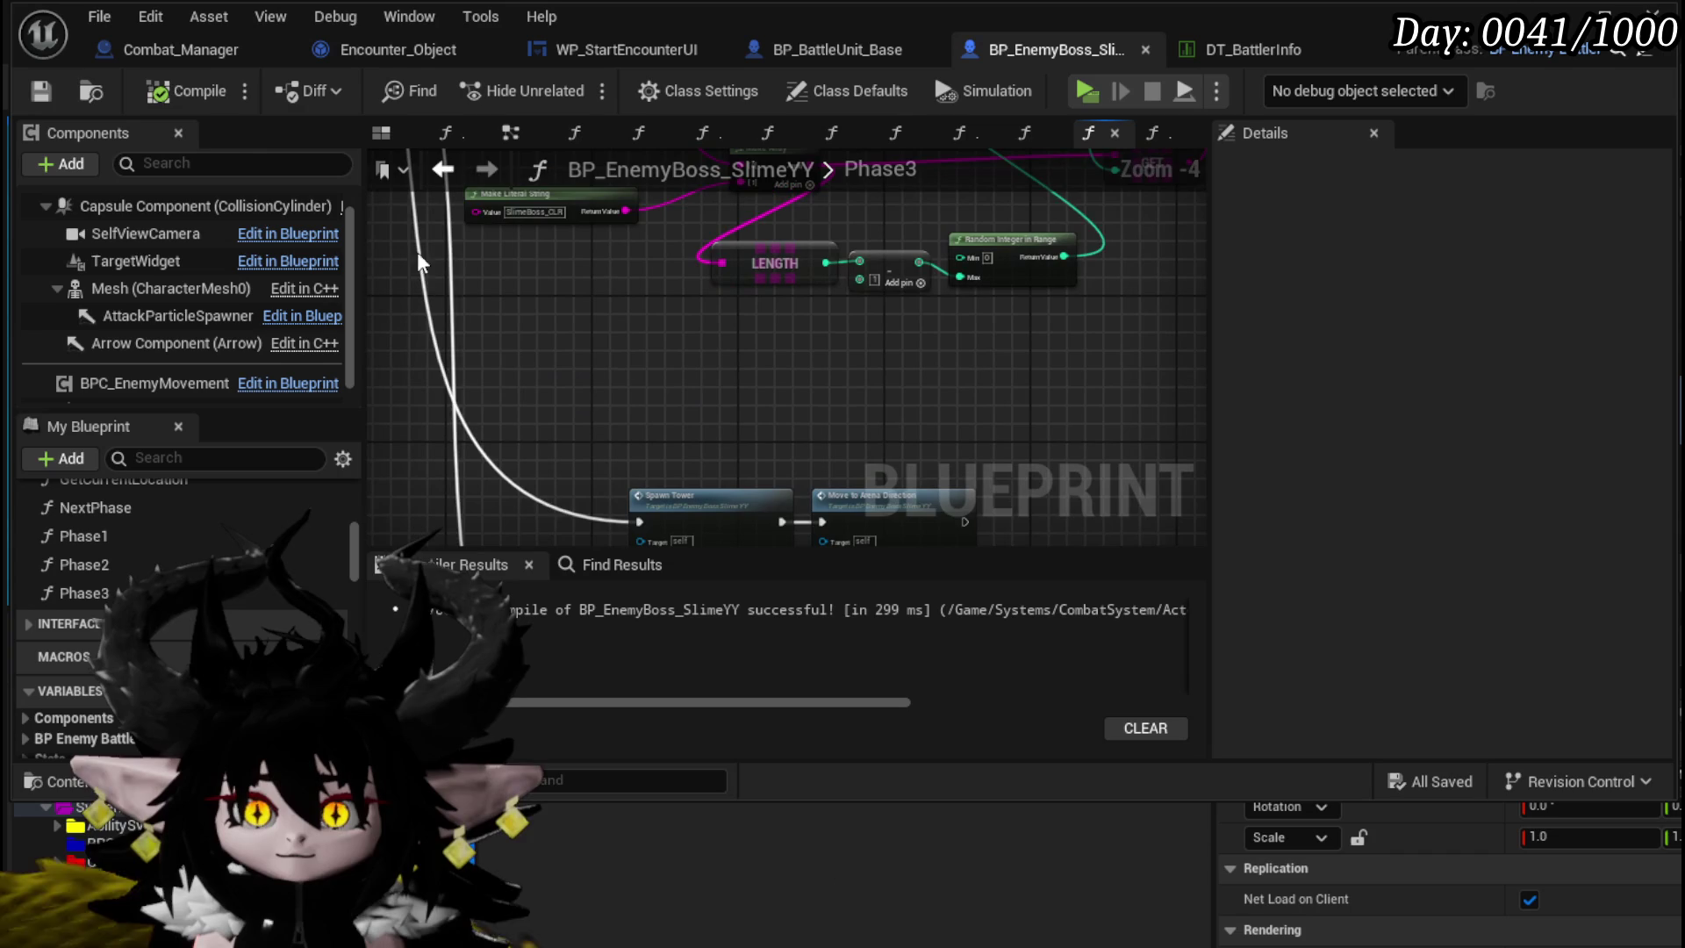
drag(537, 318, 569, 471)
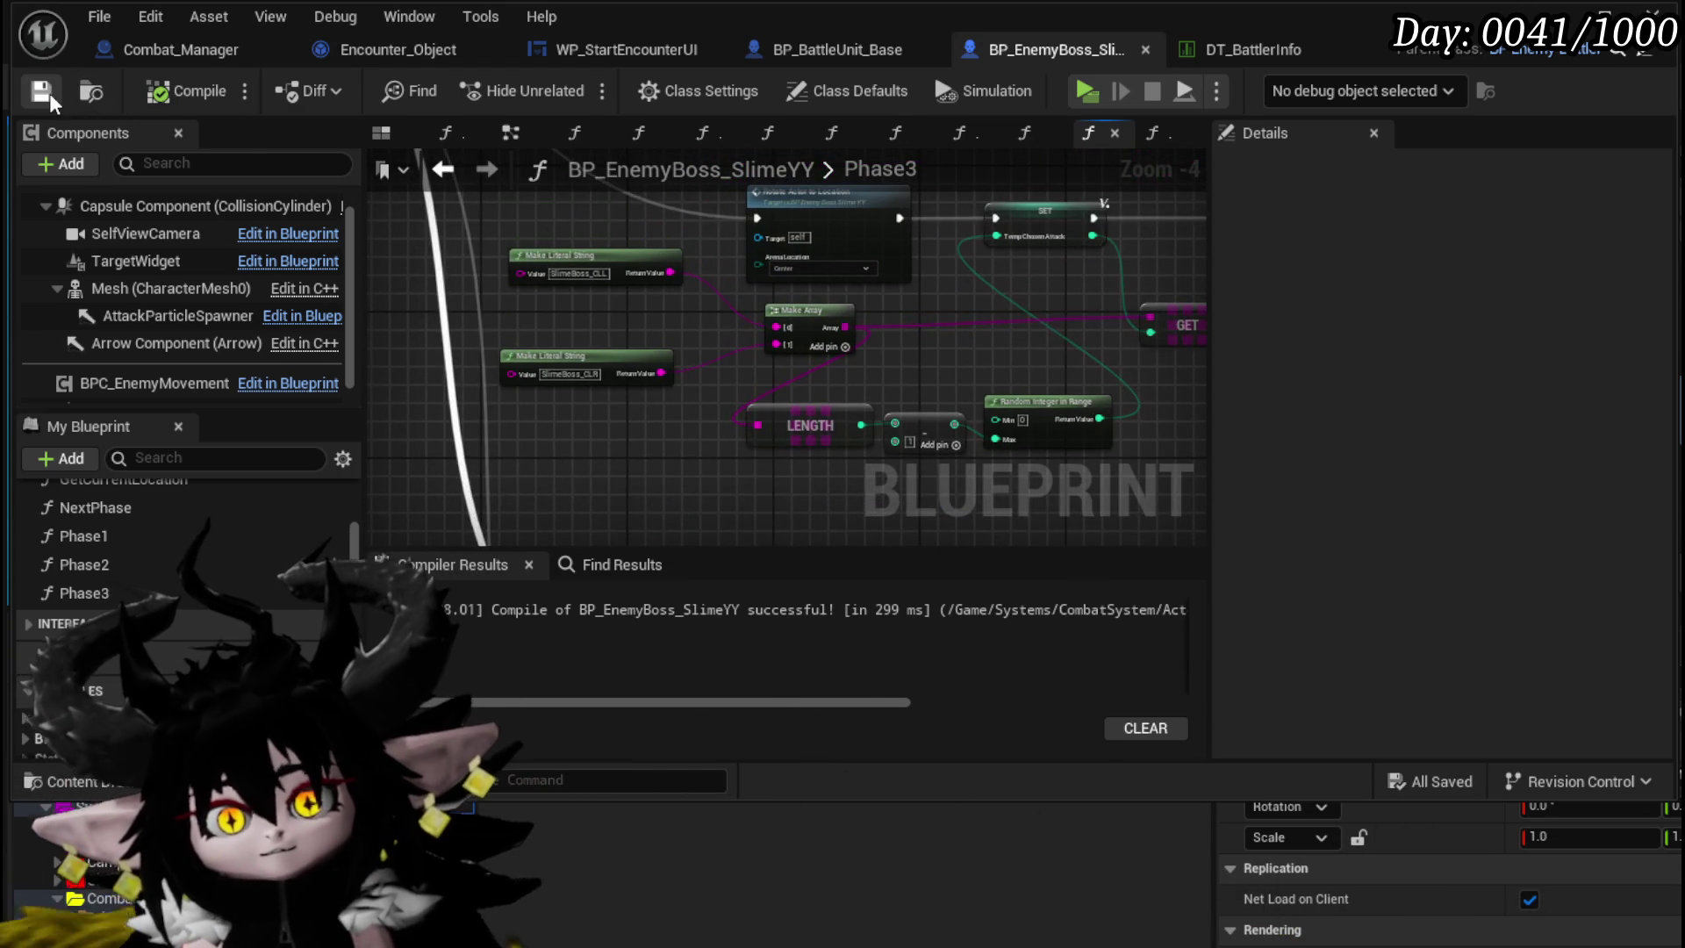
scroll(539, 242, down, 5)
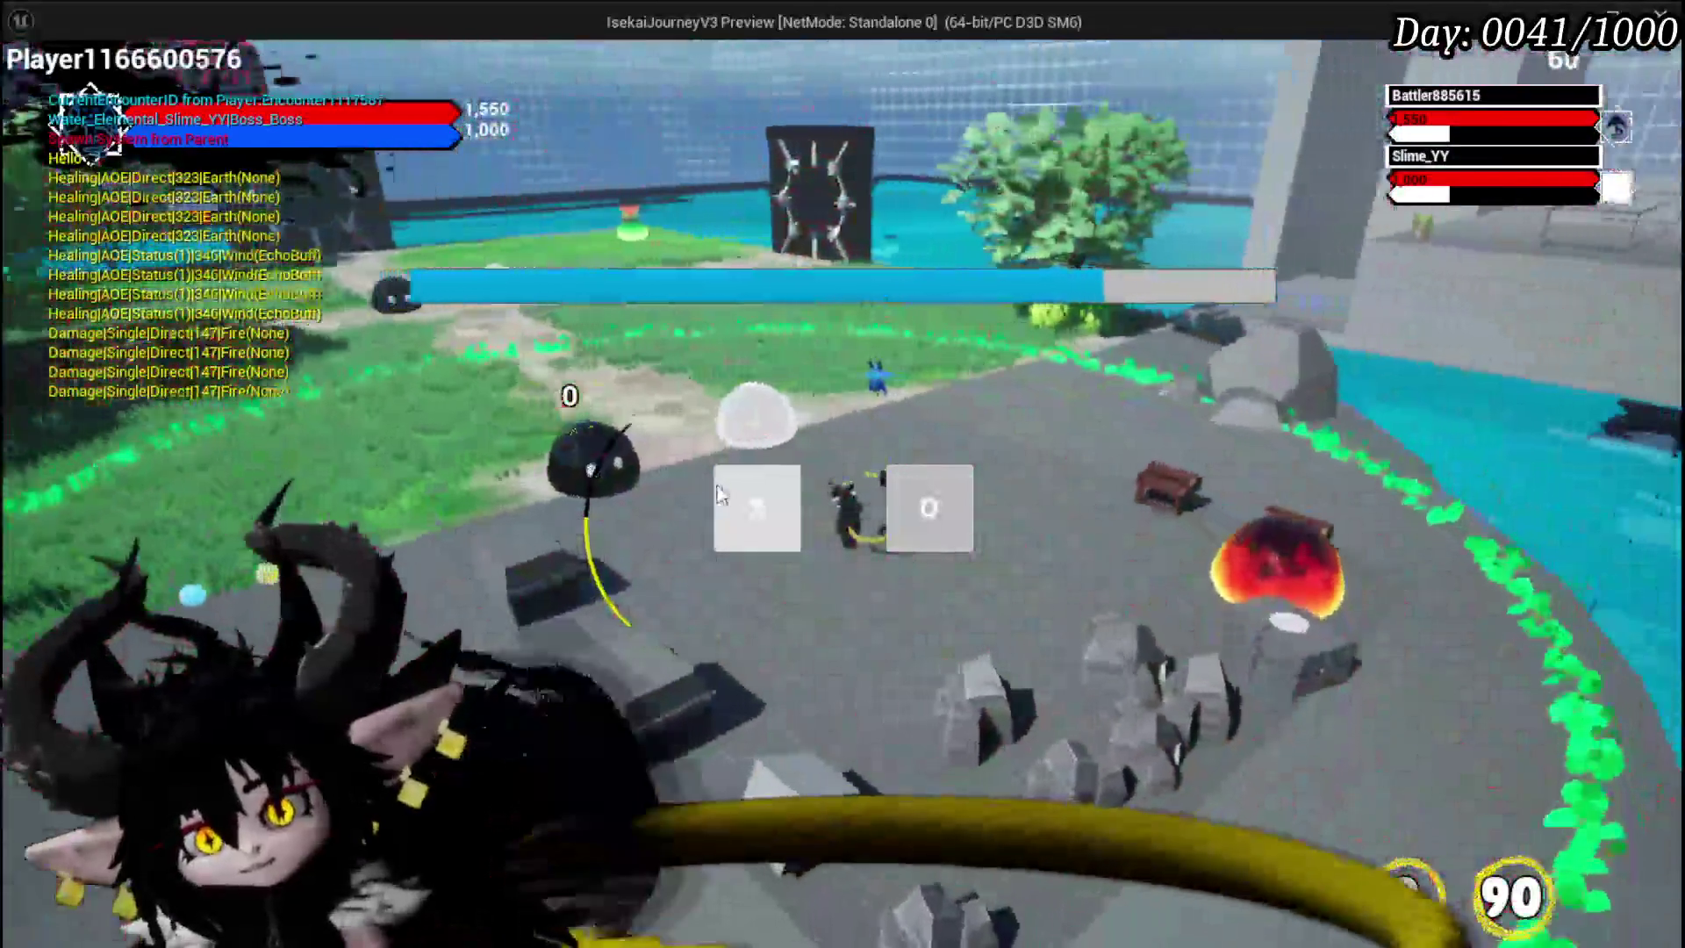
- Start the boss fight from the battle prompt, watch the Summon tower spawn, then stop the session
click(718, 496)
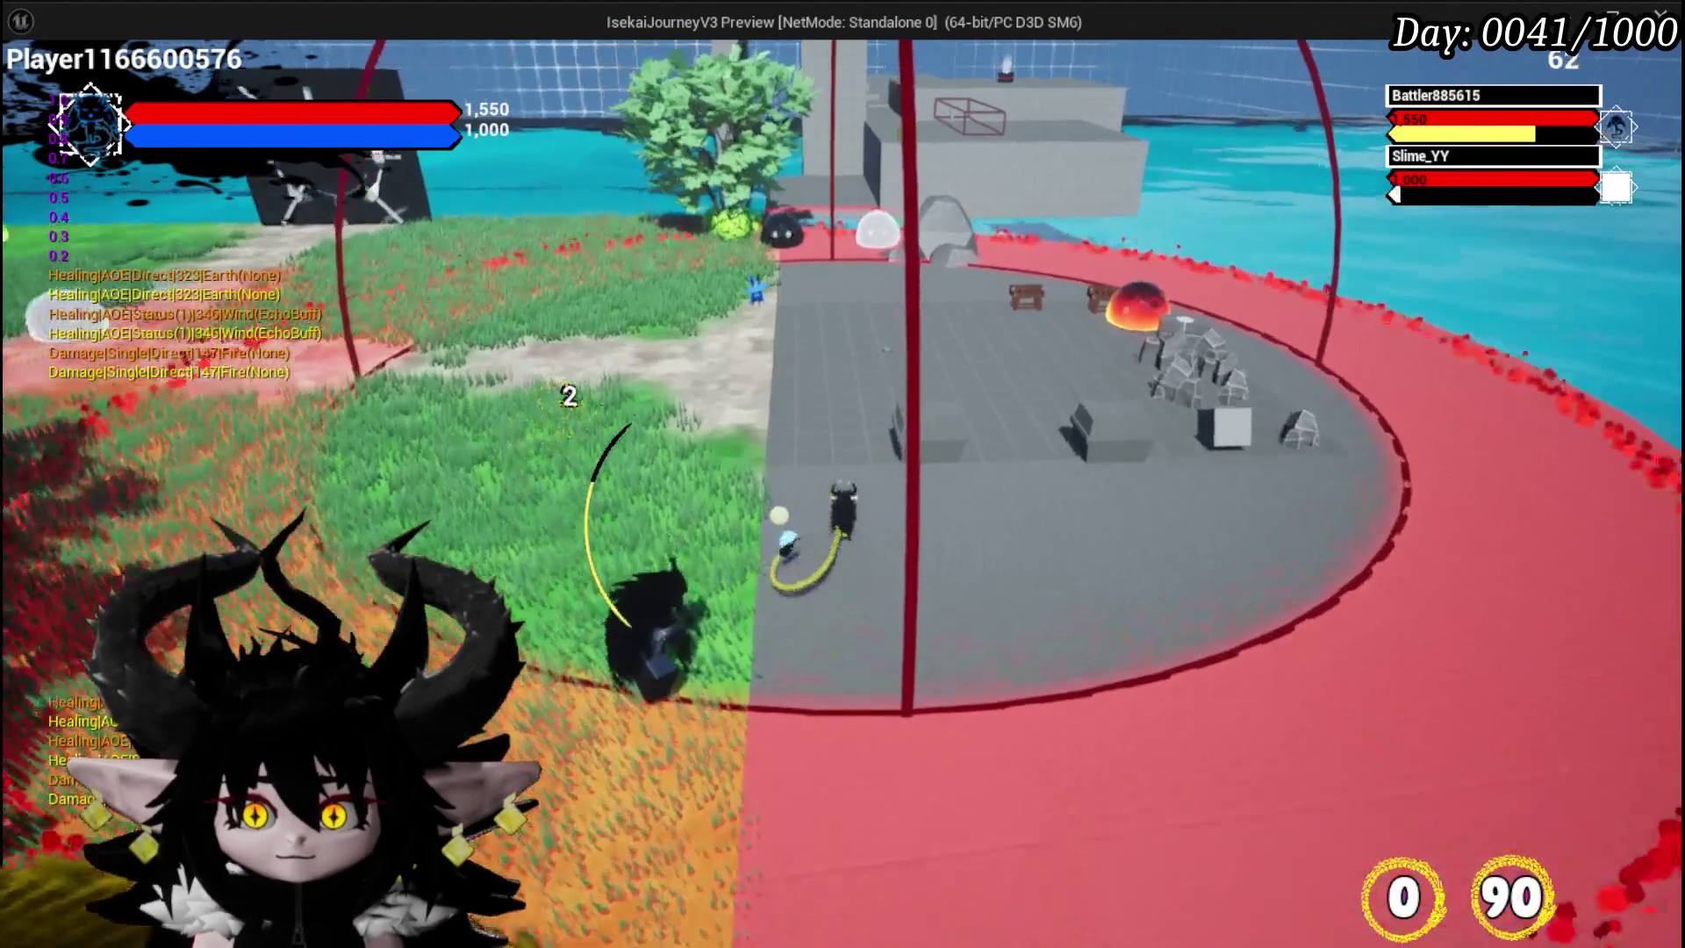
key(alt+Tab)
key(Escape)
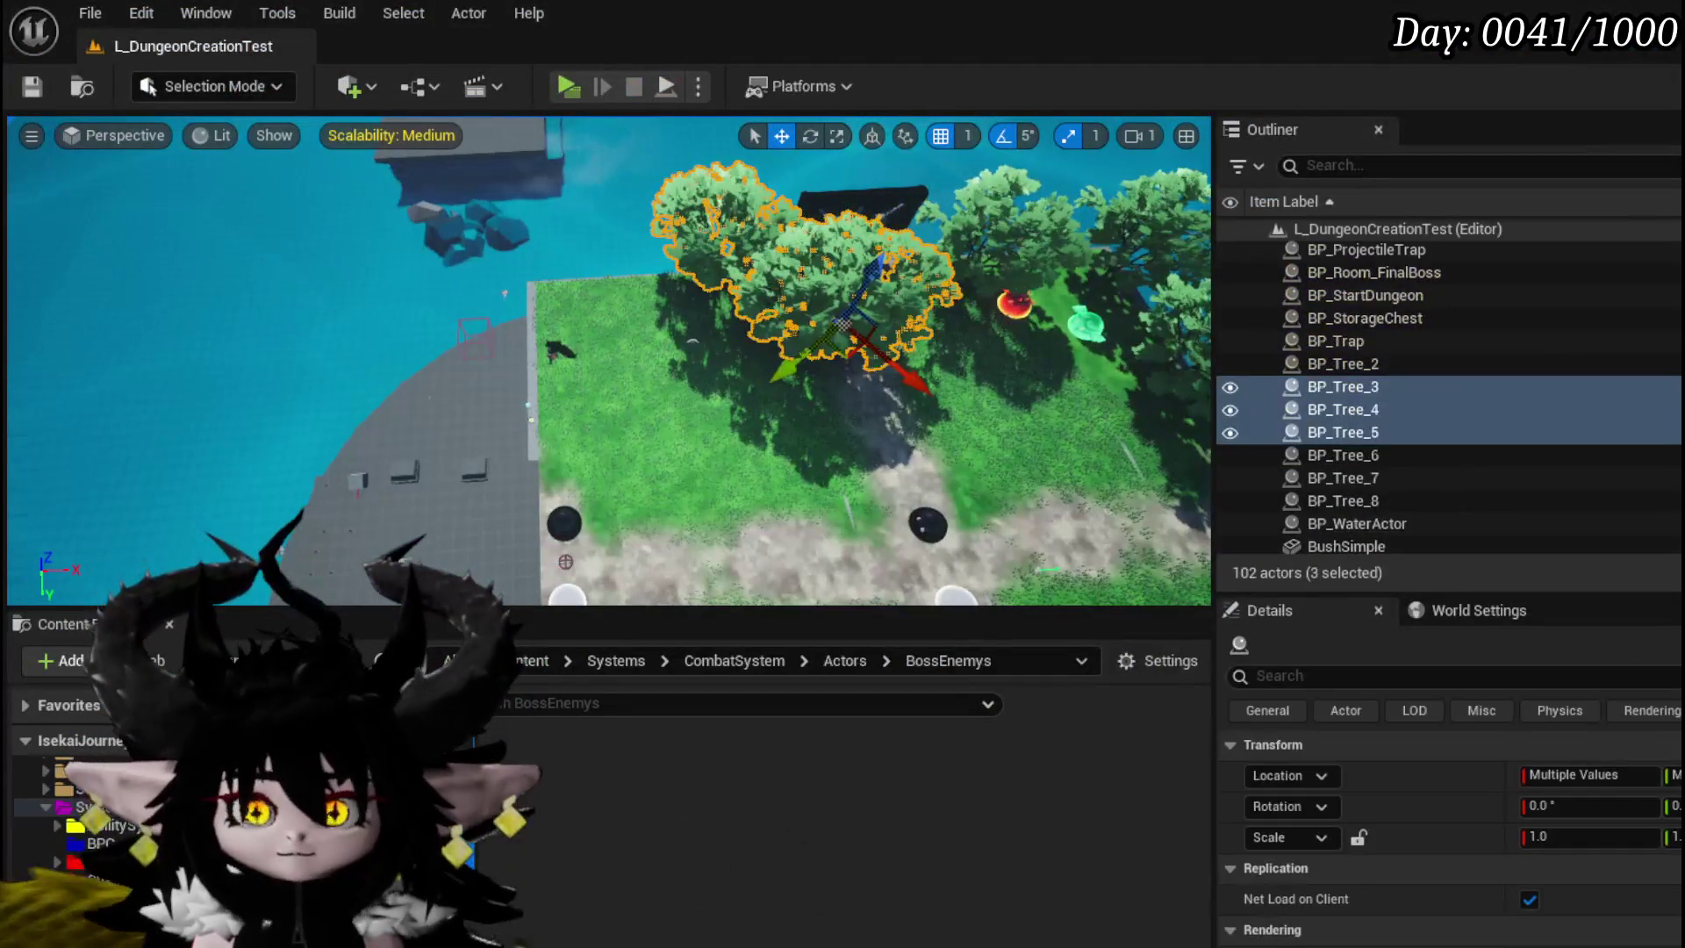
- Save the level and change the W Spawn Tower's Tower Timer from 8.0 to 6.0
click(37, 92)
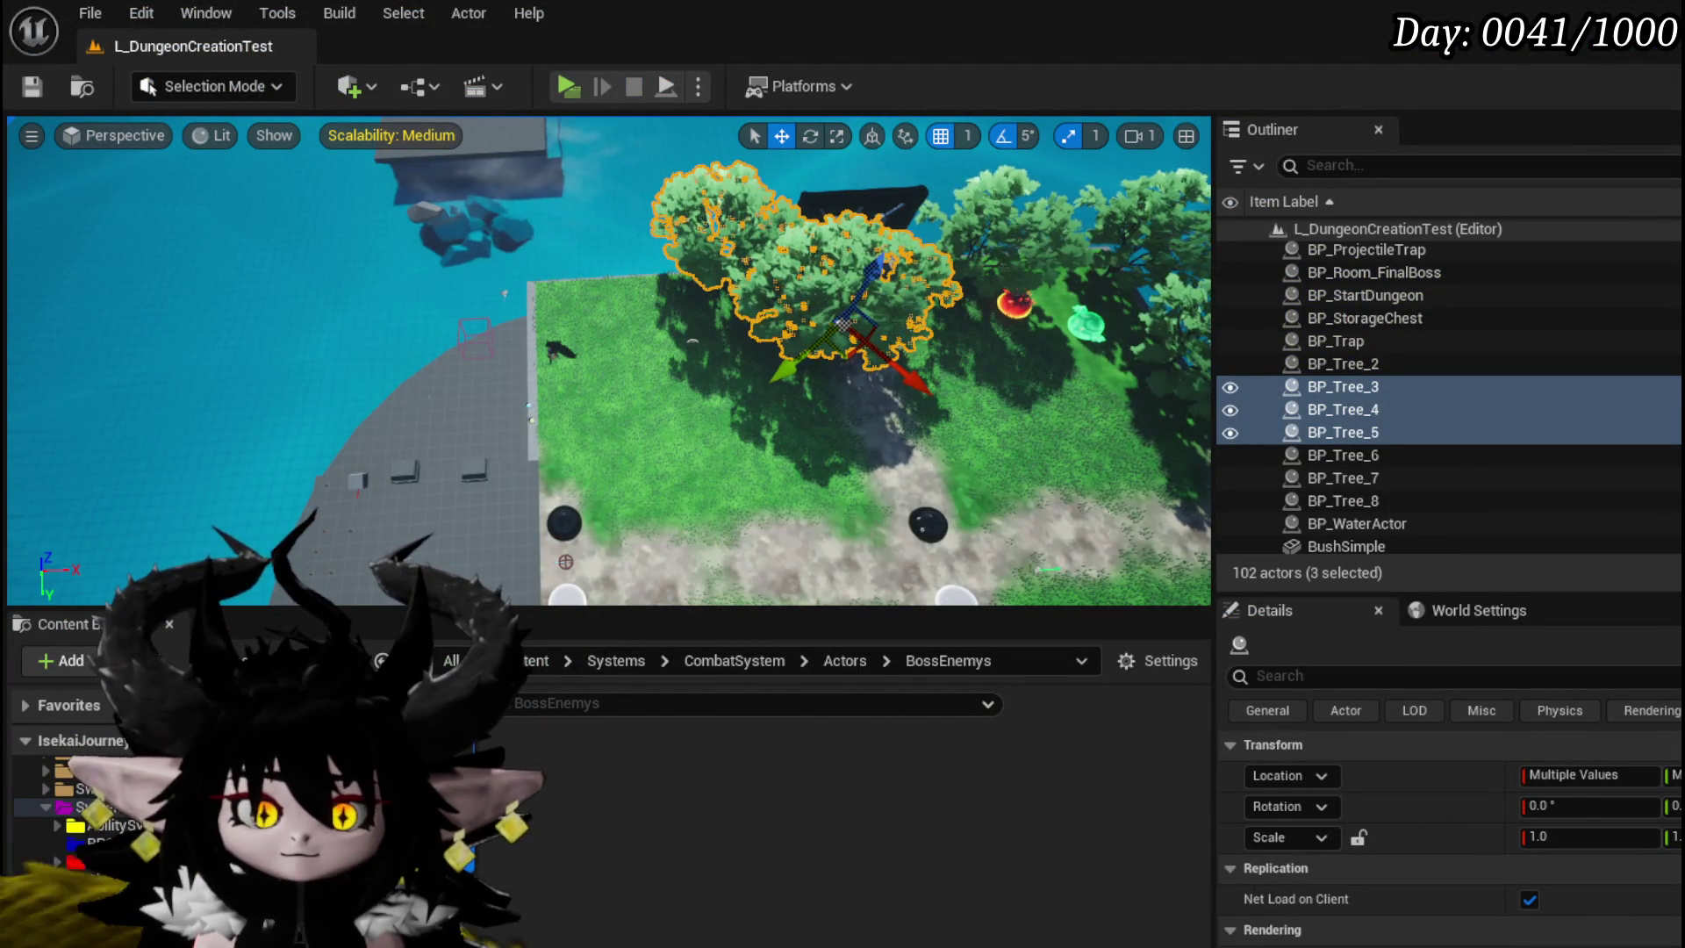
key(alt+Tab)
scroll(733, 411, up, 4)
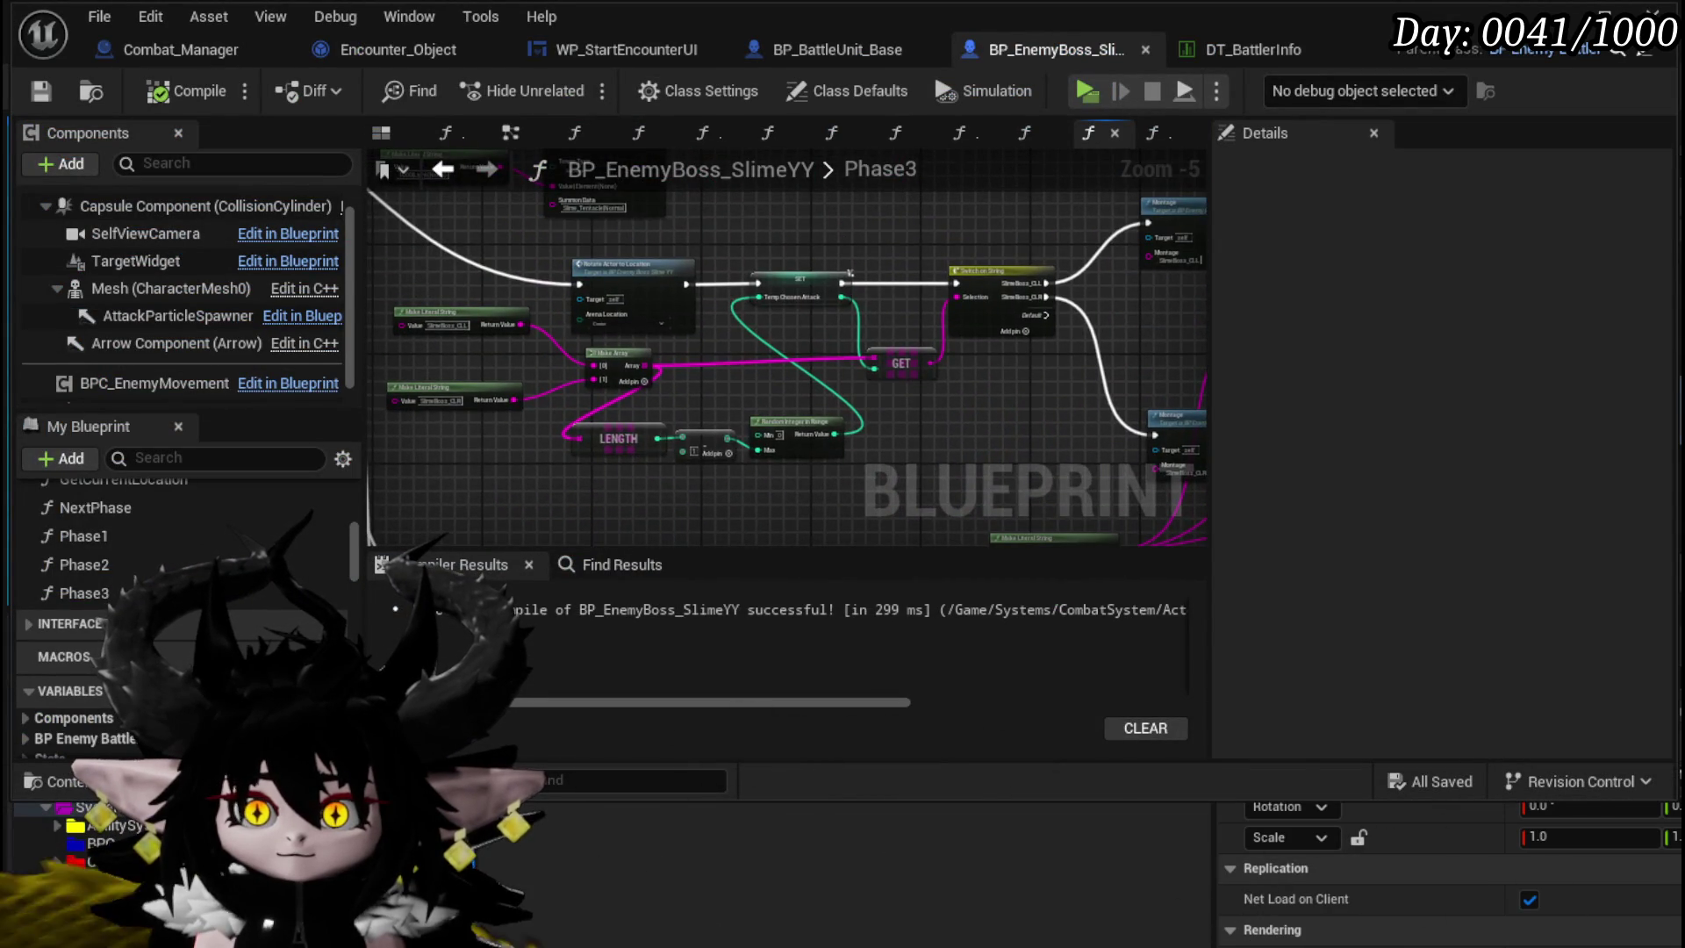
drag(717, 362, 736, 395)
scroll(801, 420, up, 3)
drag(764, 321, 758, 436)
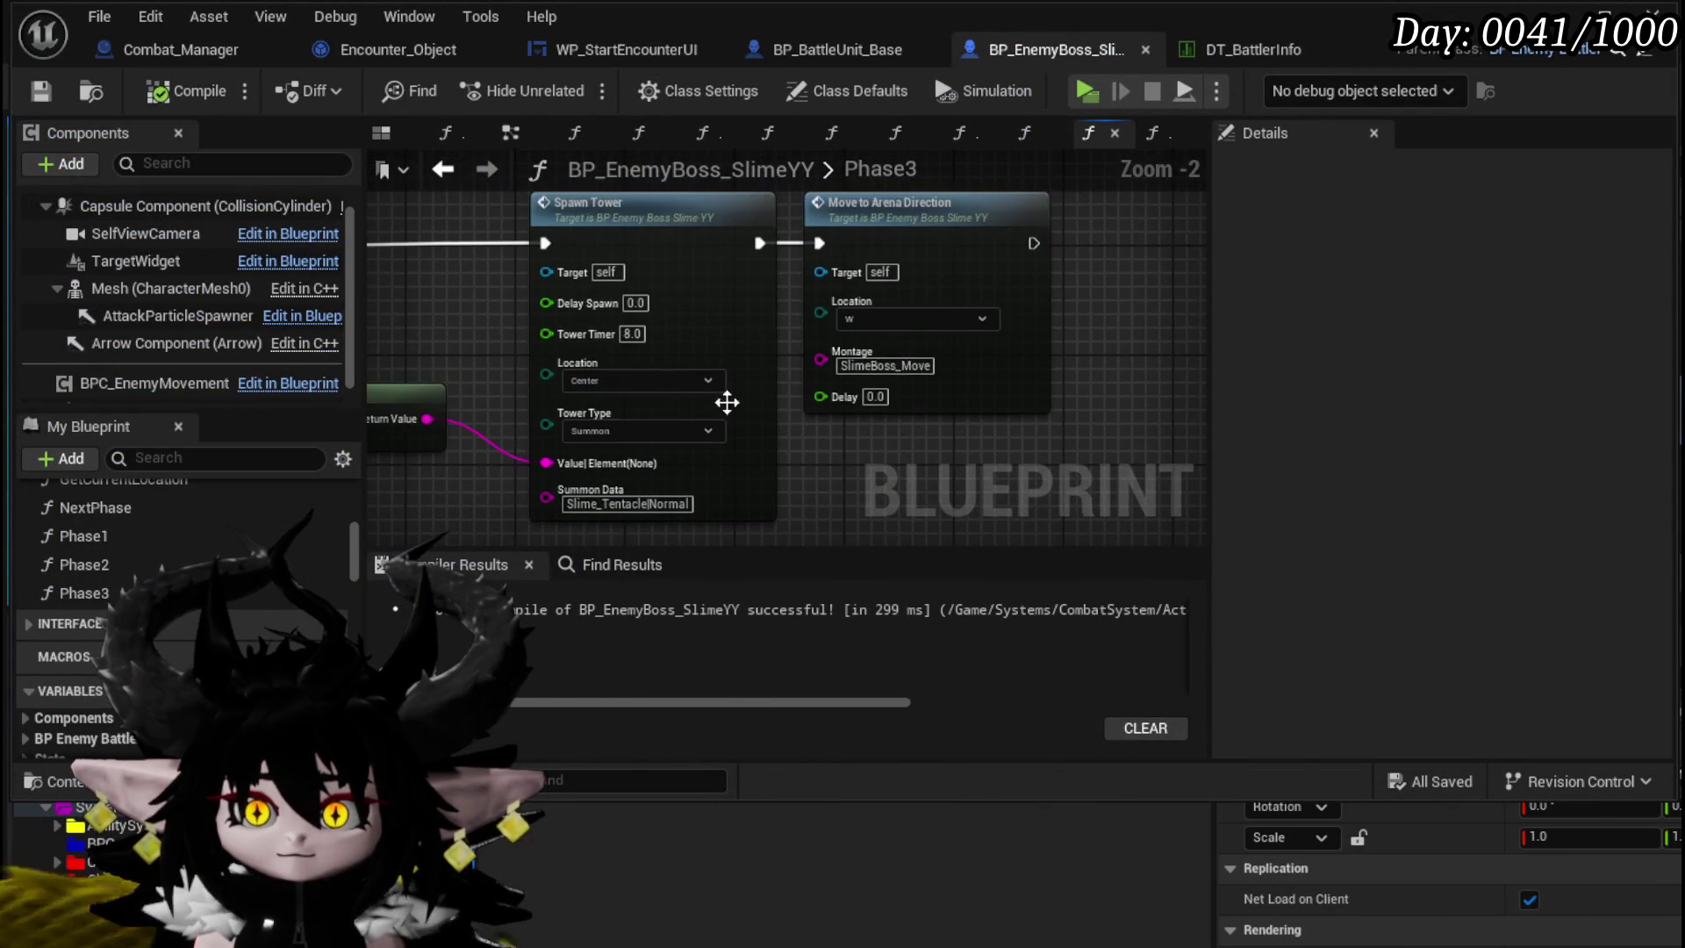
click(632, 334)
- Review the random attack selection nodes, then compile and save BP_EnemyBoss_SlimeYY
scroll(845, 472, down, 3)
drag(845, 472, 835, 158)
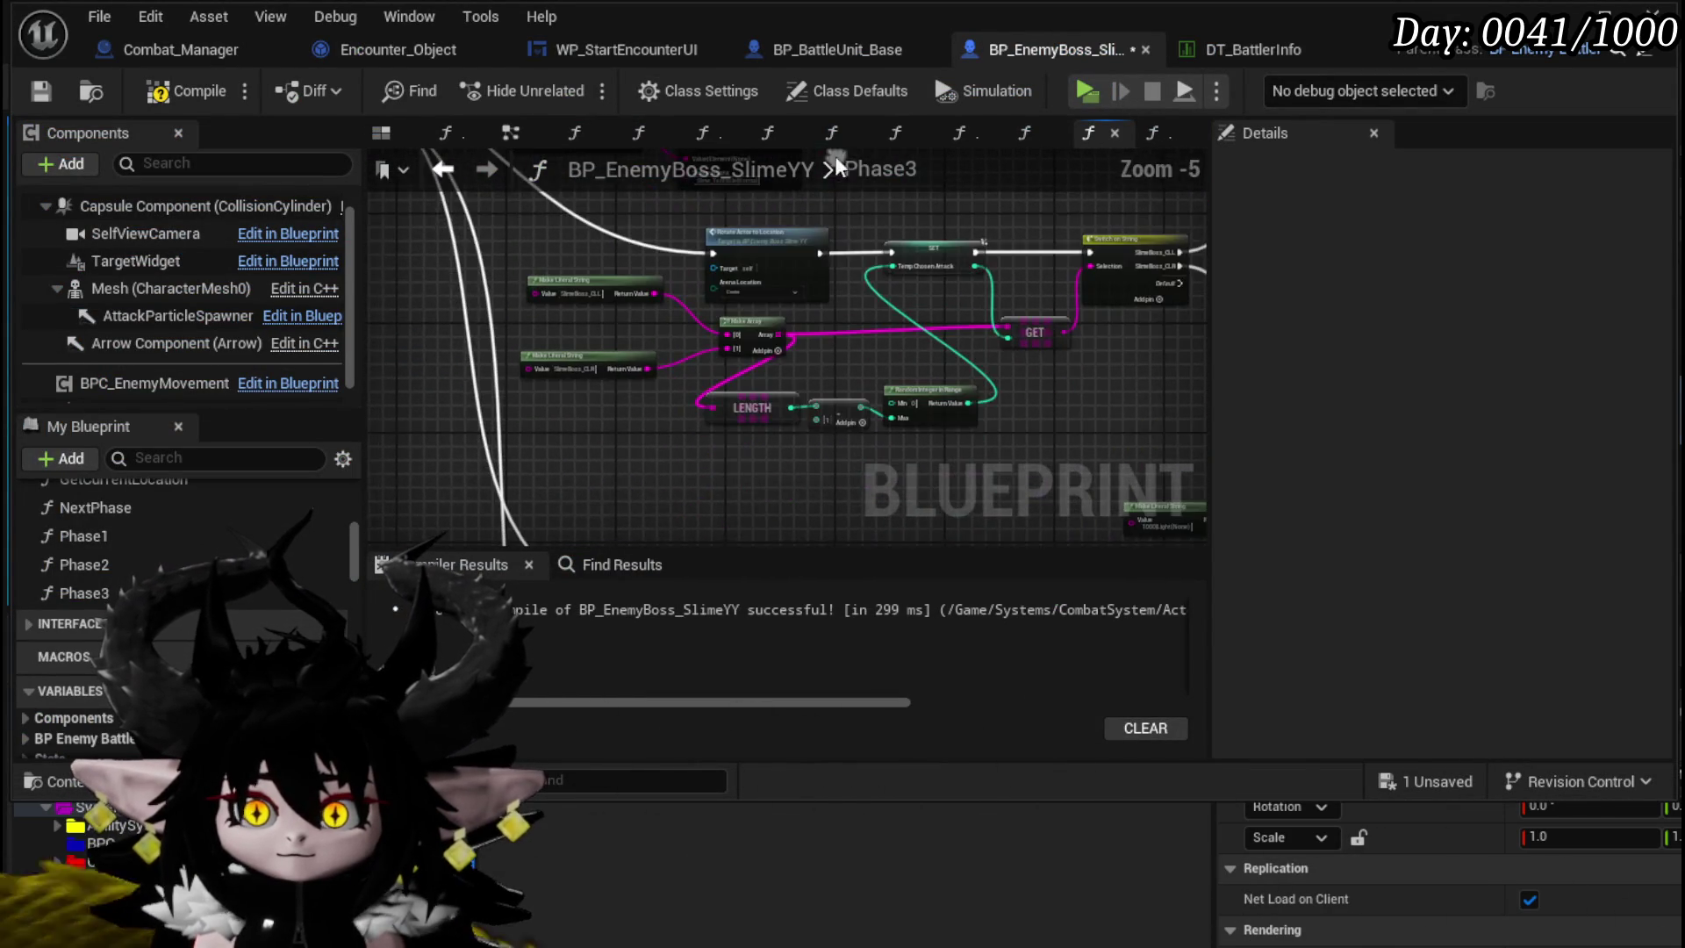
drag(730, 454, 707, 338)
scroll(707, 339, up, 4)
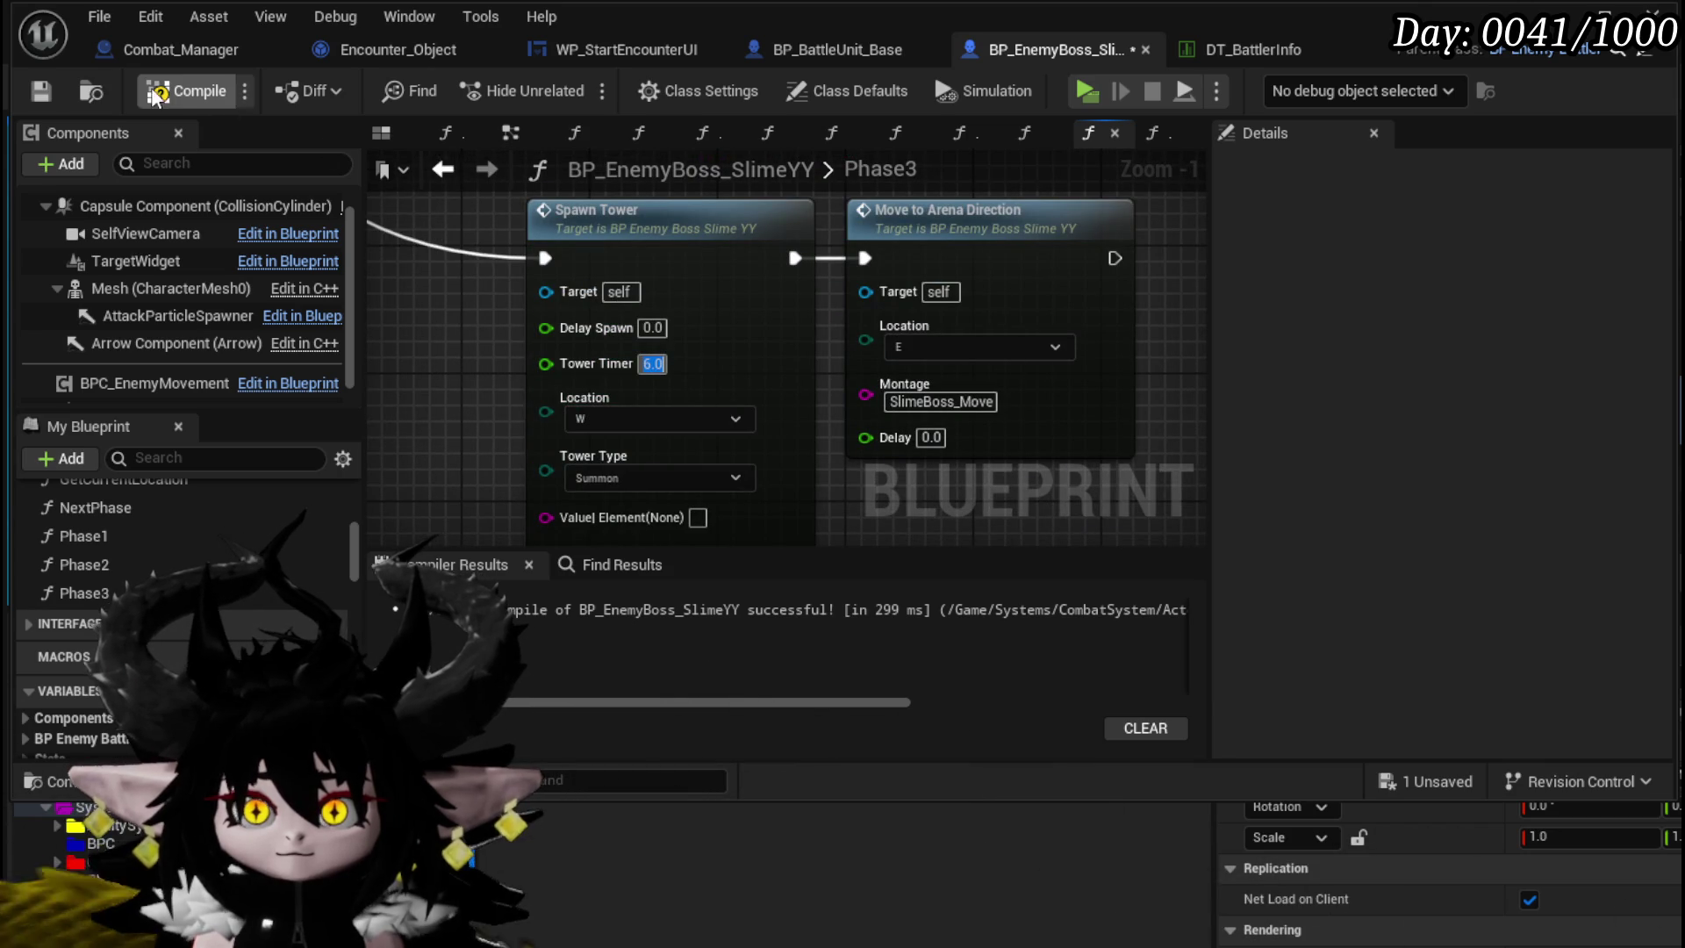
click(54, 95)
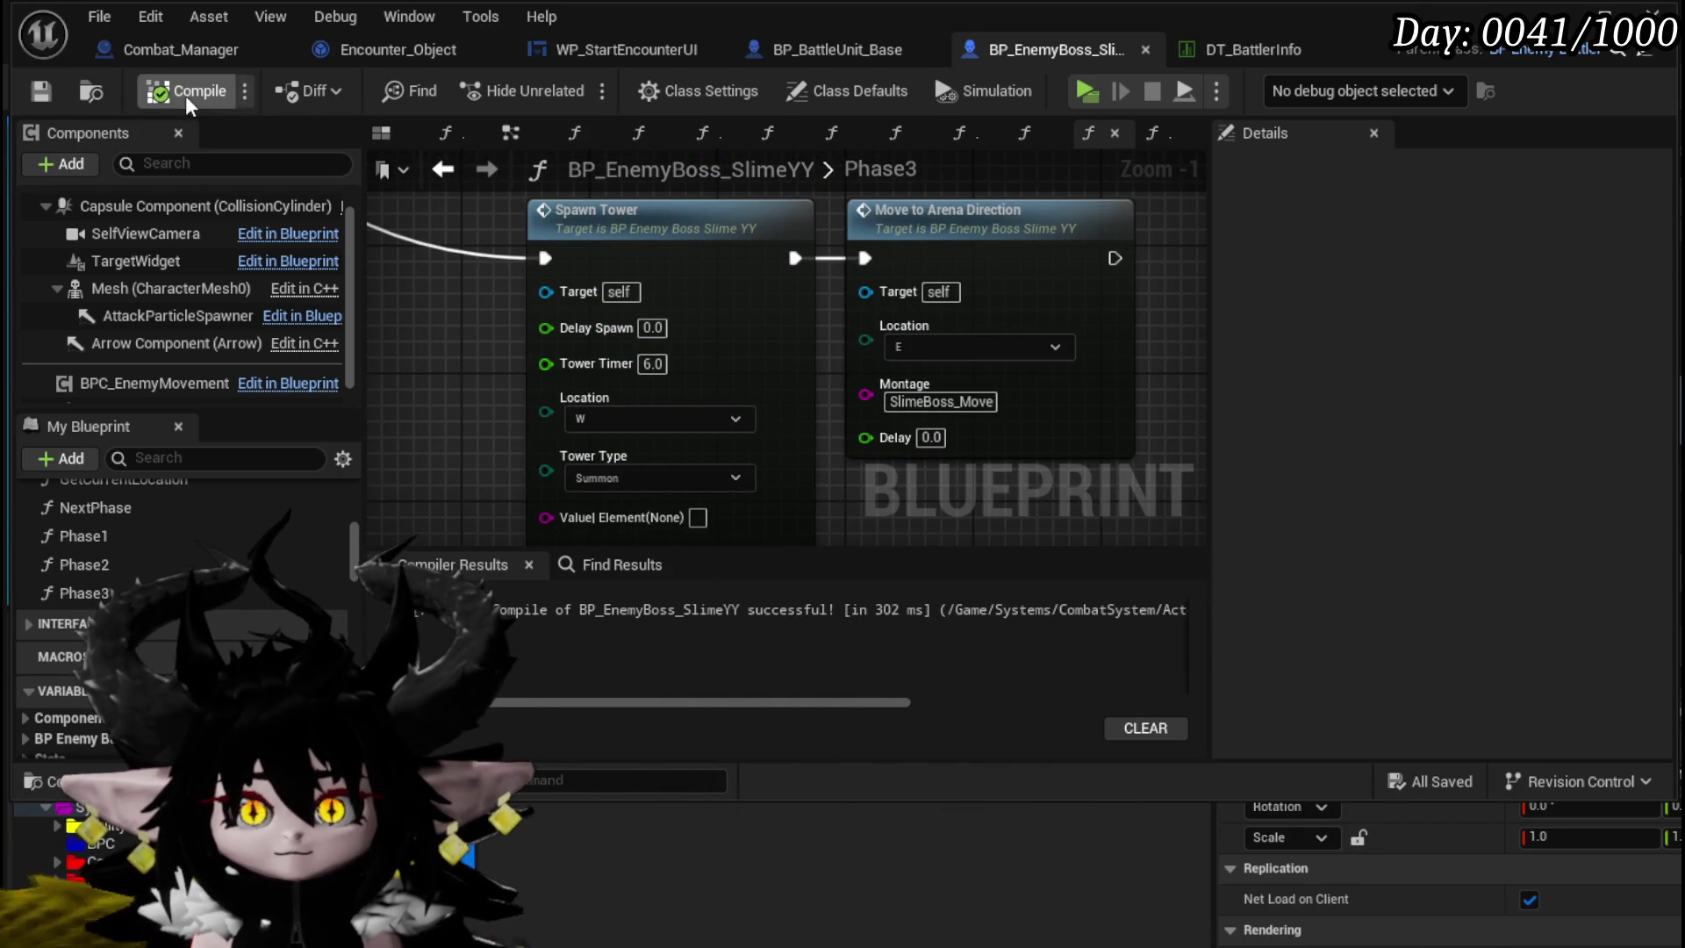
key(alt+Tab)
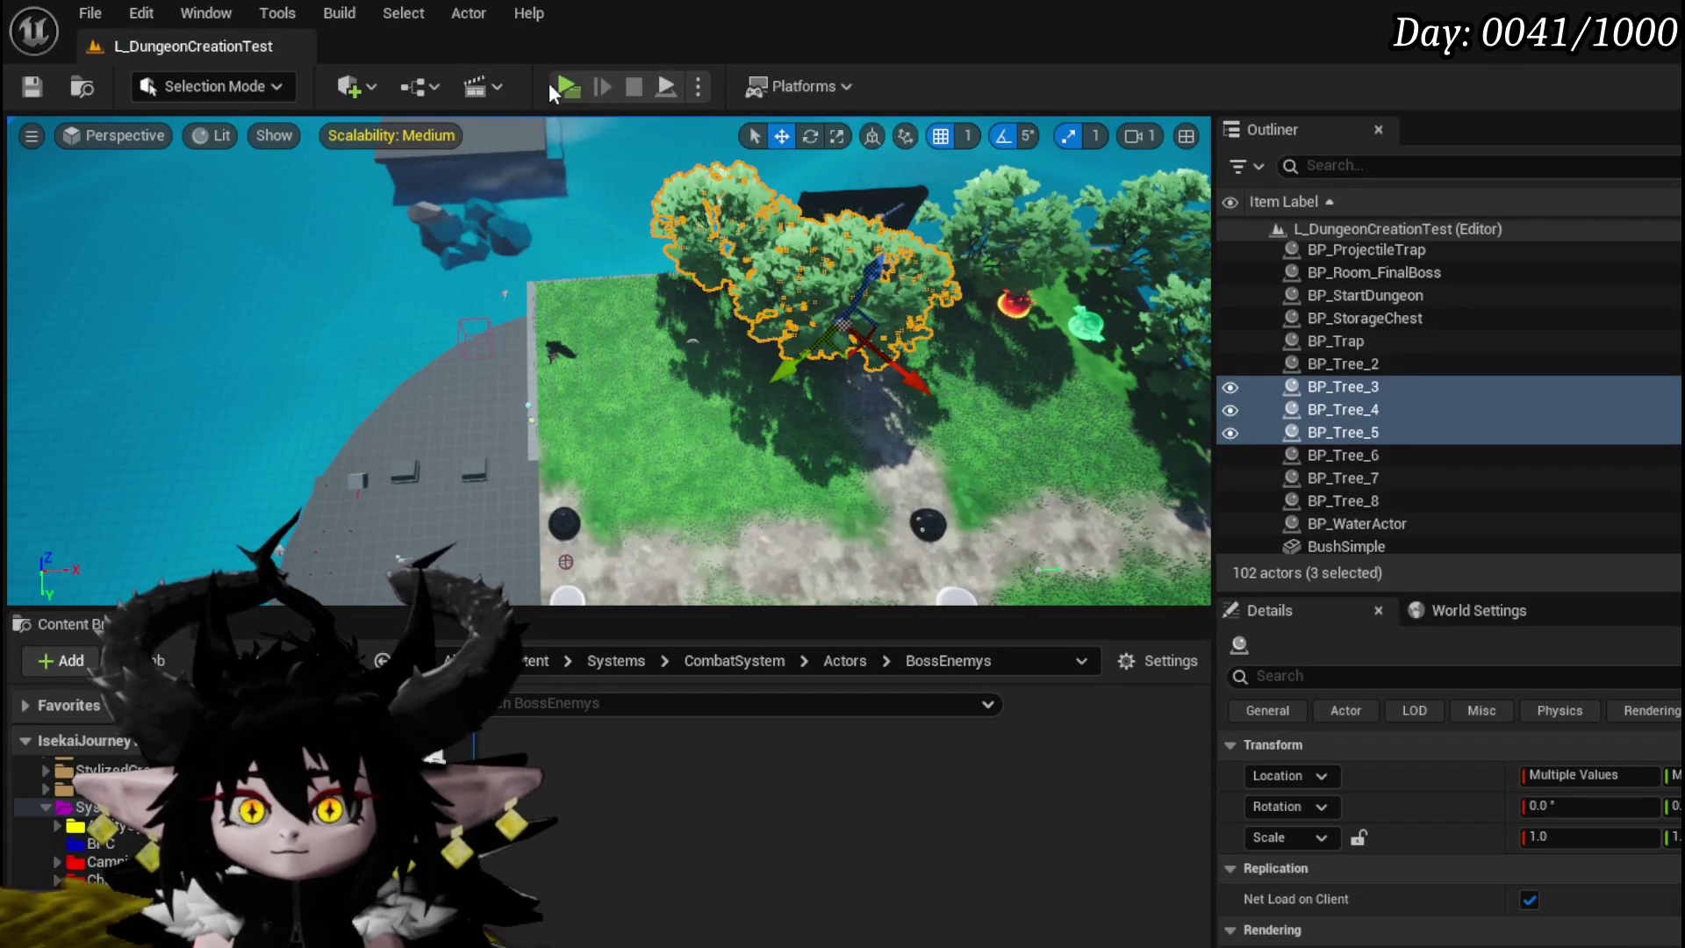
- Play-test the boss fight by walking toward the slimes and accepting the battle prompt, then relaunch Play
click(566, 86)
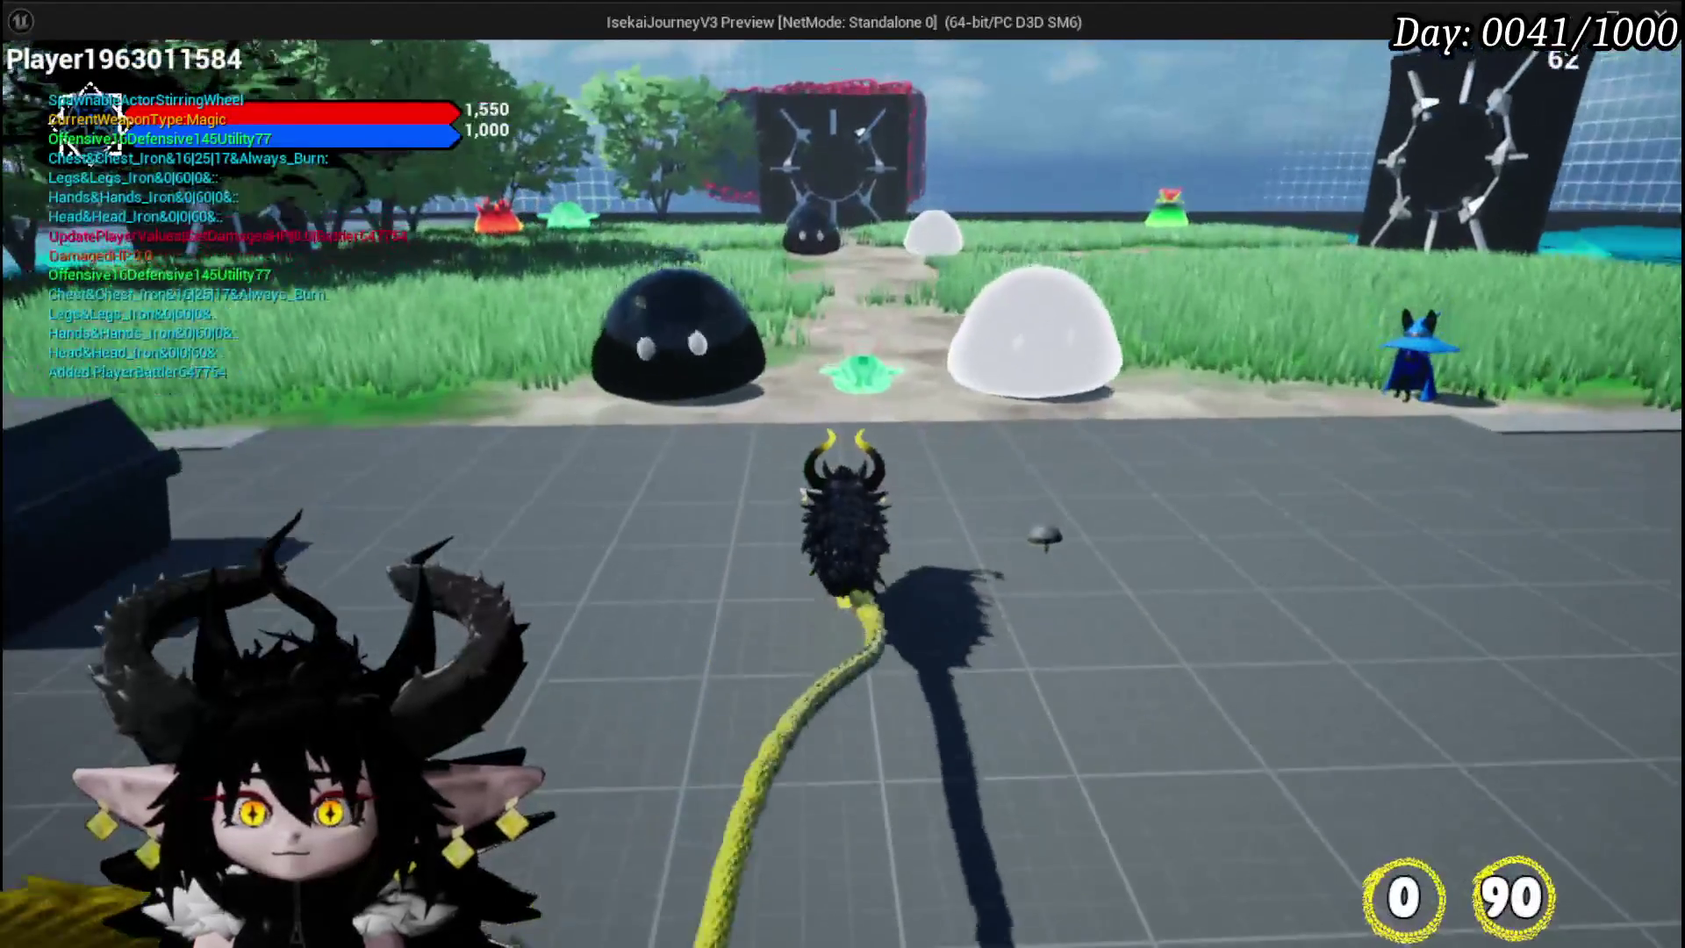
key(w)
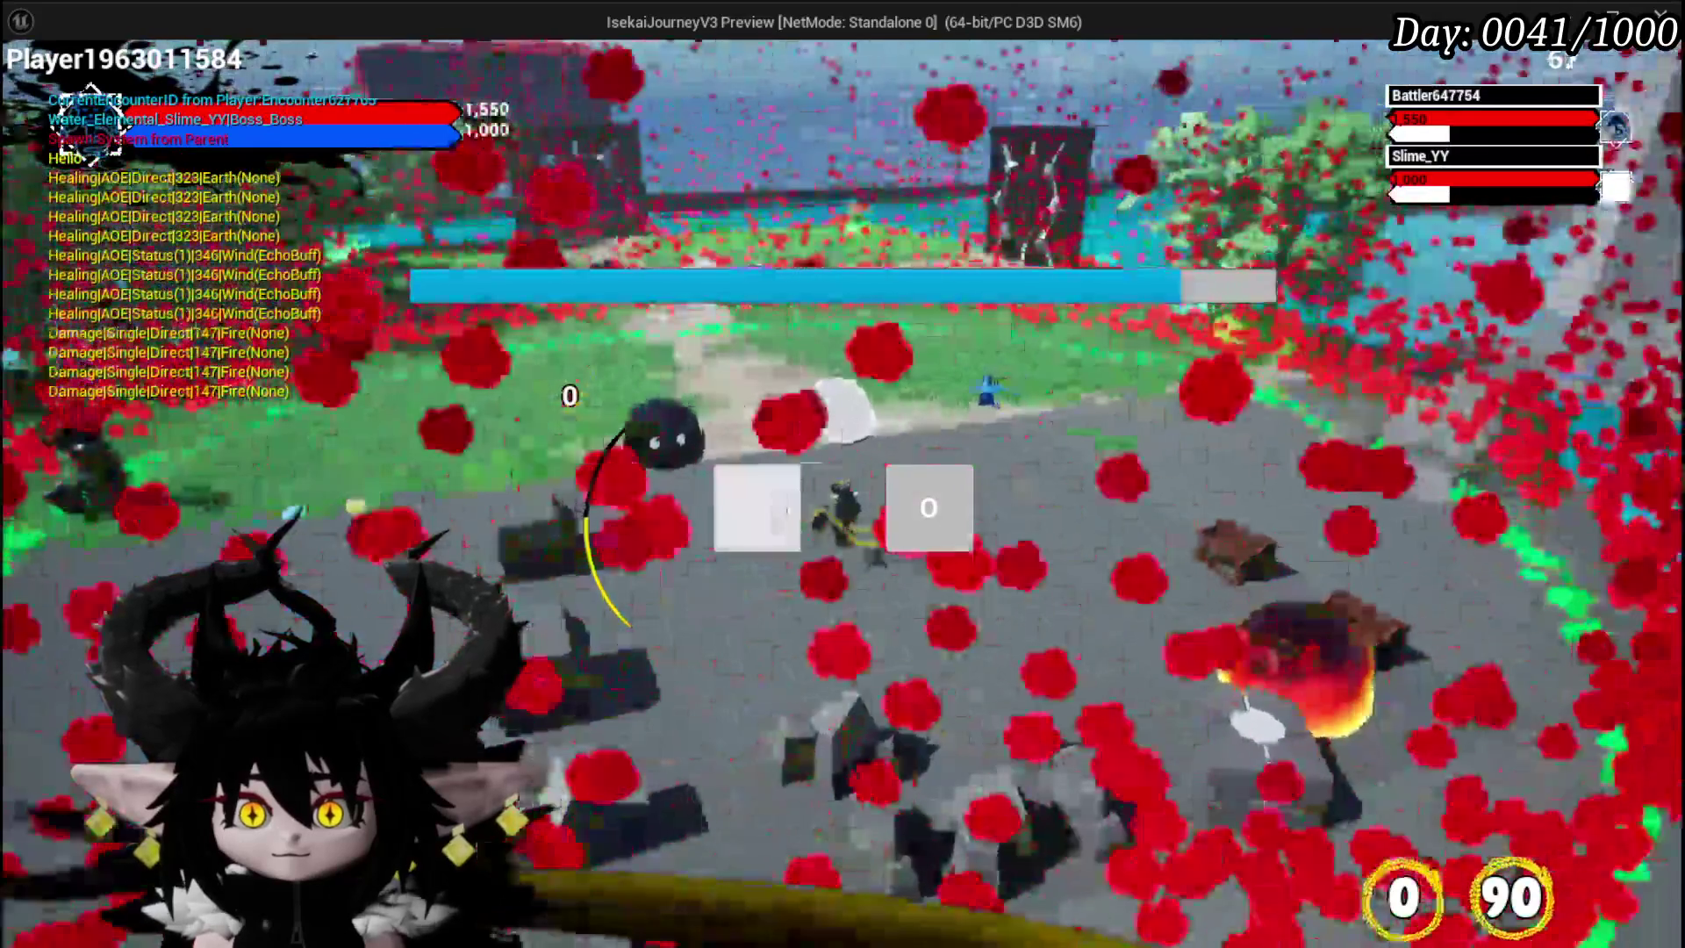
click(922, 507)
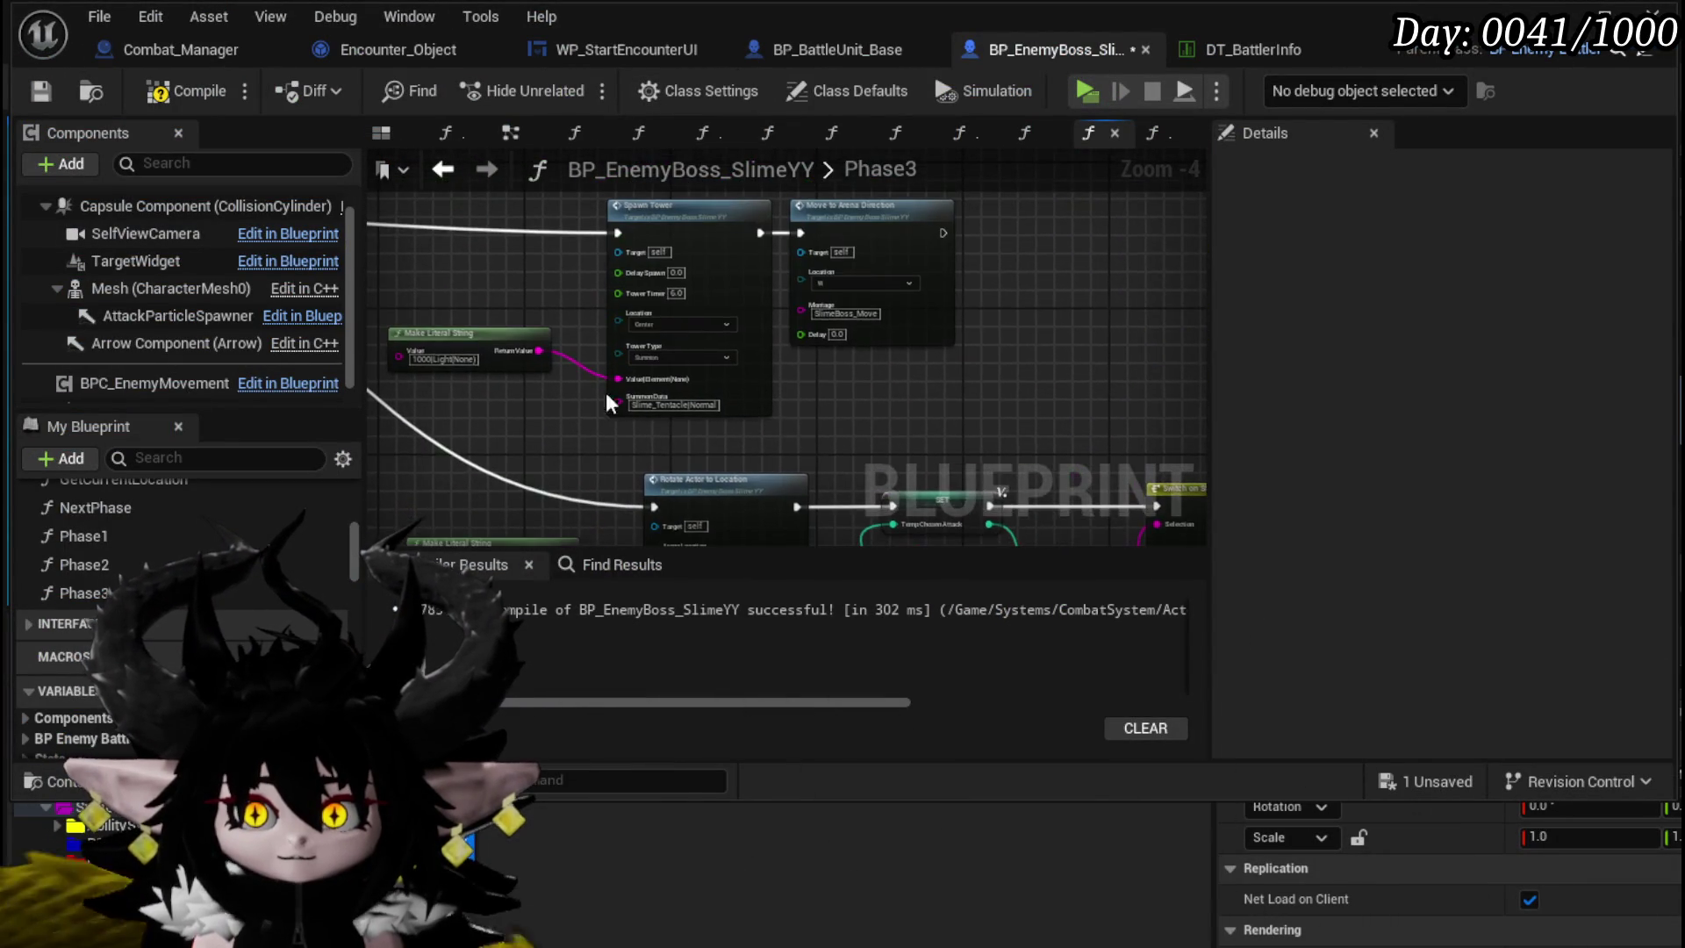
scroll(643, 306, up, 3)
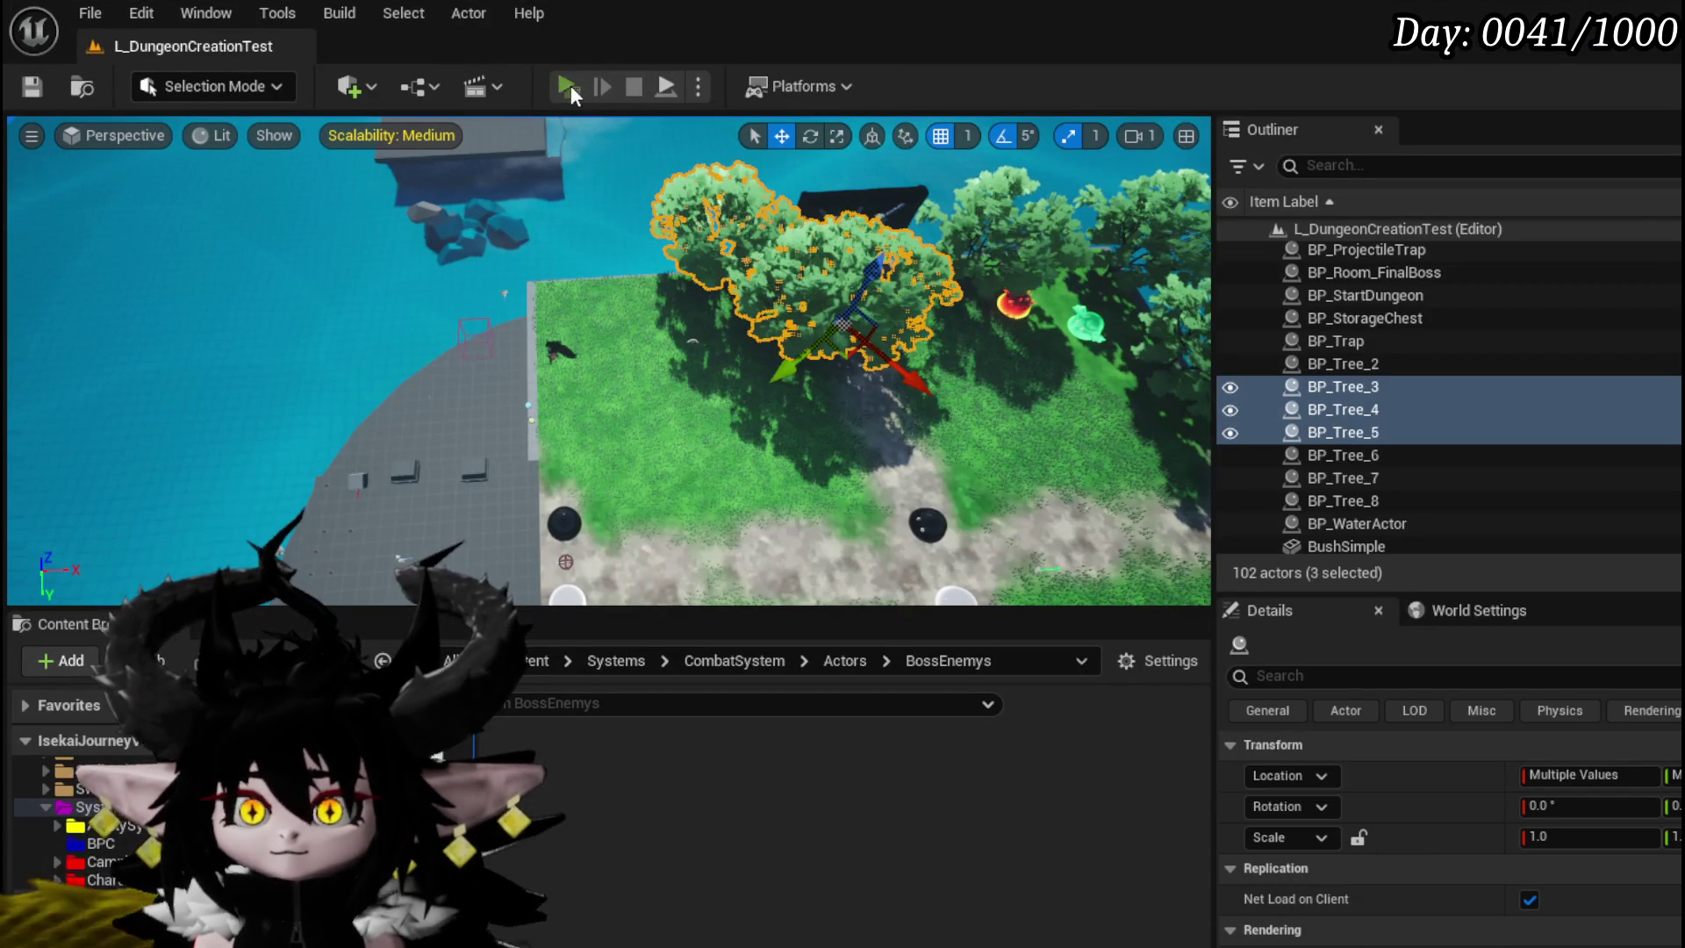
click(570, 86)
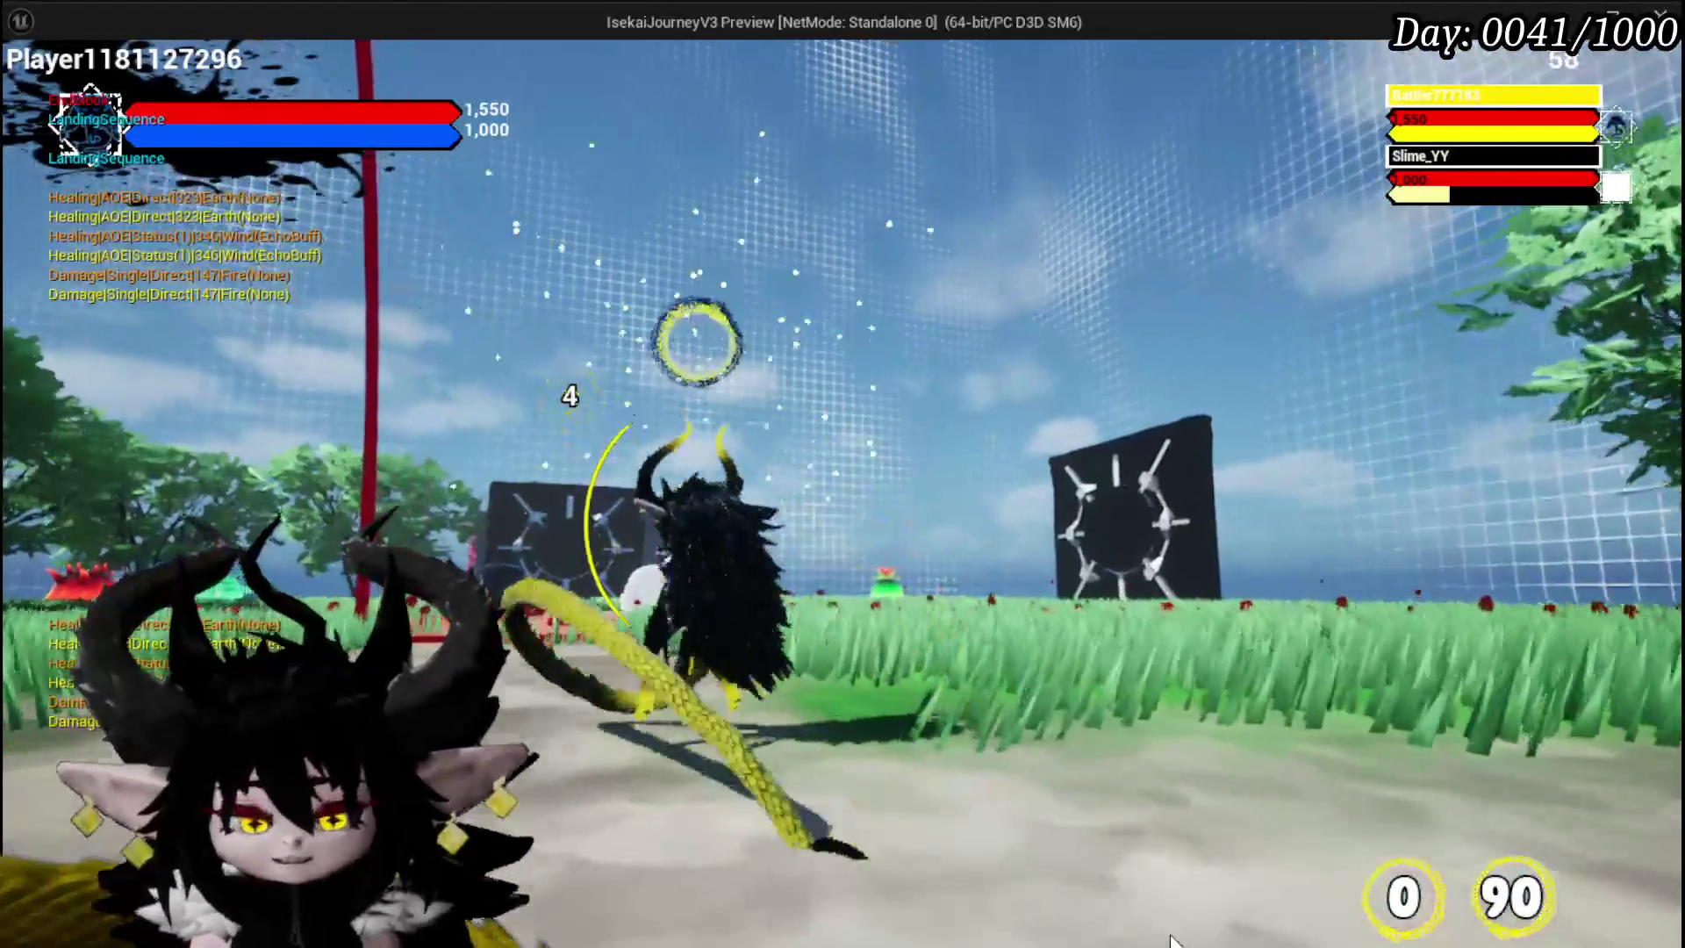
- Stop the boss playtest session and save the L_DungeonCreationTest level
key(Escape)
click(32, 86)
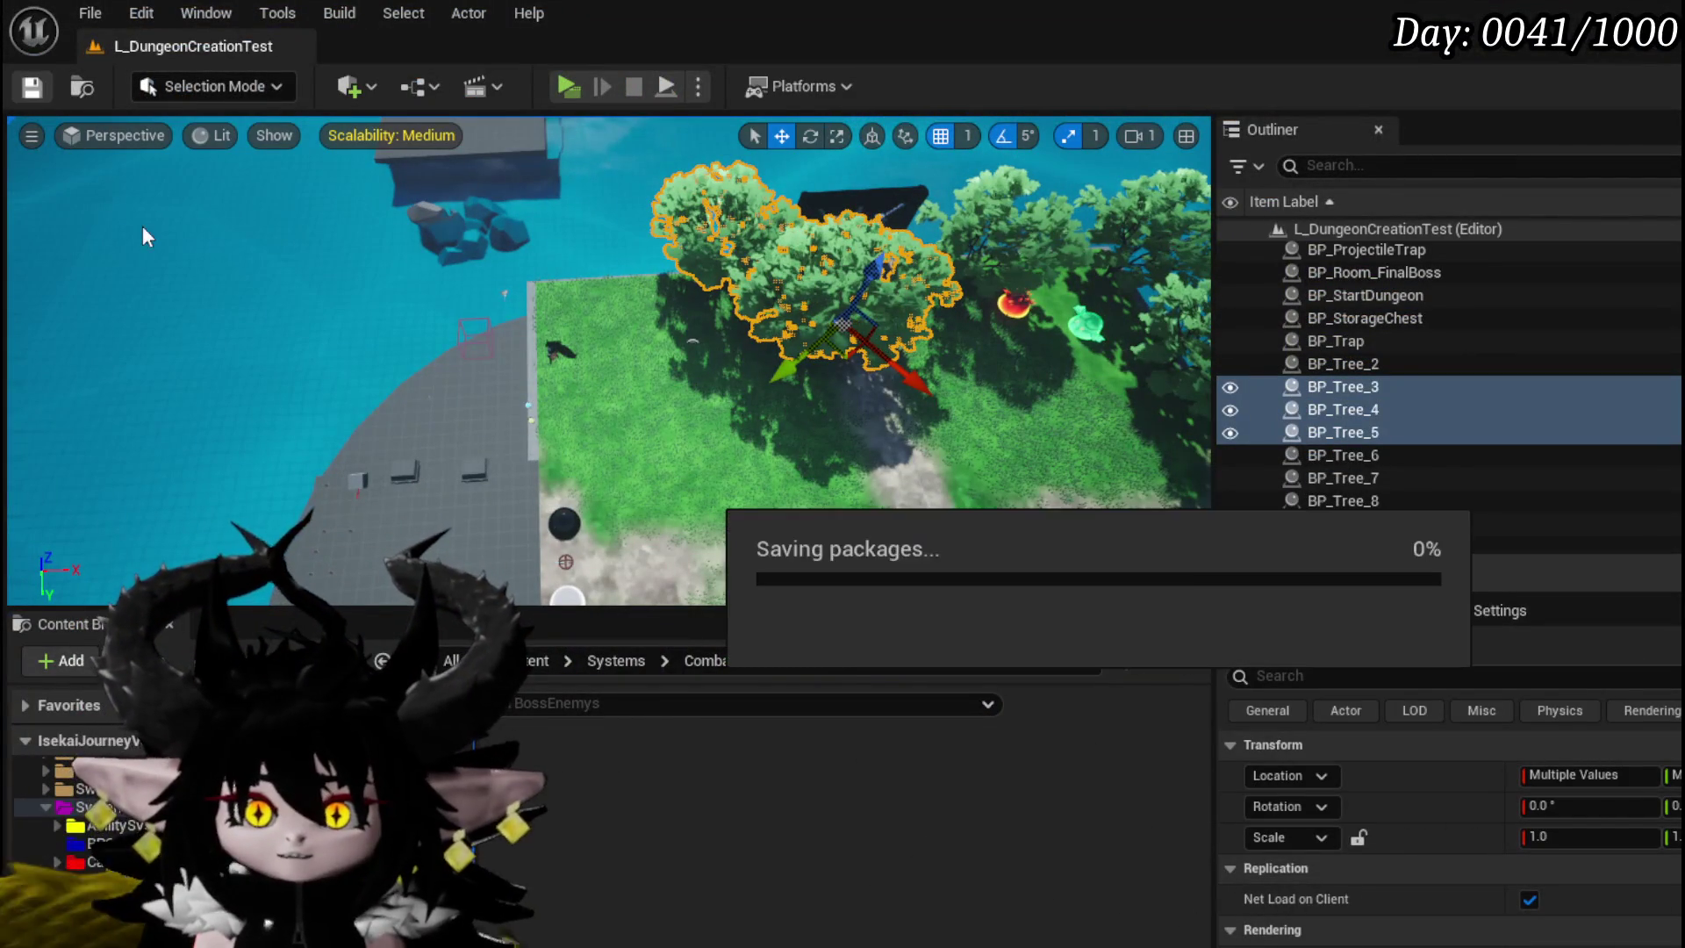